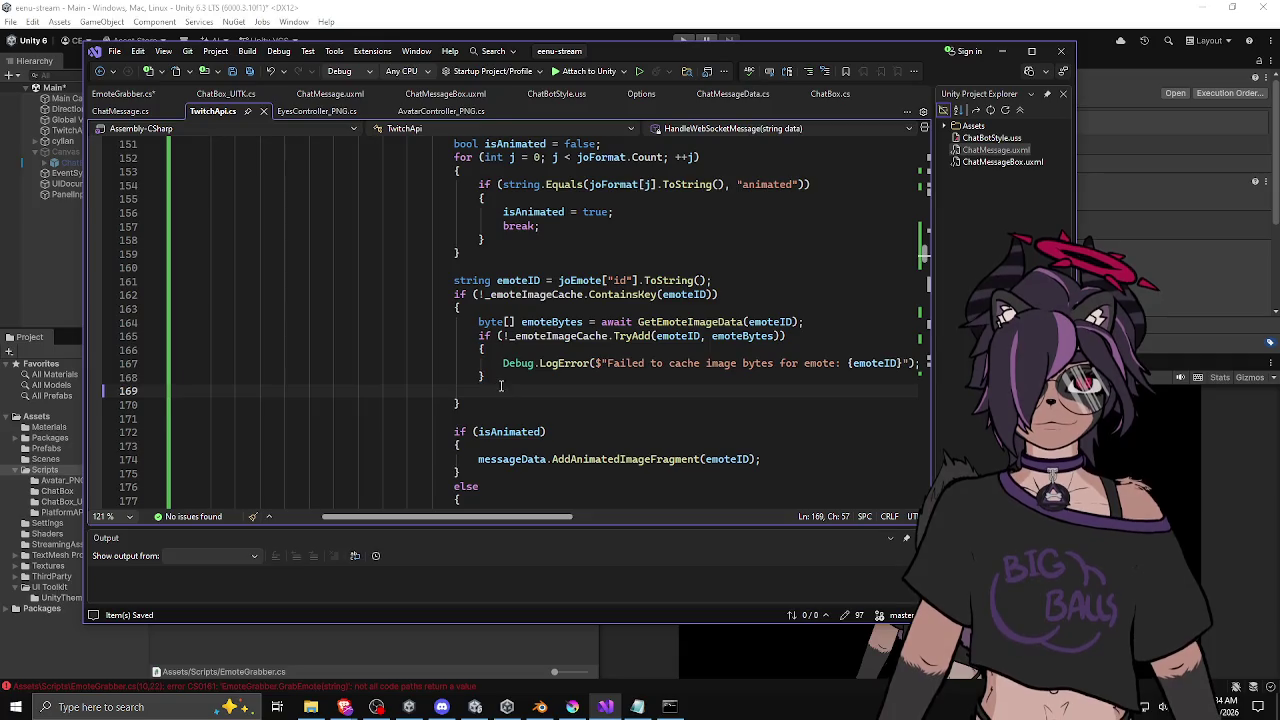
Step: Delete the stray blank line in the emote-caching block and undo an accidental edit to the if keyword
key("BackSpace")
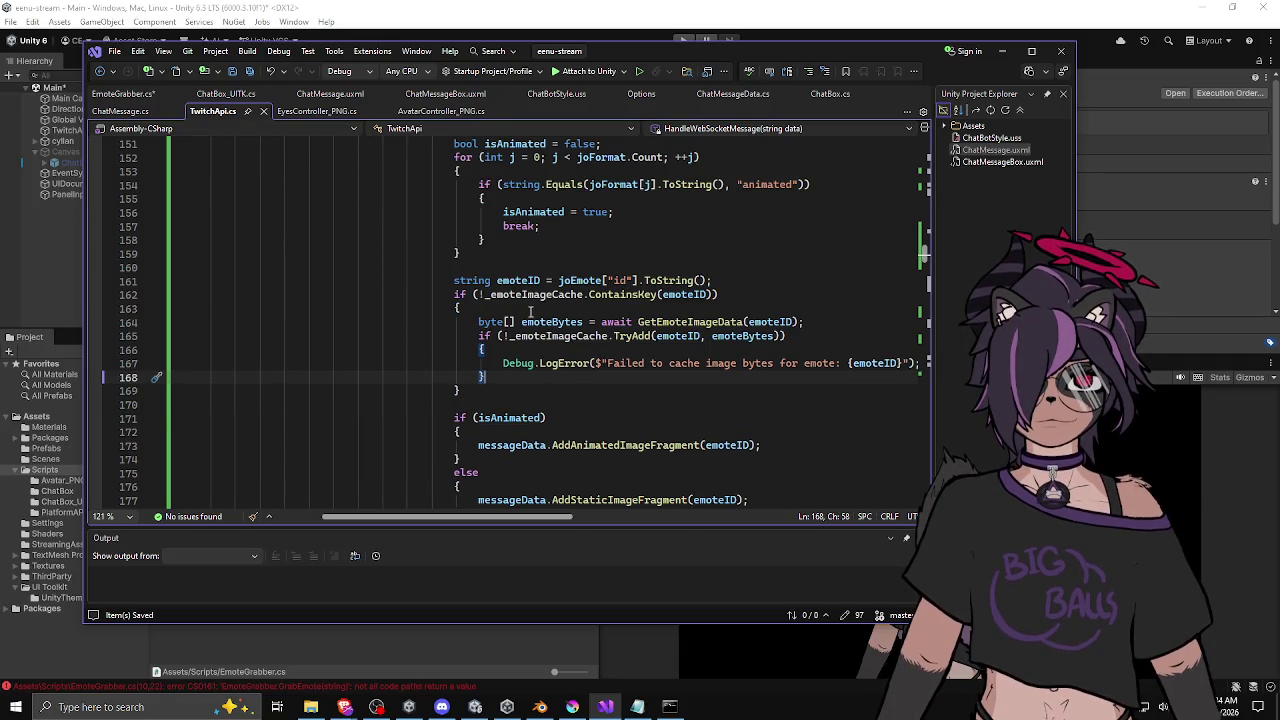
left_click(534, 392)
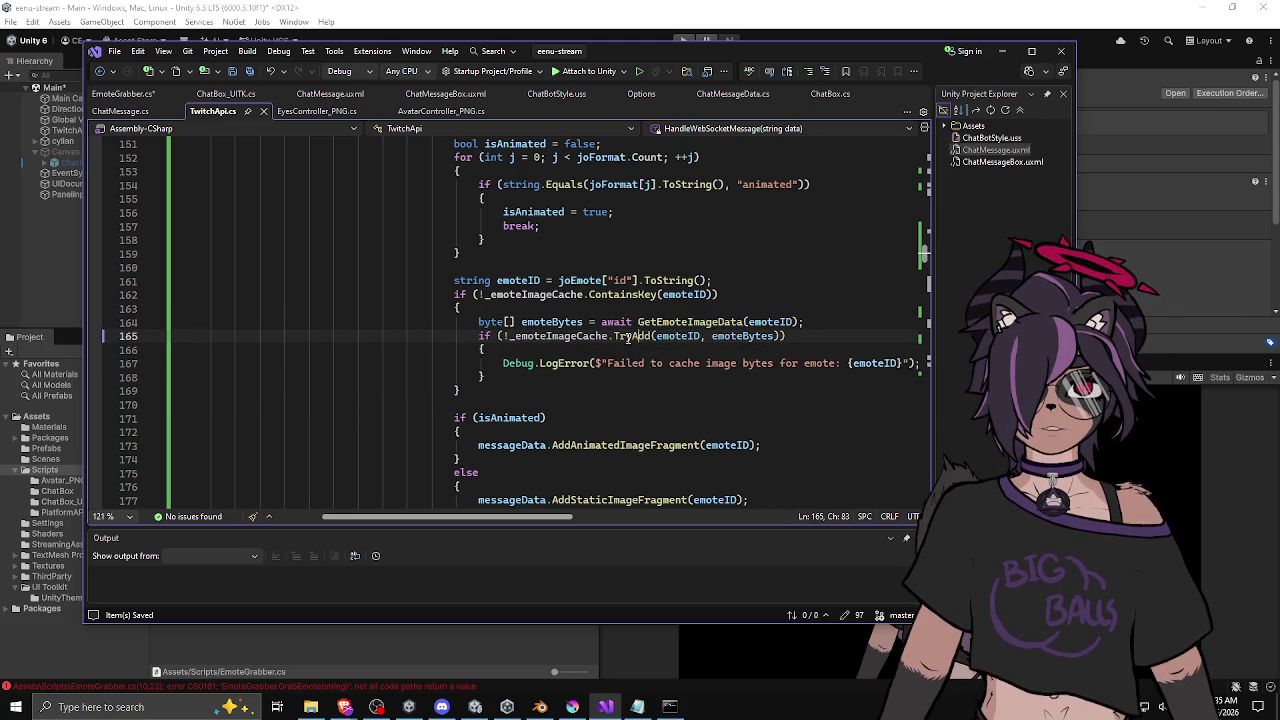
left_click(636, 336)
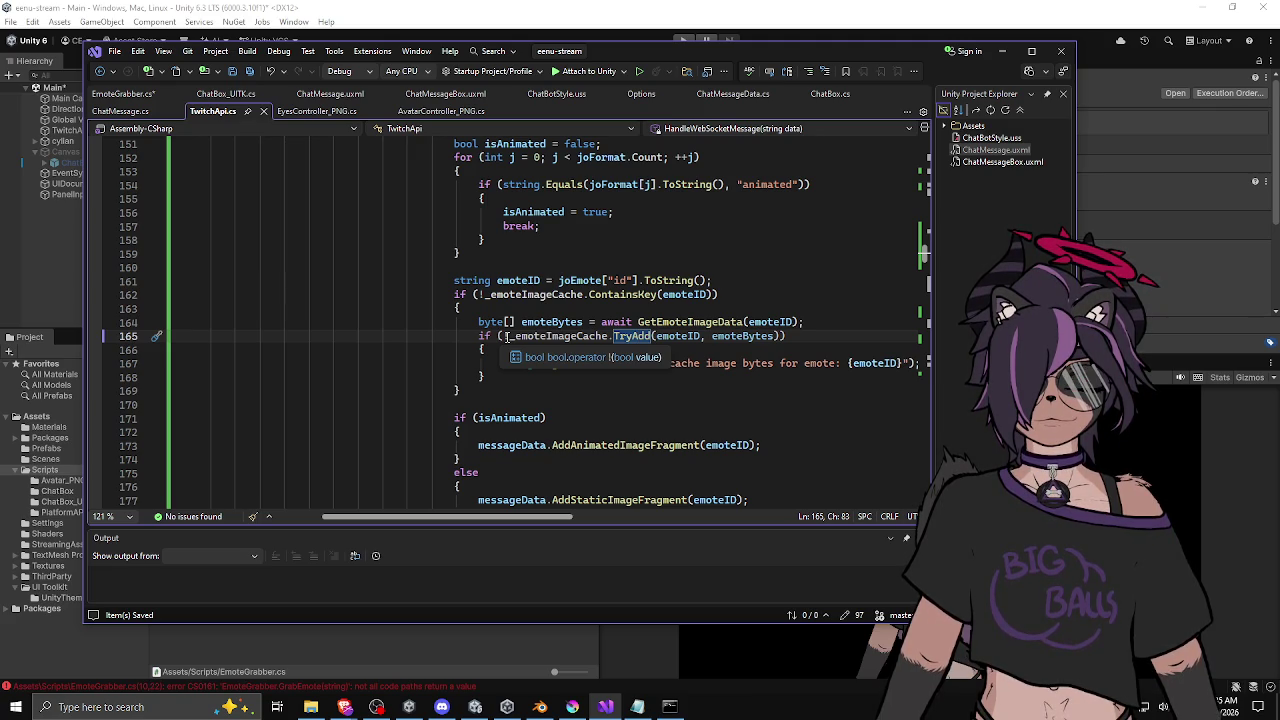
double_click(490, 336)
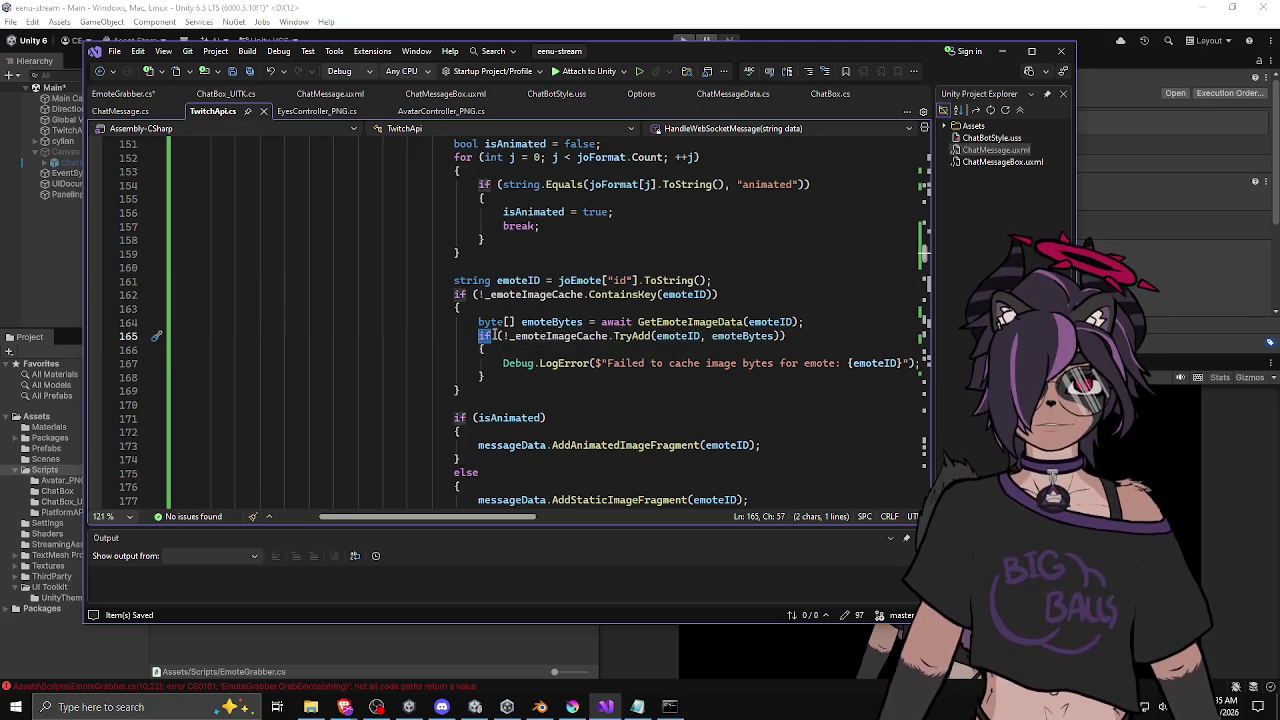
type("while")
key("ctrl+z")
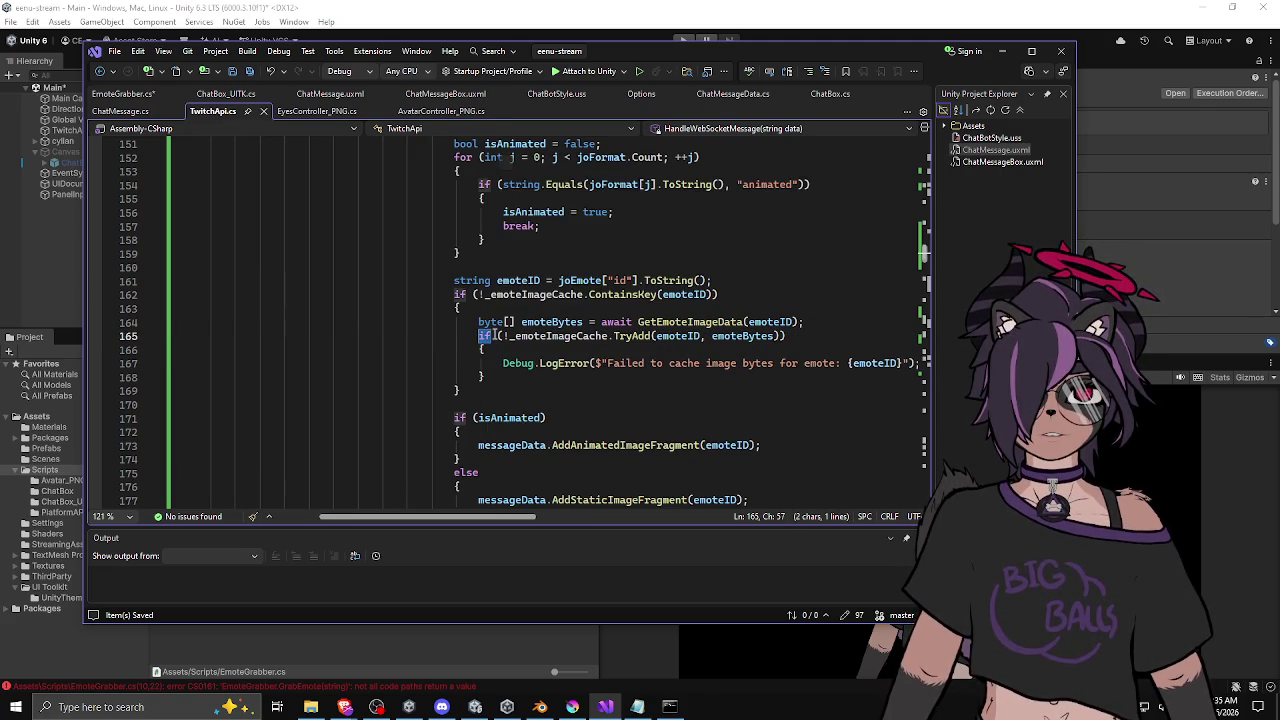
Step: Review the TryAdd if block and its Debug.LogError line to confirm the closing braces sit together
left_click(491, 349)
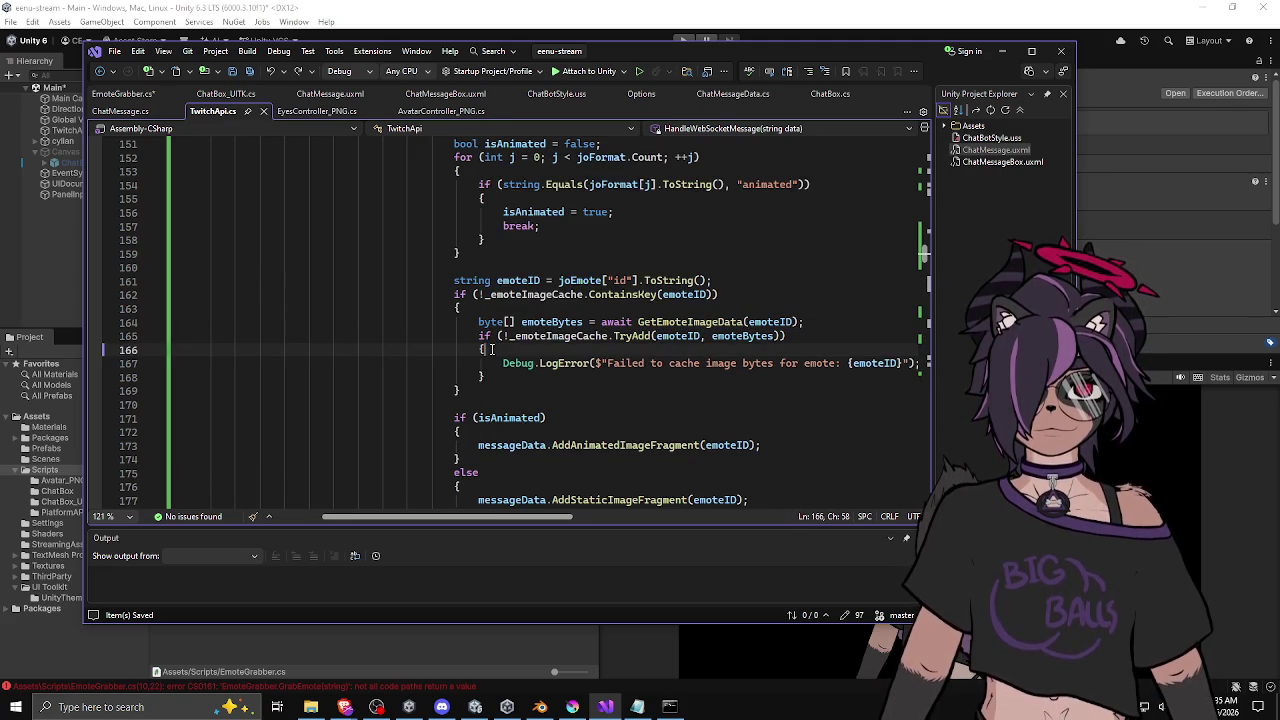
left_click_drag(494, 327, 486, 338)
double_click(486, 337)
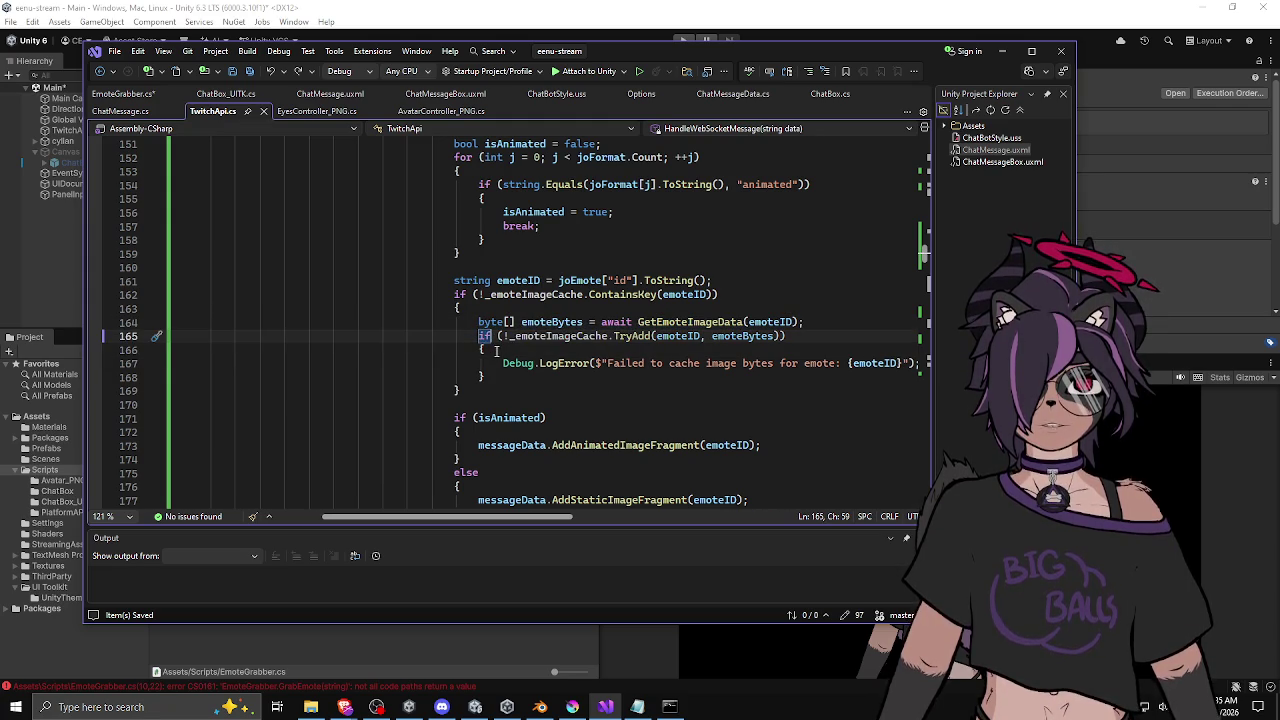
left_click(495, 363)
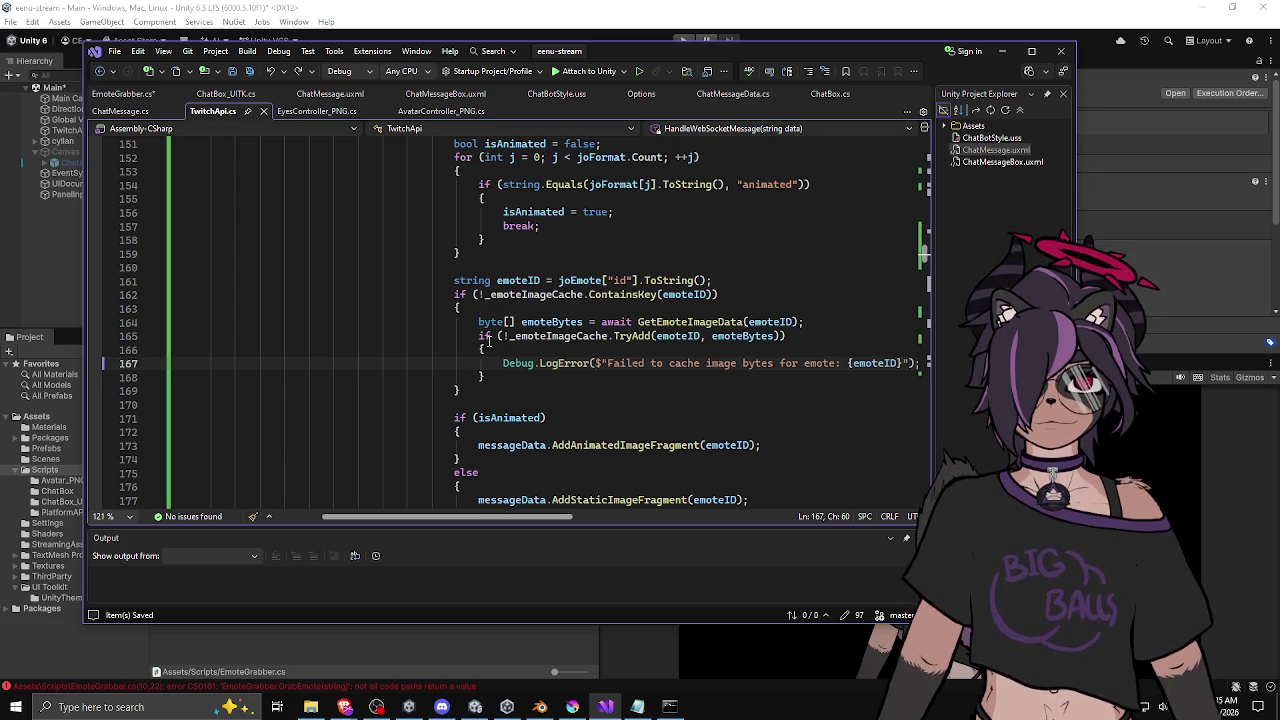
left_click(514, 378)
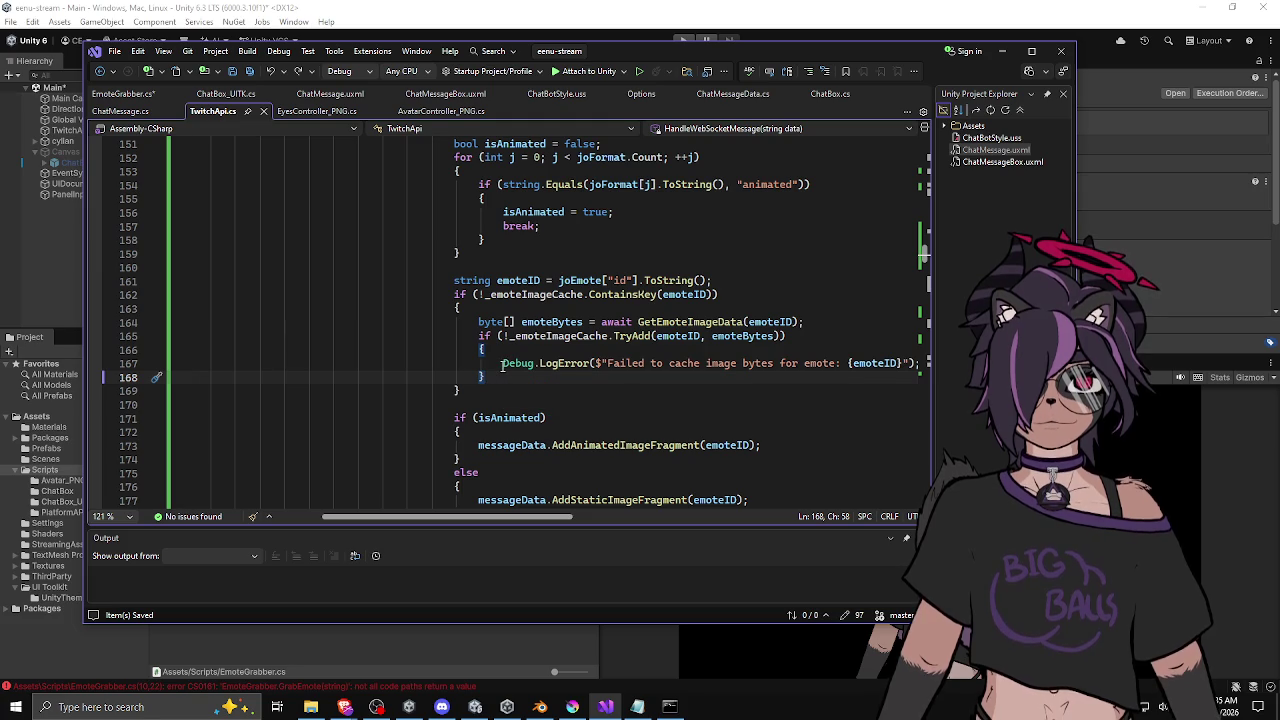
scroll(502, 368, "down", 2)
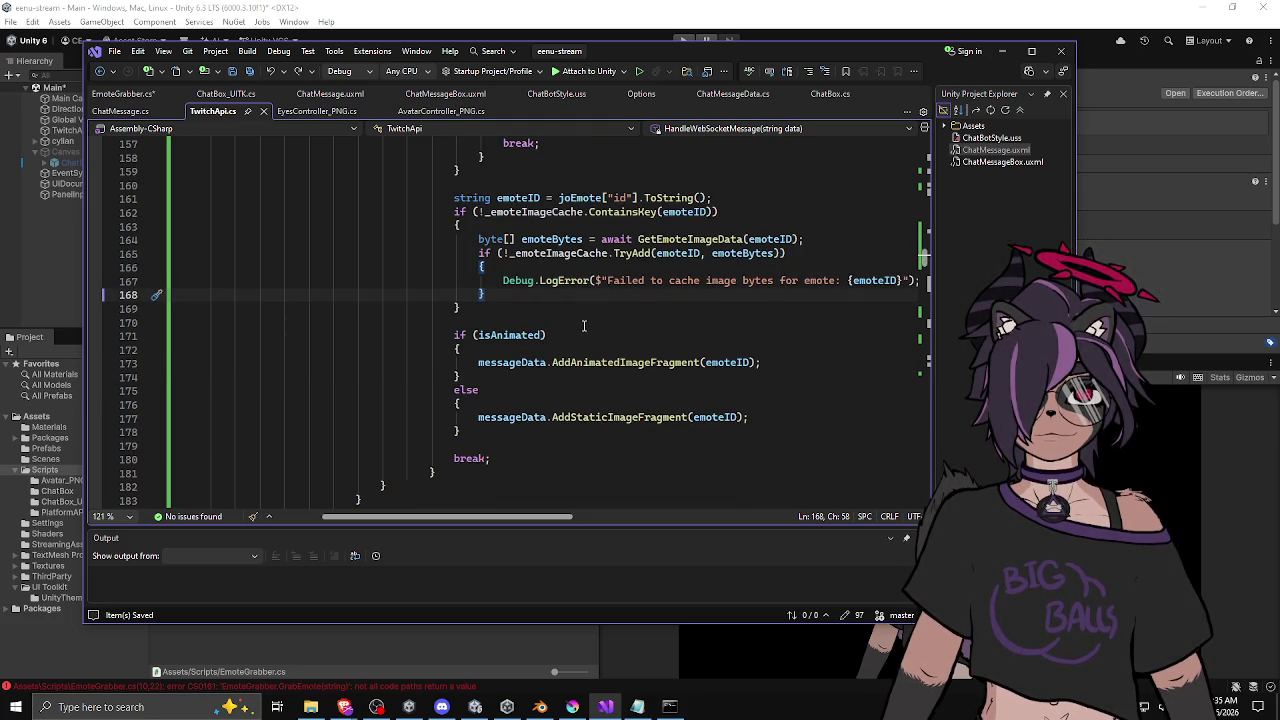
left_click(563, 308)
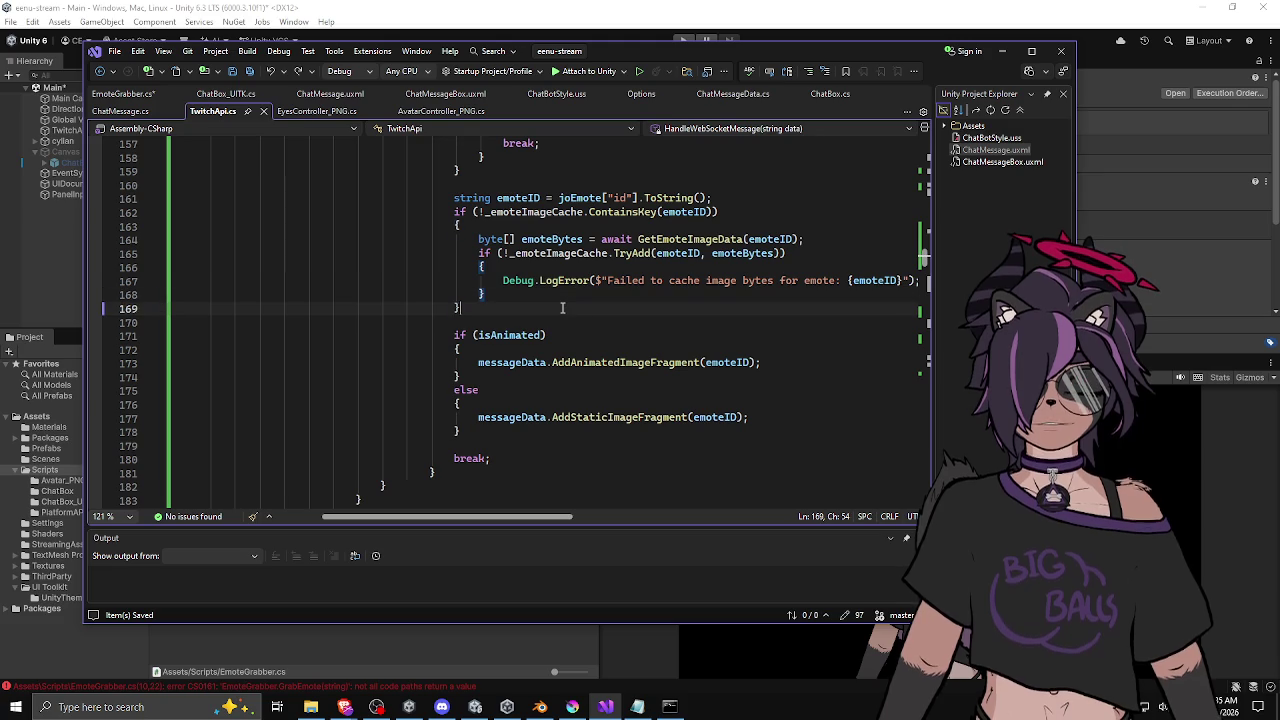
scroll(563, 308, "up", 2)
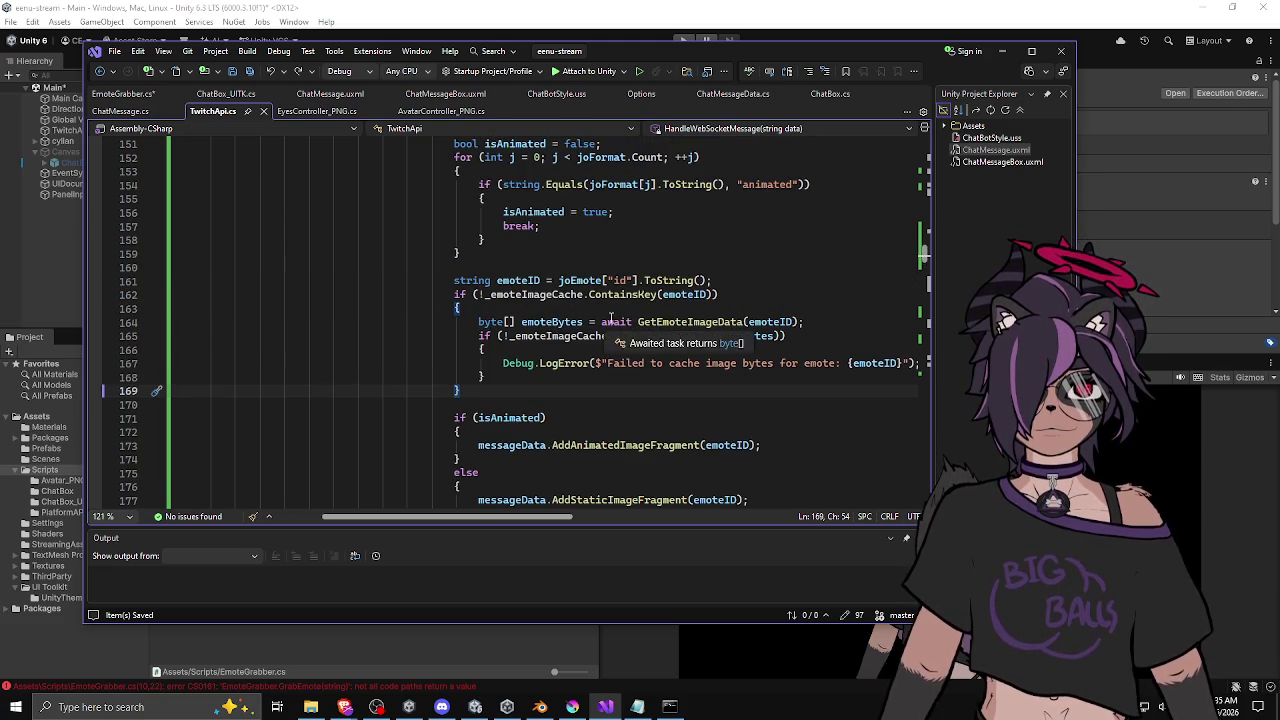
Step: Switch from TwitchApi.cs to the EmoteGrabber.cs script to view the GrabEmote method
left_click(722, 349)
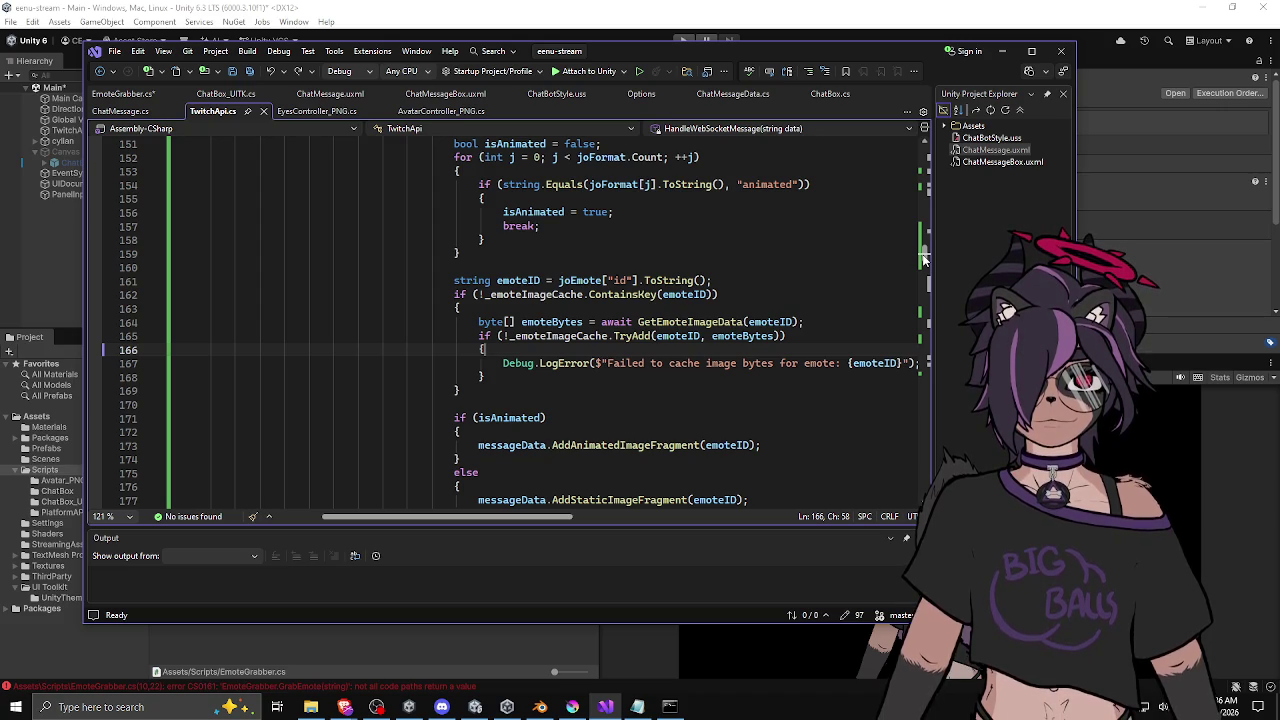
left_click(142, 95)
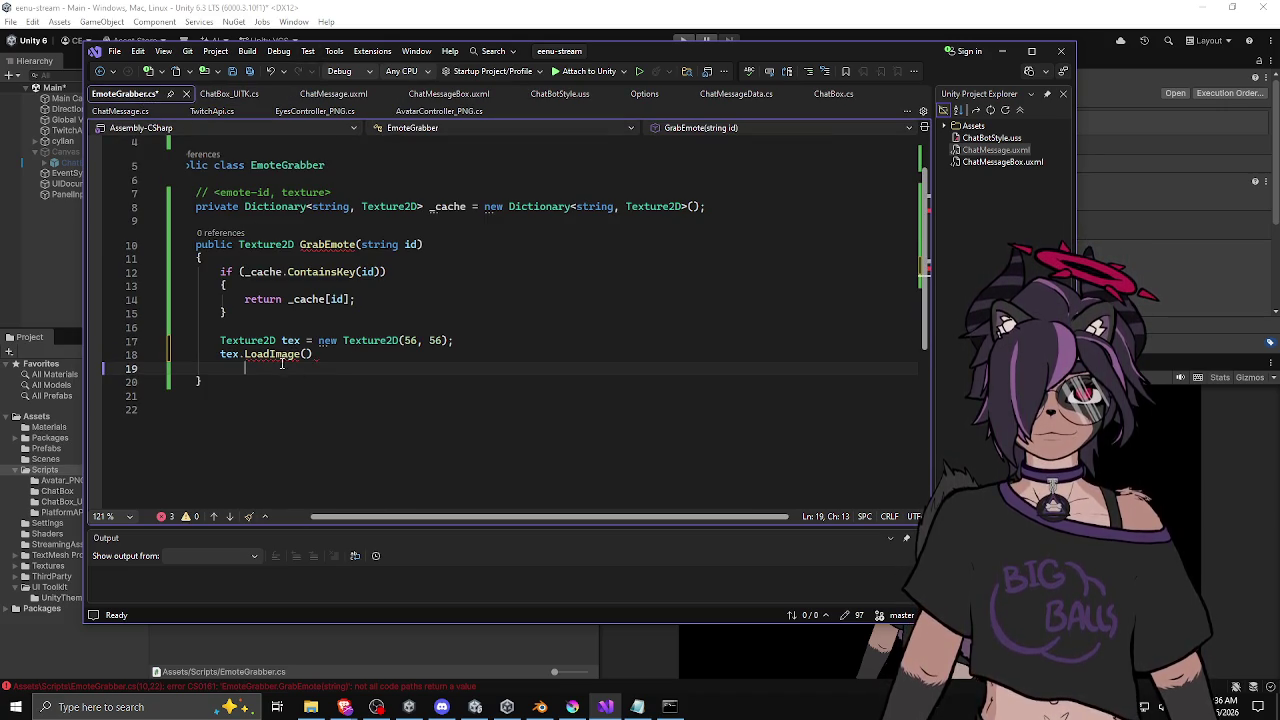
mouse_move(282, 357)
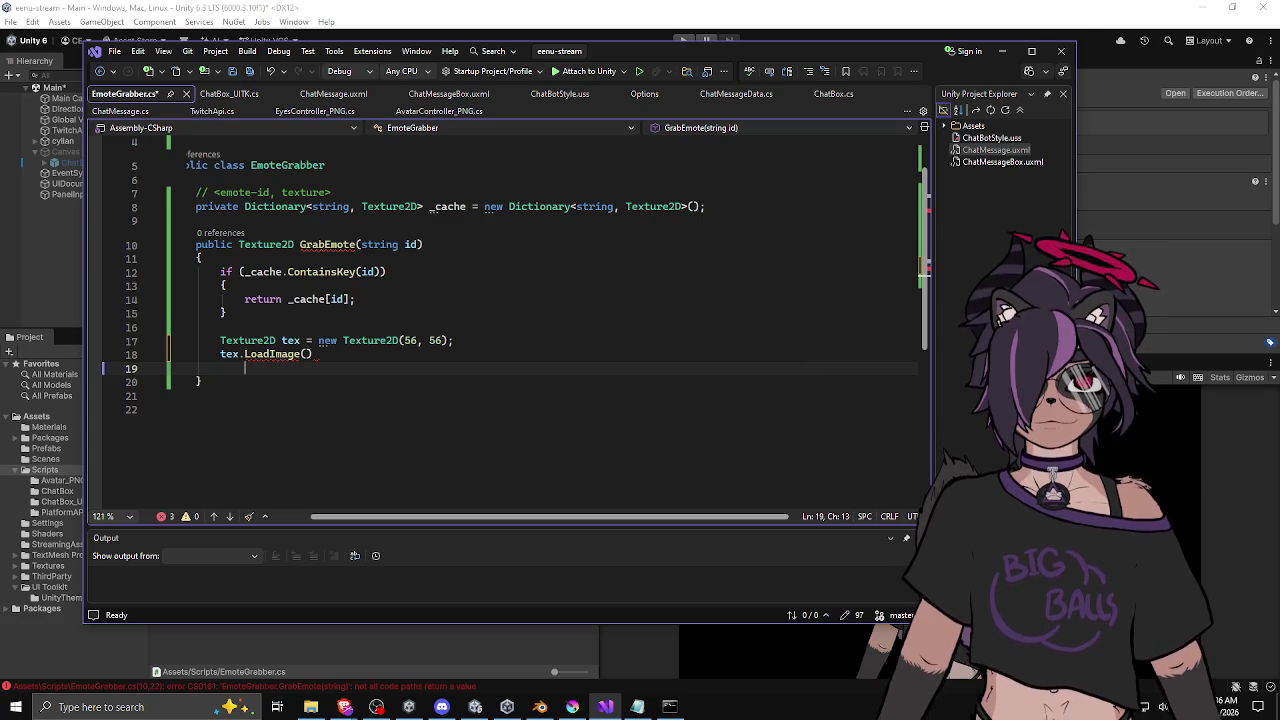
left_click(345, 707)
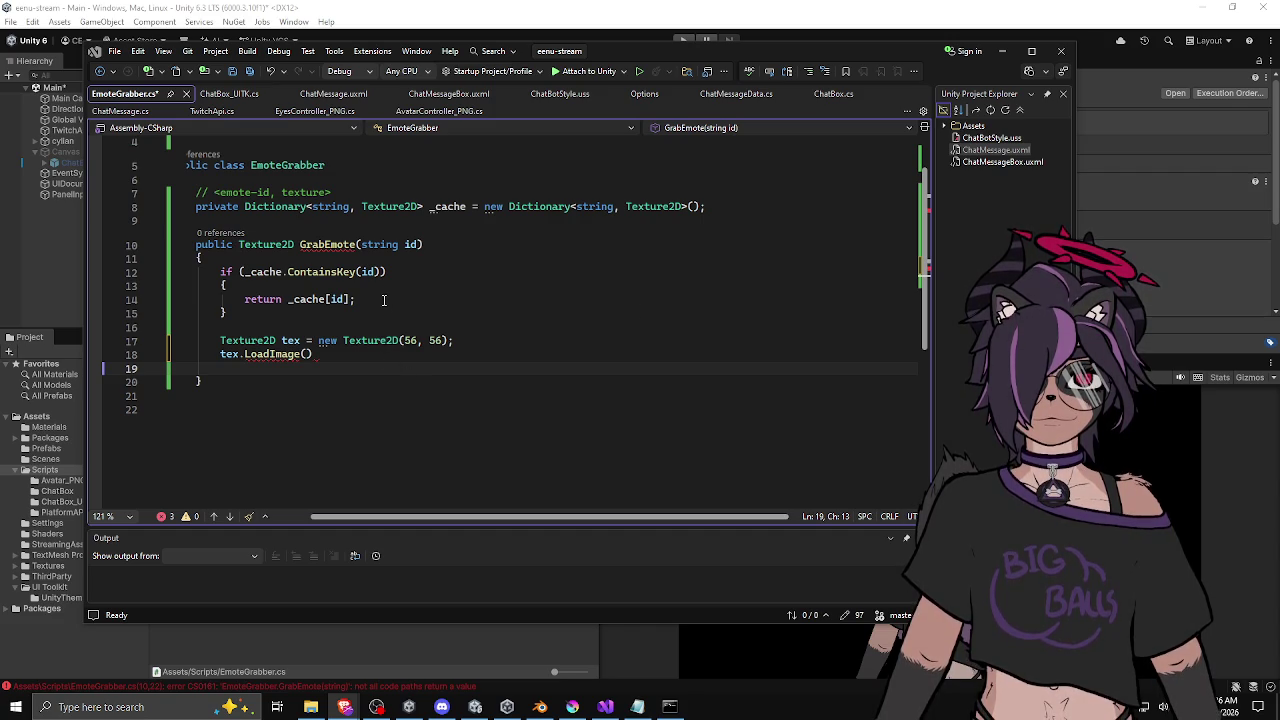
left_click(400, 206)
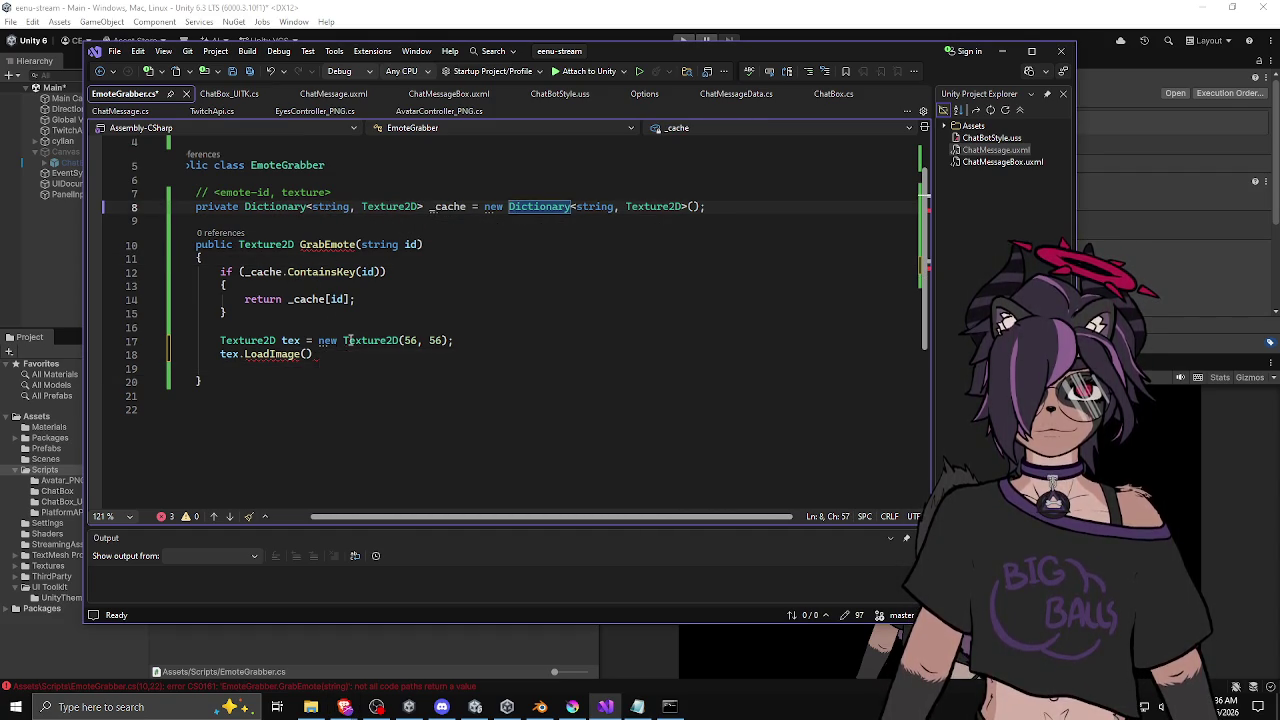
scroll(345, 318, "up", 1)
left_click(354, 220)
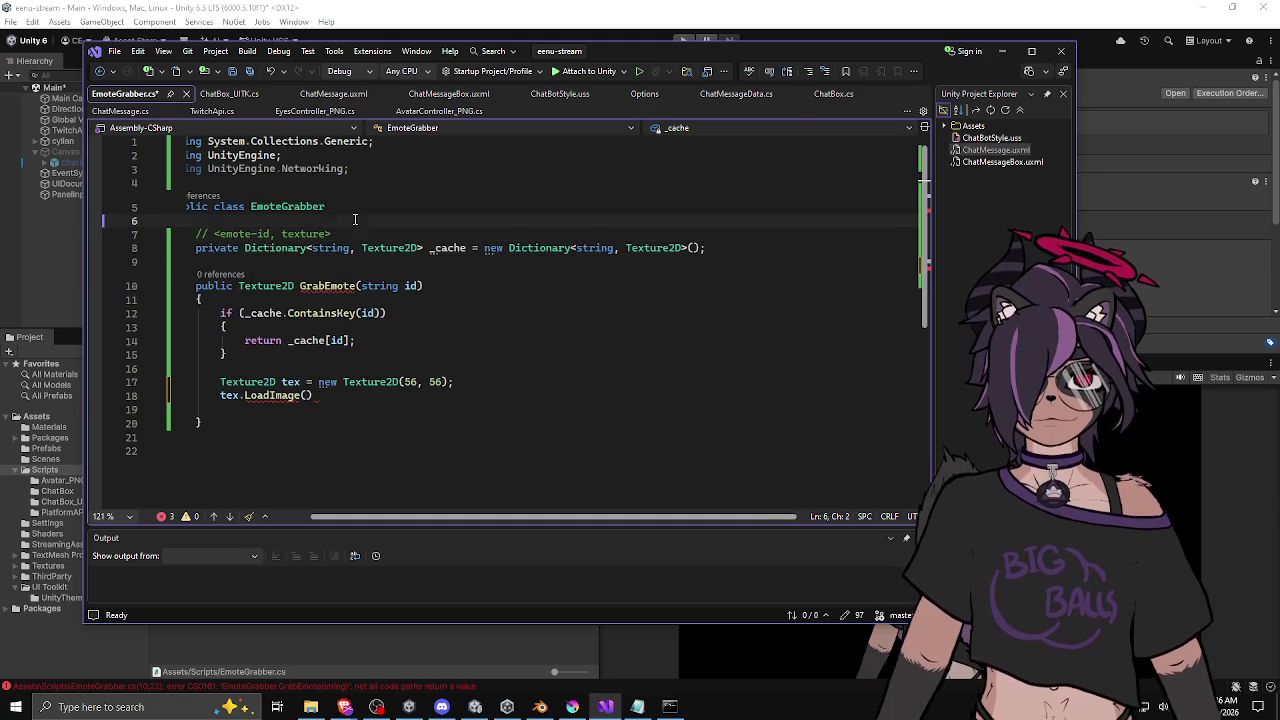
Step: Add a TwitchApi parameter before id in GrabEmote's signature instead of a public field
key("Return")
type("publi")
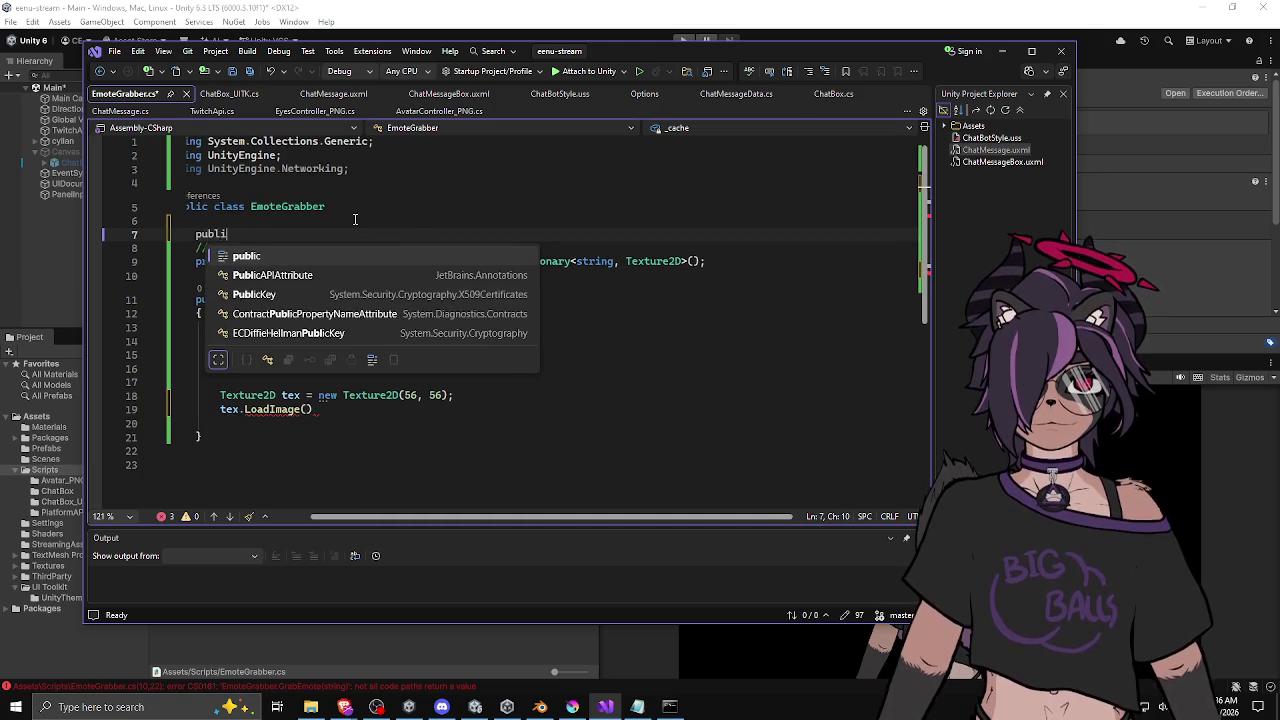
type("c Twitch")
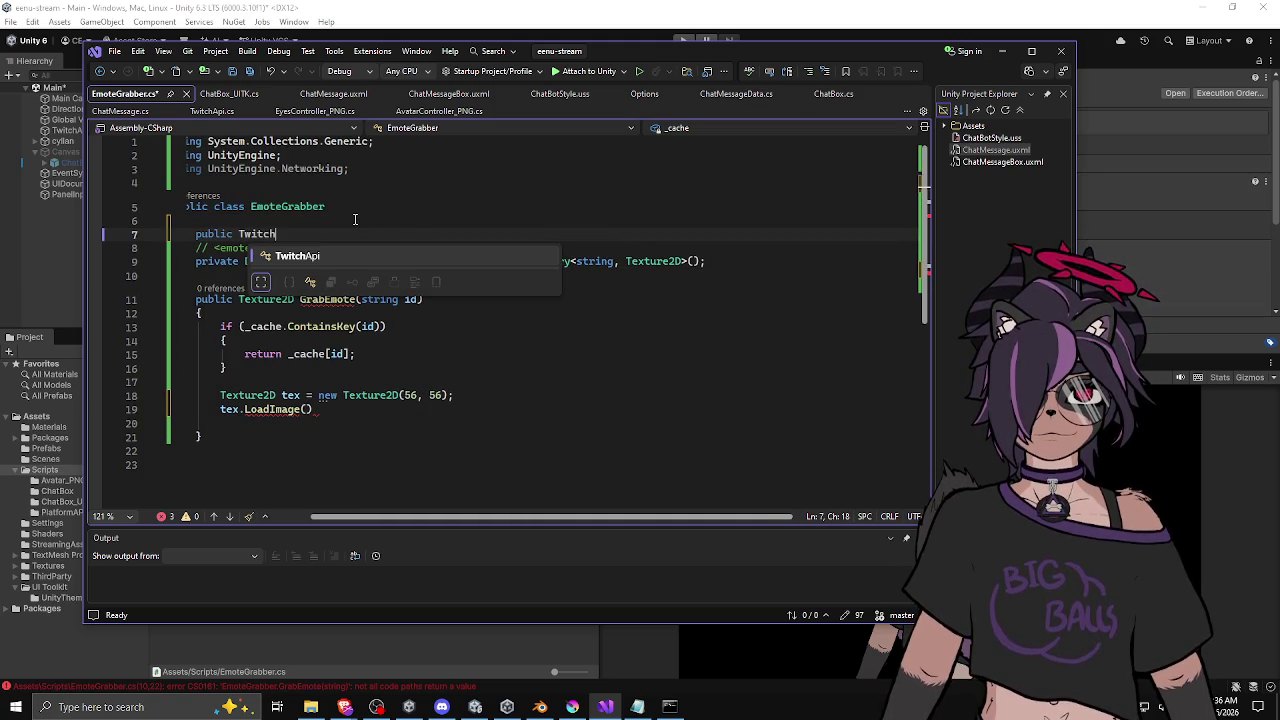
key("Tab")
key("ctrl+x")
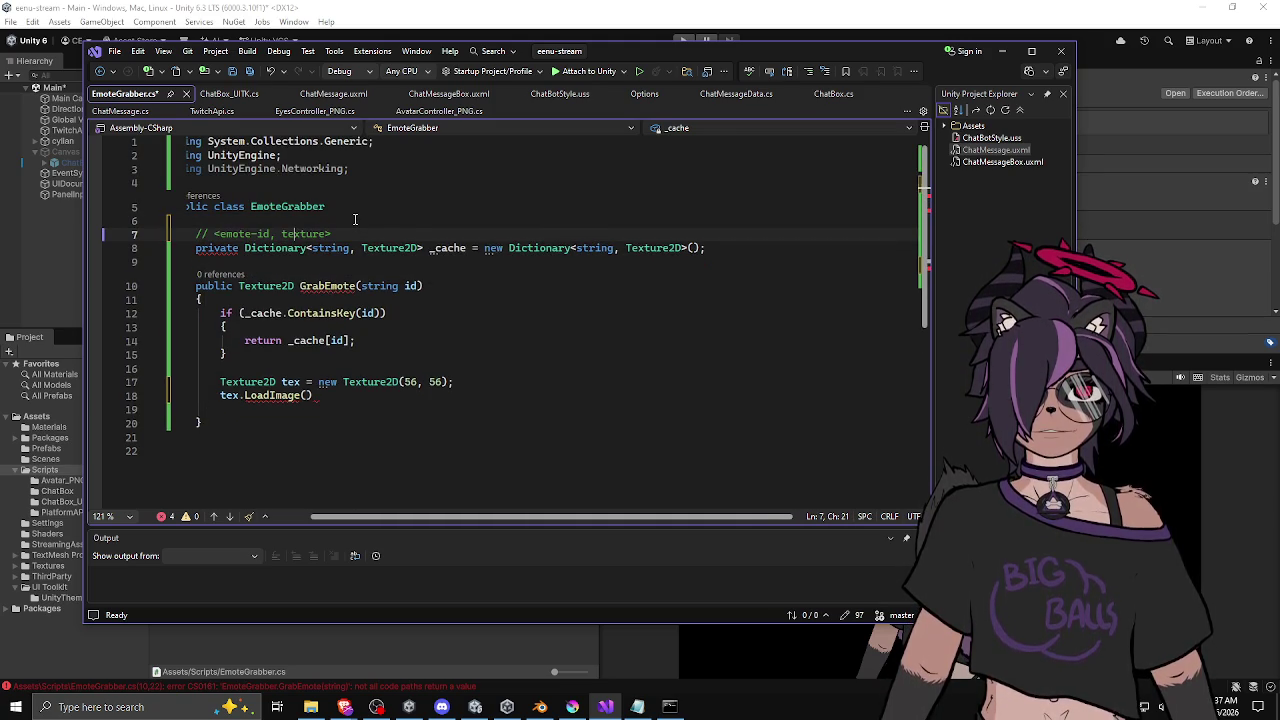
key("ctrl+s")
left_click(359, 286)
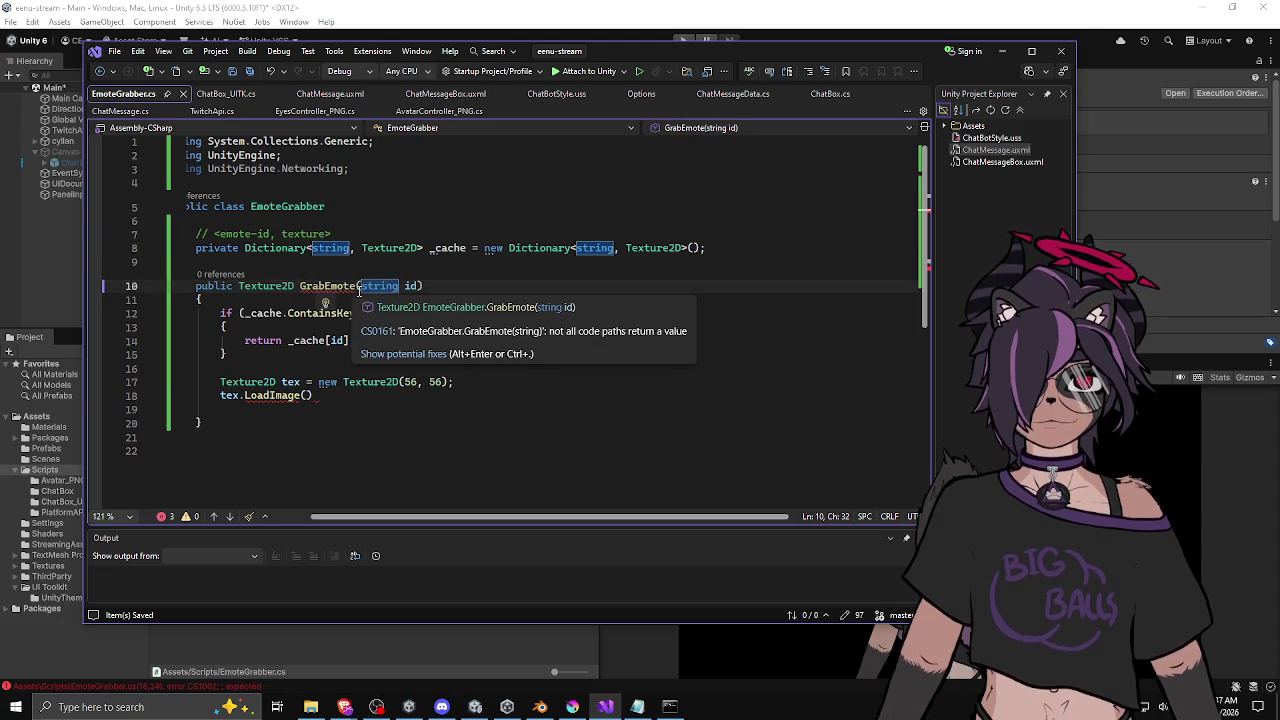
type("TwitchApi twith")
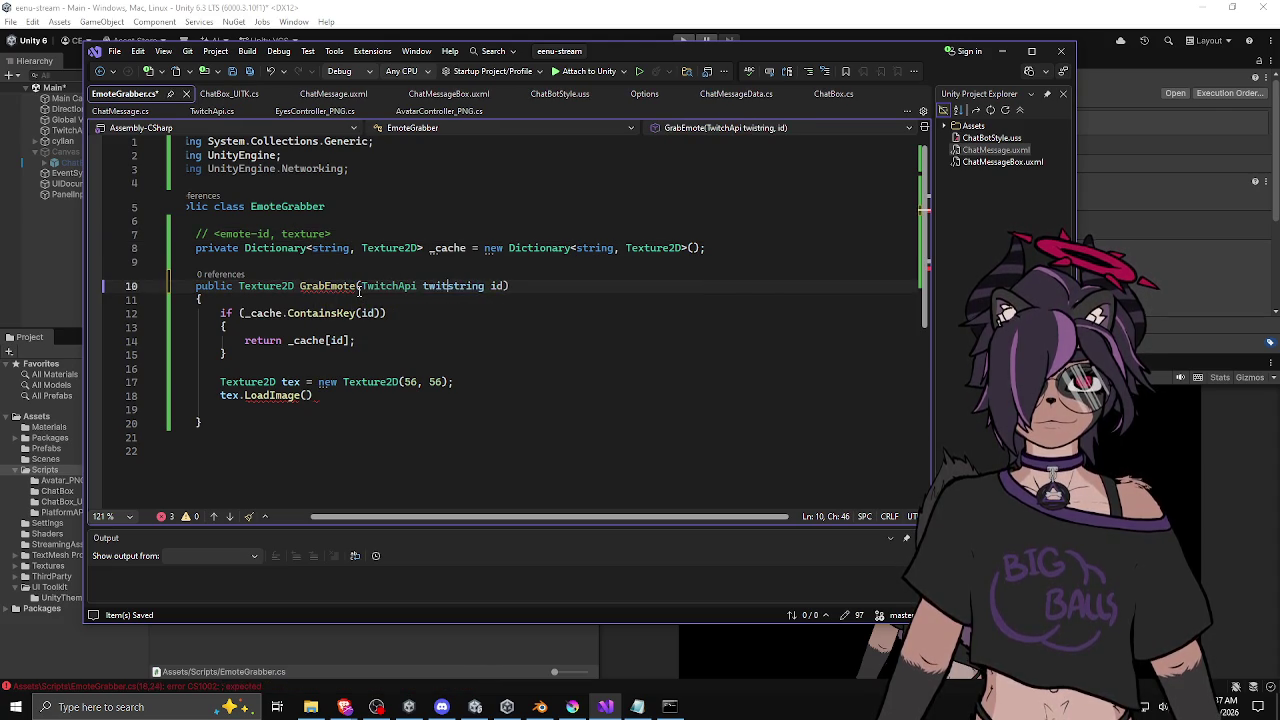
type("cApi,")
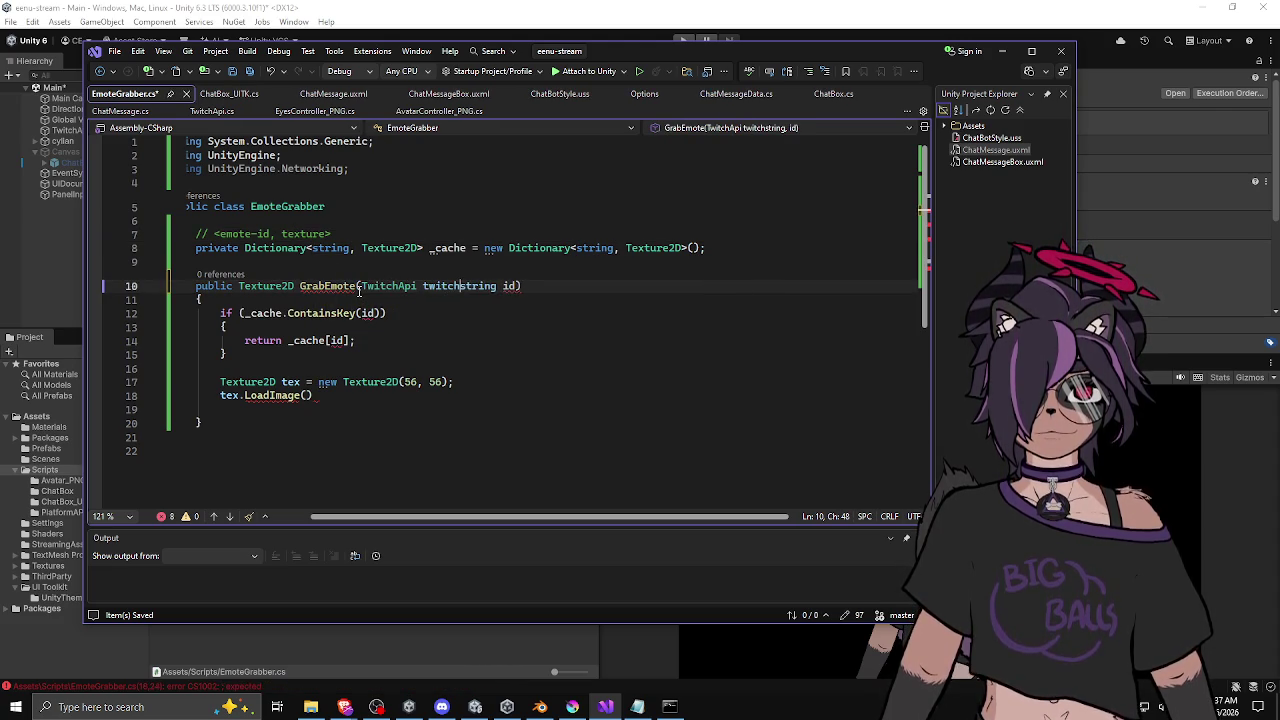
Step: Correct the misspelled parameter name from twithcApi to twitchApi in GrabEmote
left_click(466, 321)
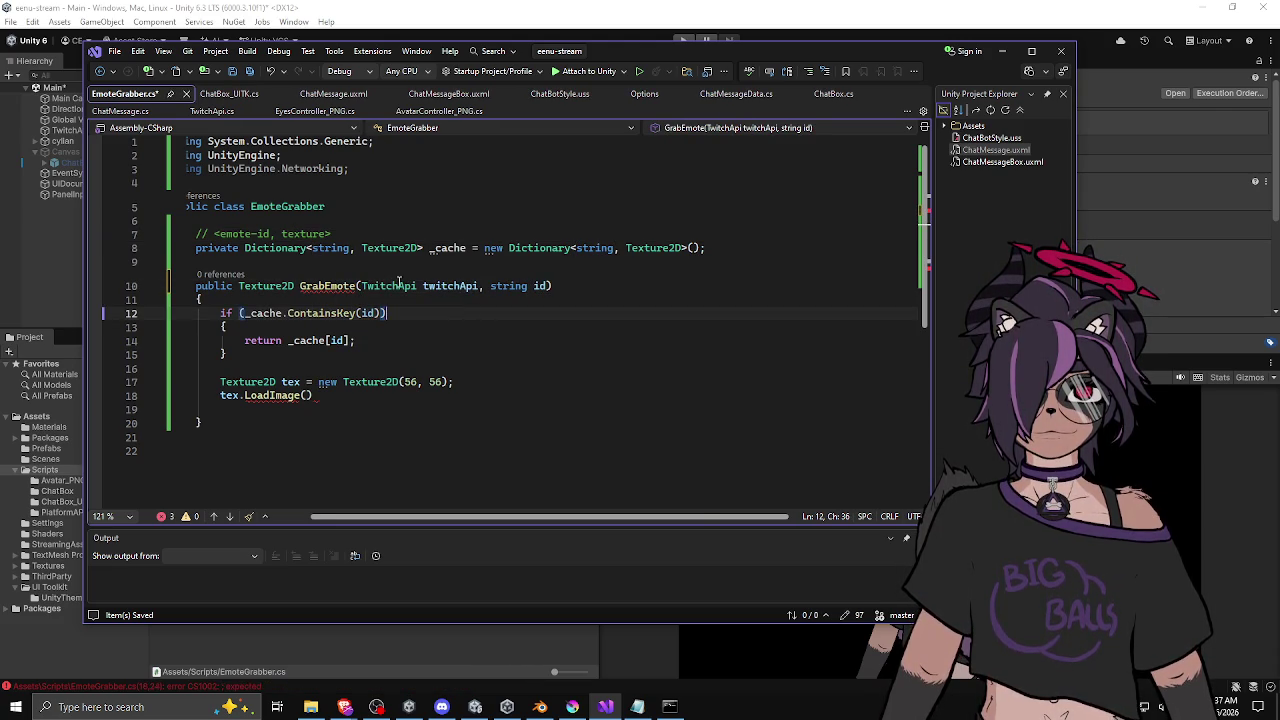
left_click(555, 286)
left_click(300, 206)
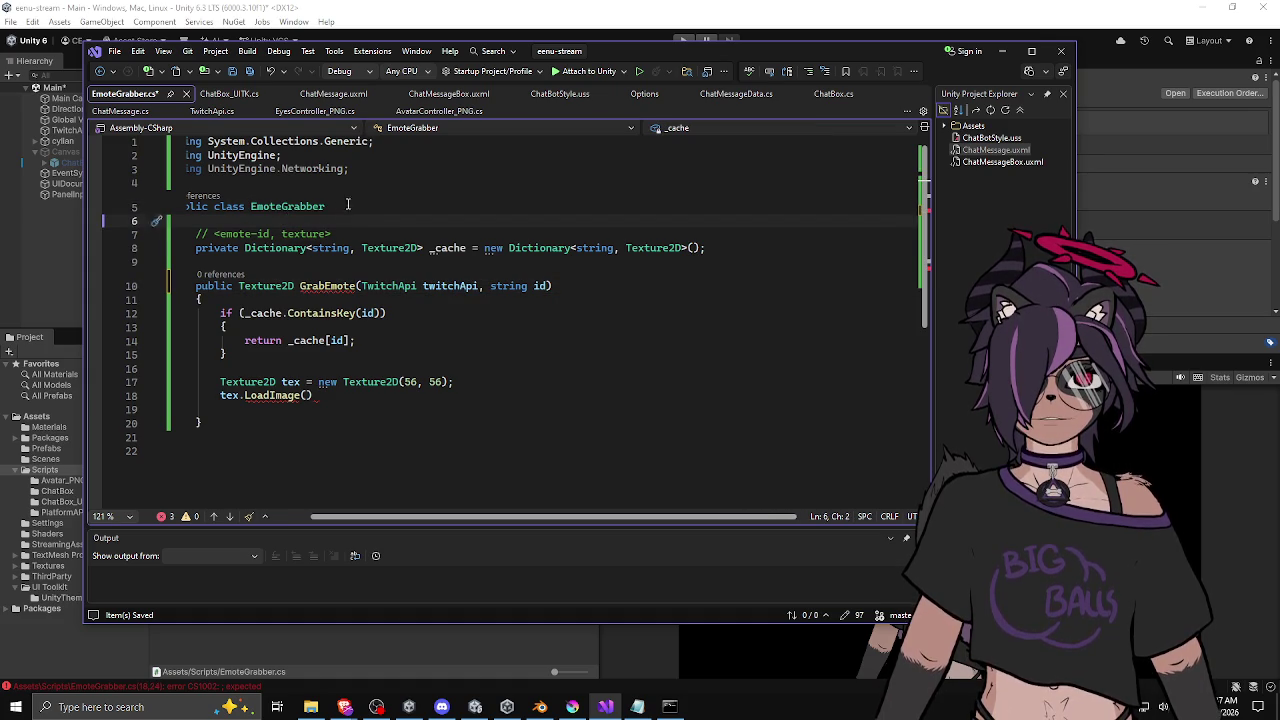
left_click_drag(362, 516, 354, 518)
left_click(523, 262)
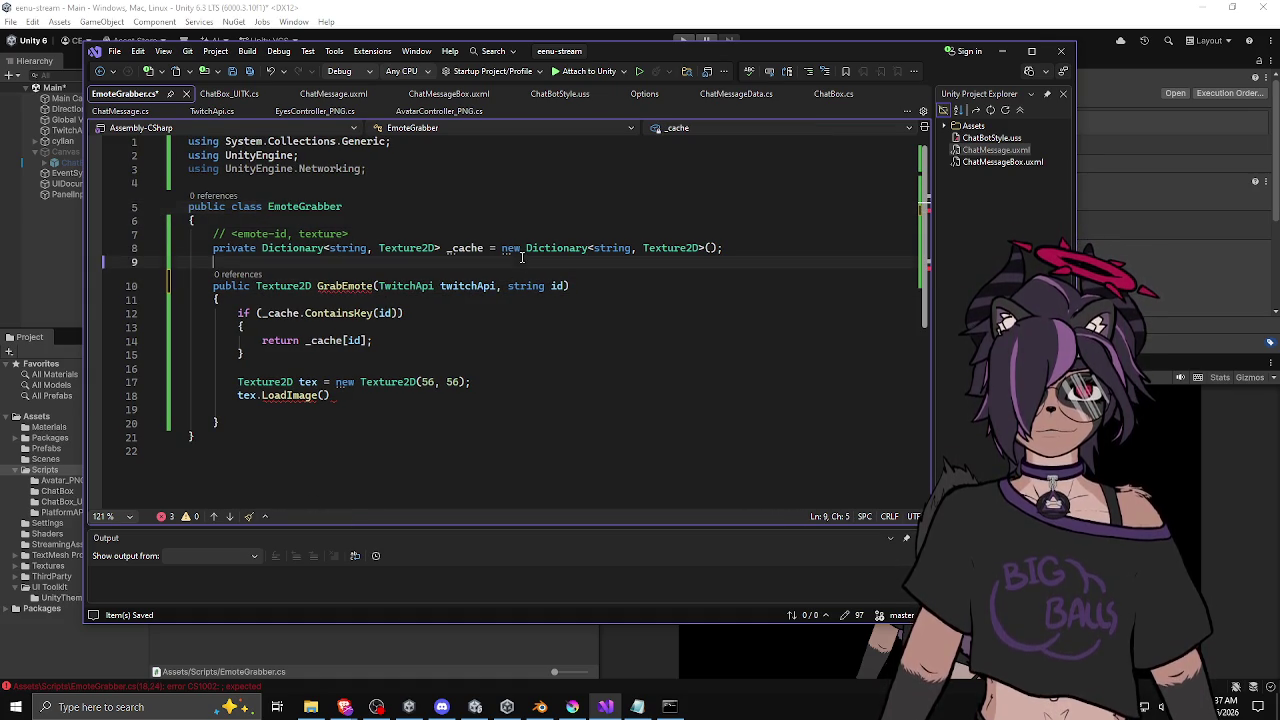
left_click(477, 286)
left_click(452, 314)
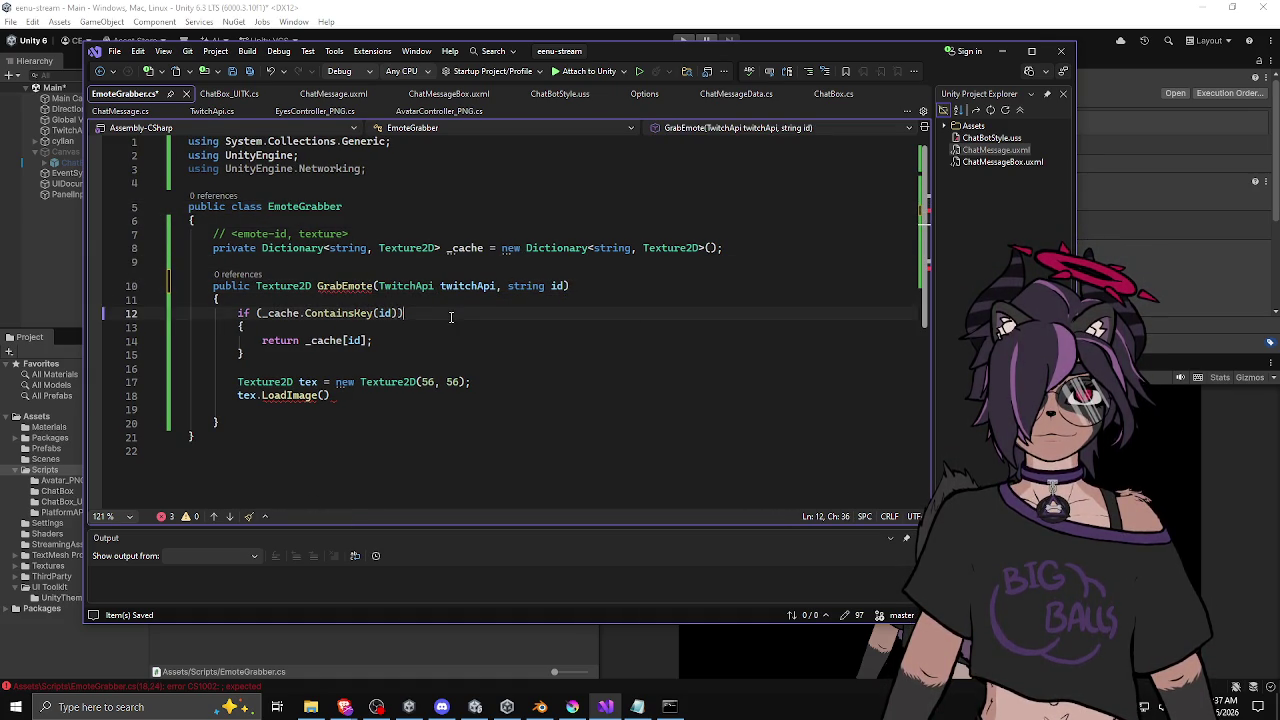
left_click(446, 301)
left_click(434, 329)
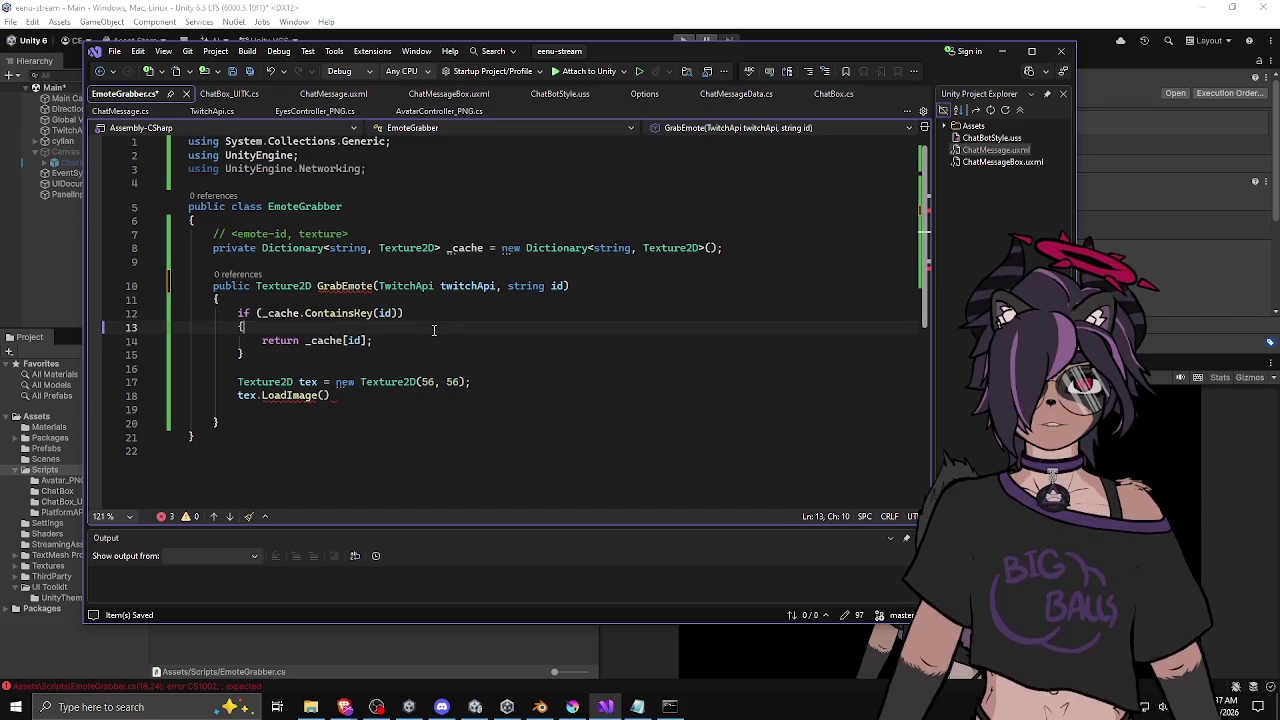
double_click(467, 286)
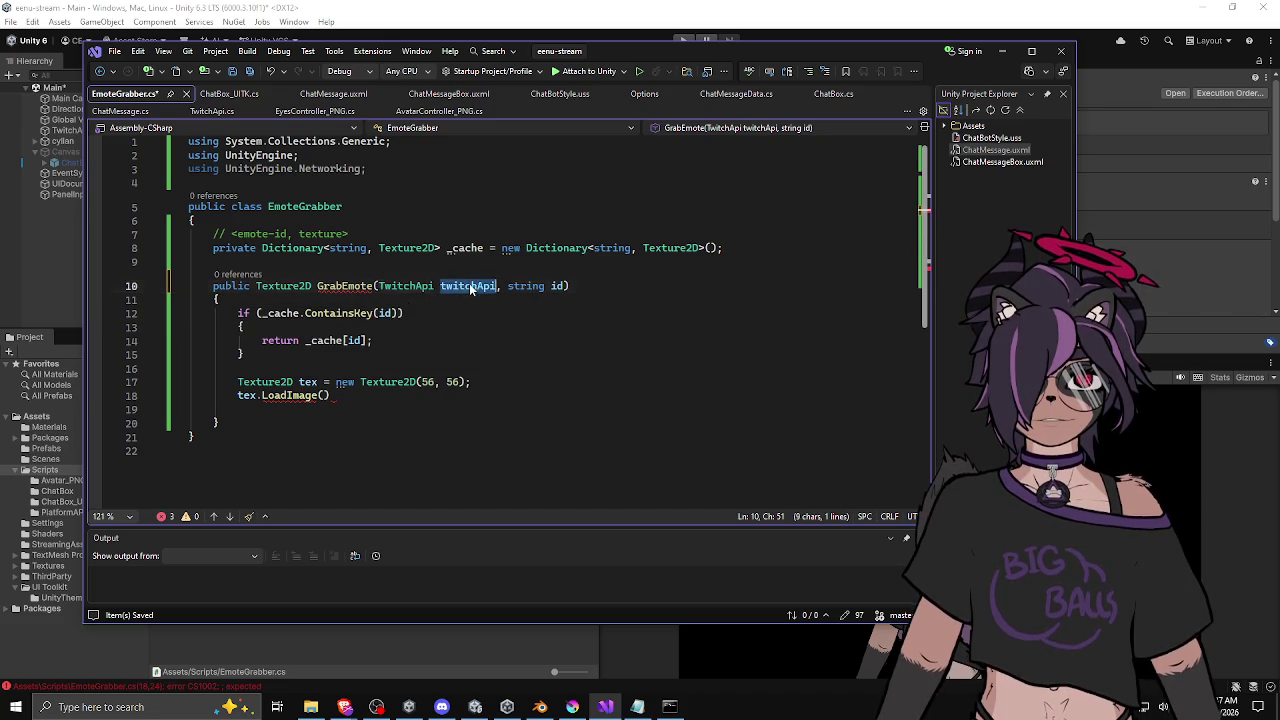
type("twitchApi")
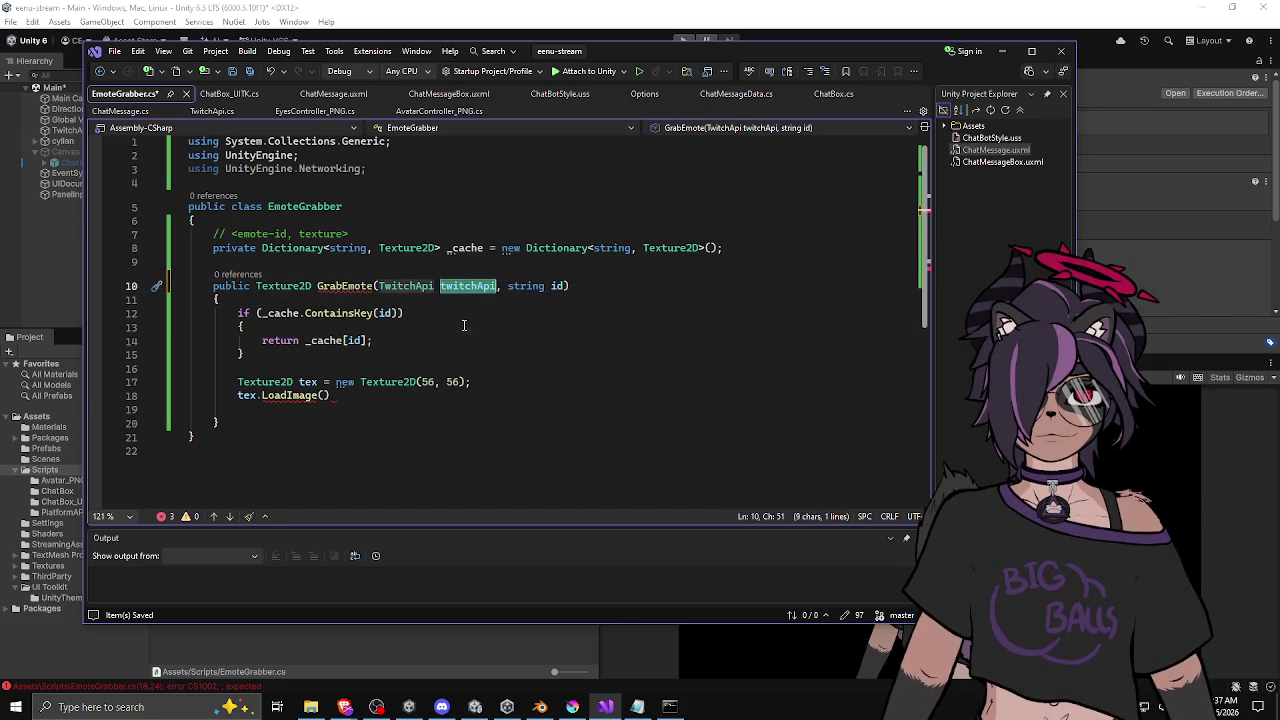
left_click(466, 329)
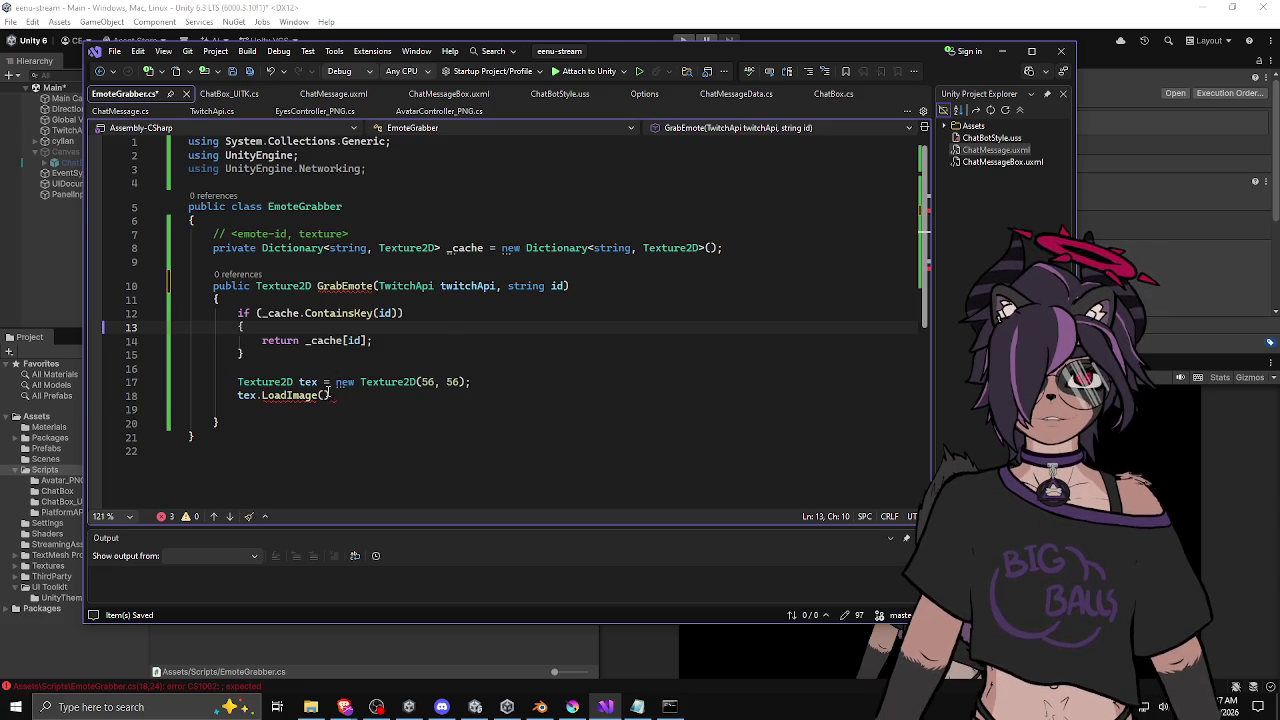
left_click(331, 395)
Step: Pass twitchApi._cache as the argument to tex.LoadImage in GrabEmote
key("Left")
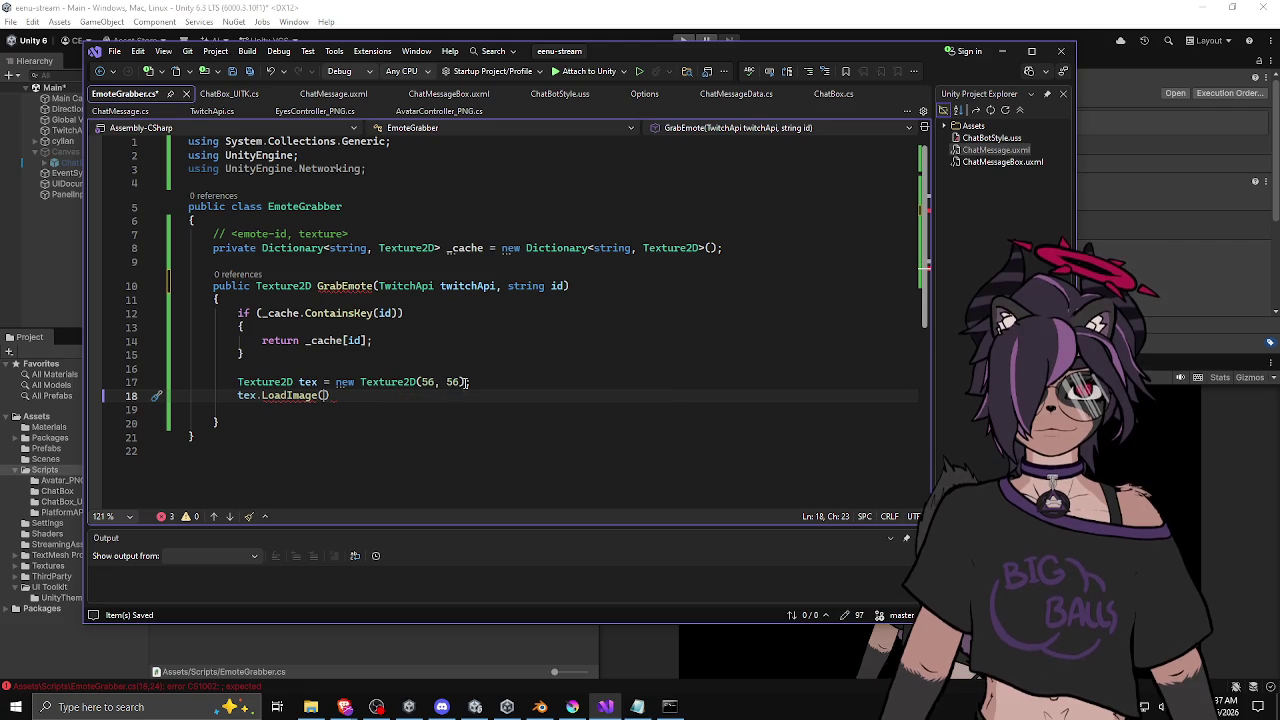
mouse_move(306, 398)
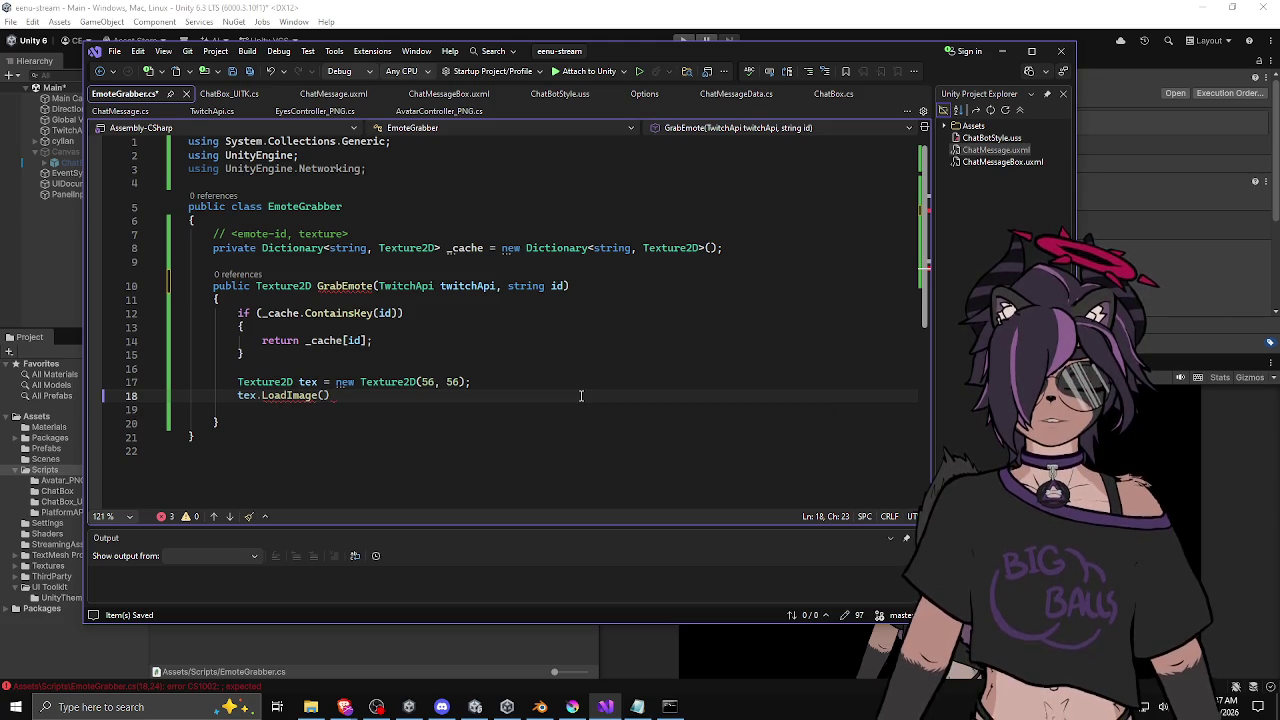
type("twticha")
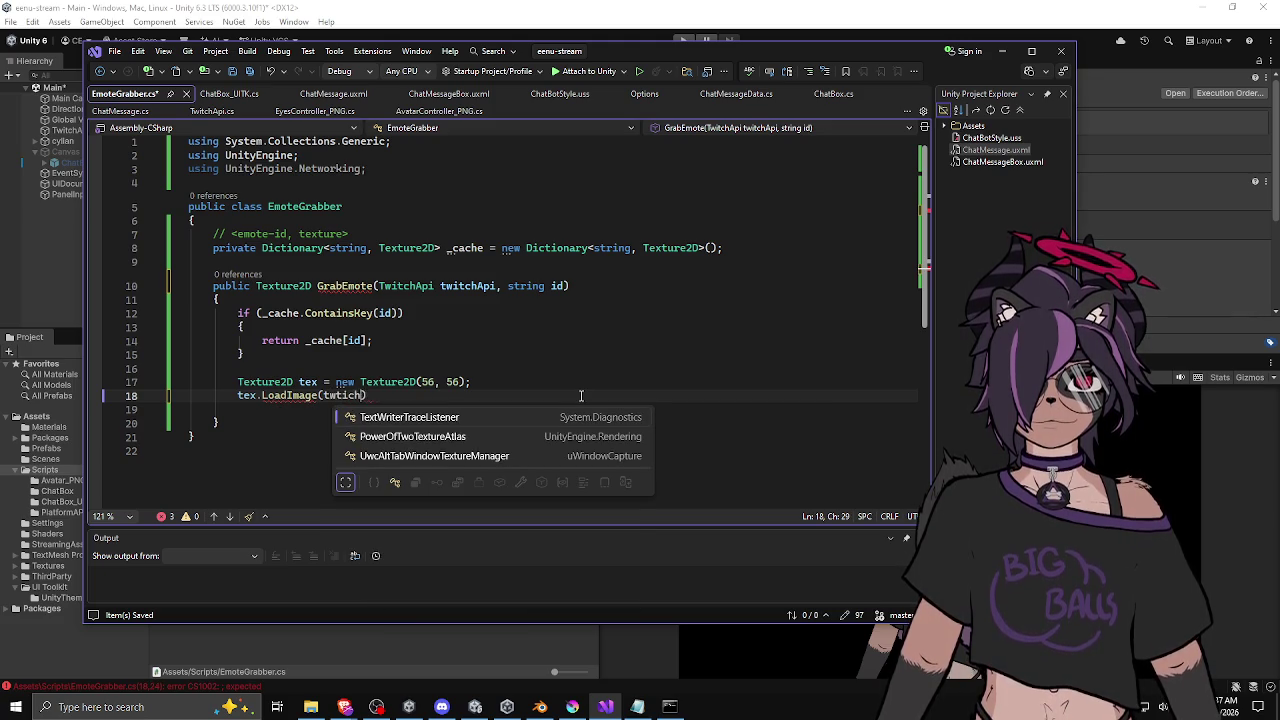
key("BackSpace")
key("BackSpace")
key("BackSpace")
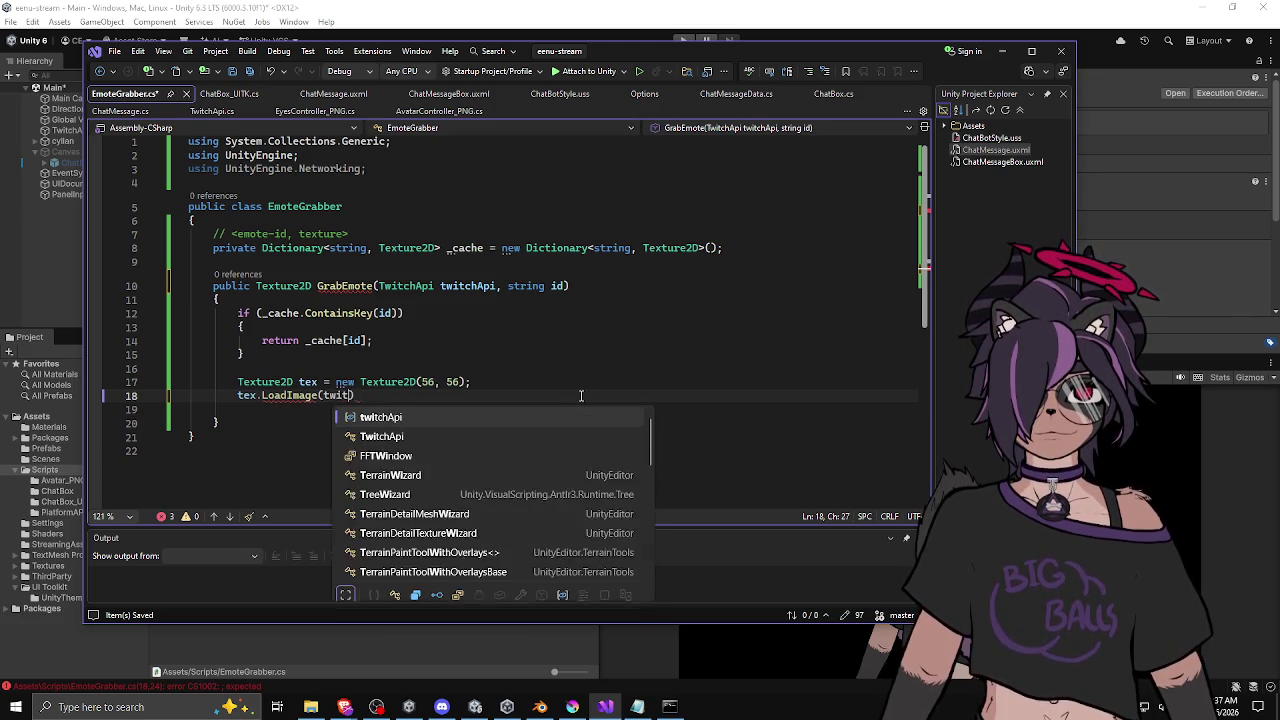
type("itcha")
key("Tab")
key("ctrl+shift+Left")
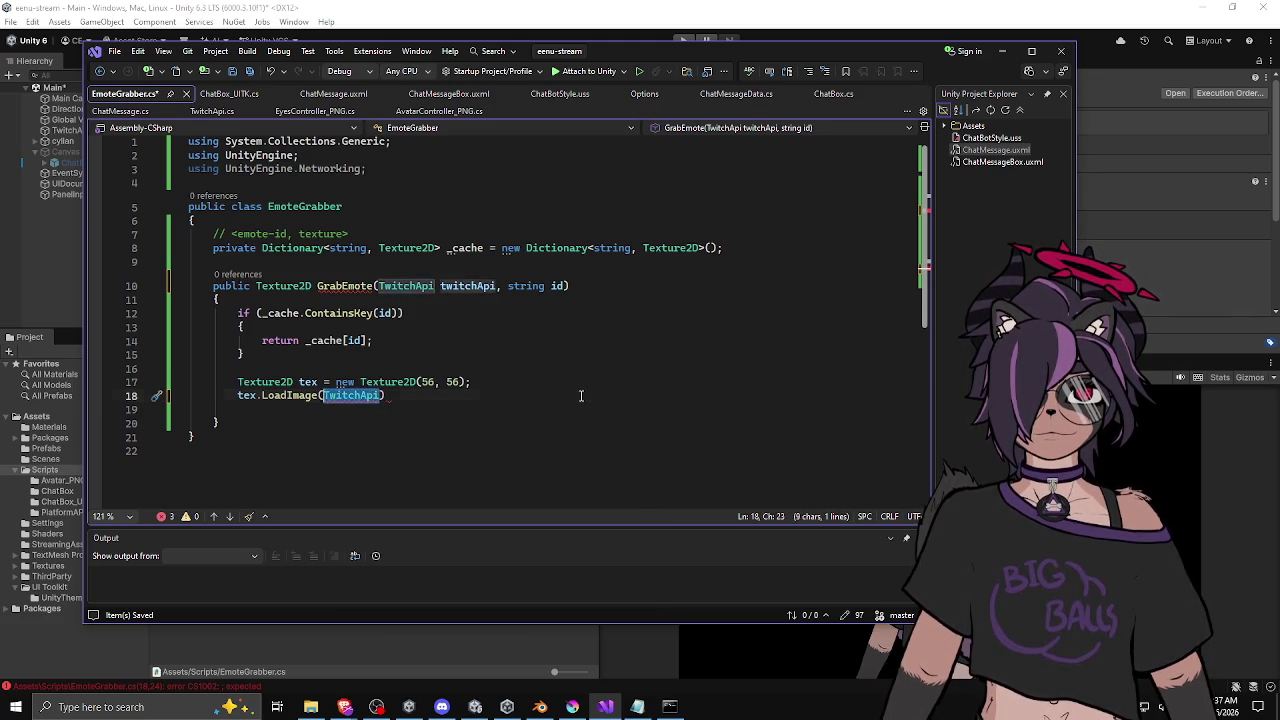
type("twitchApi.")
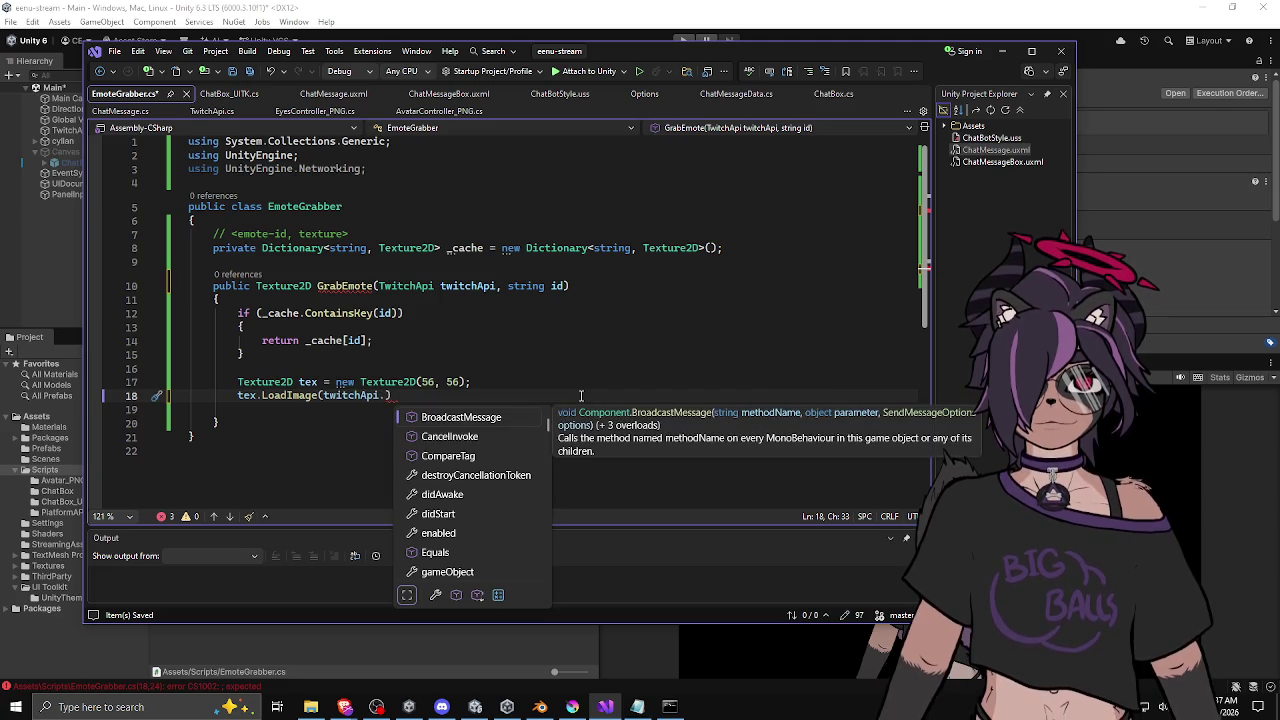
key("Page_Down")
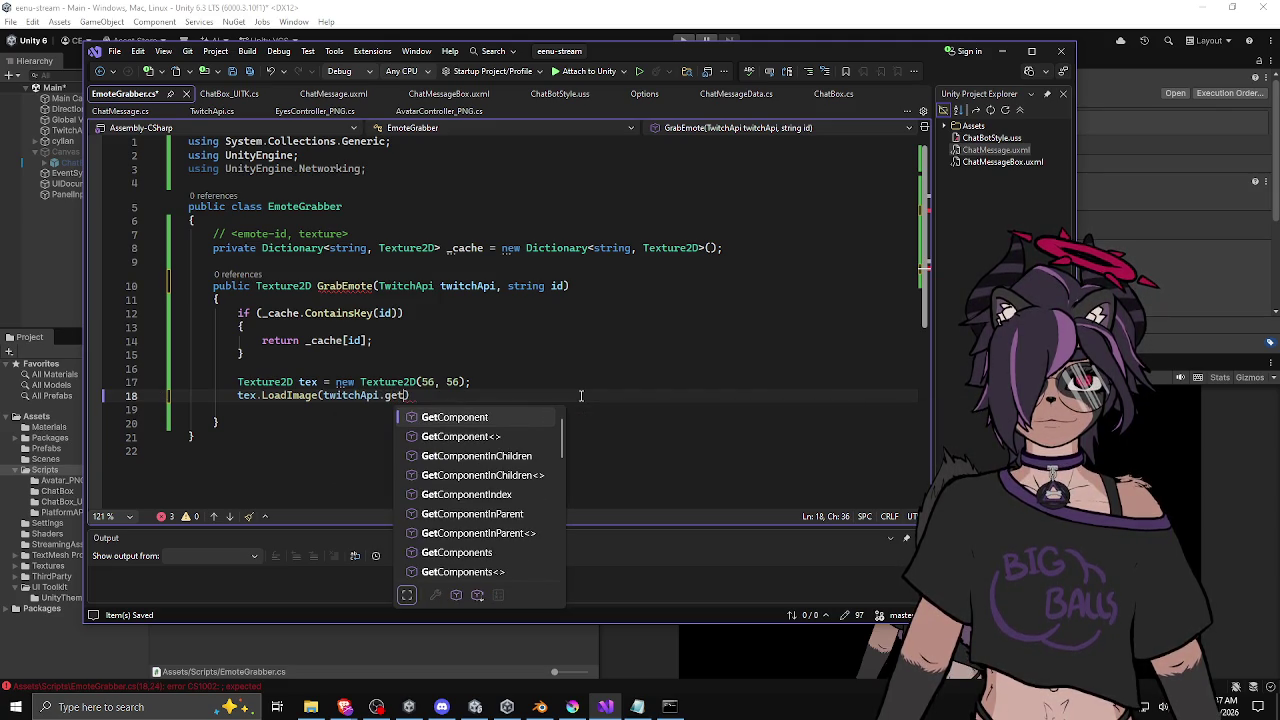
key("Up")
type("_")
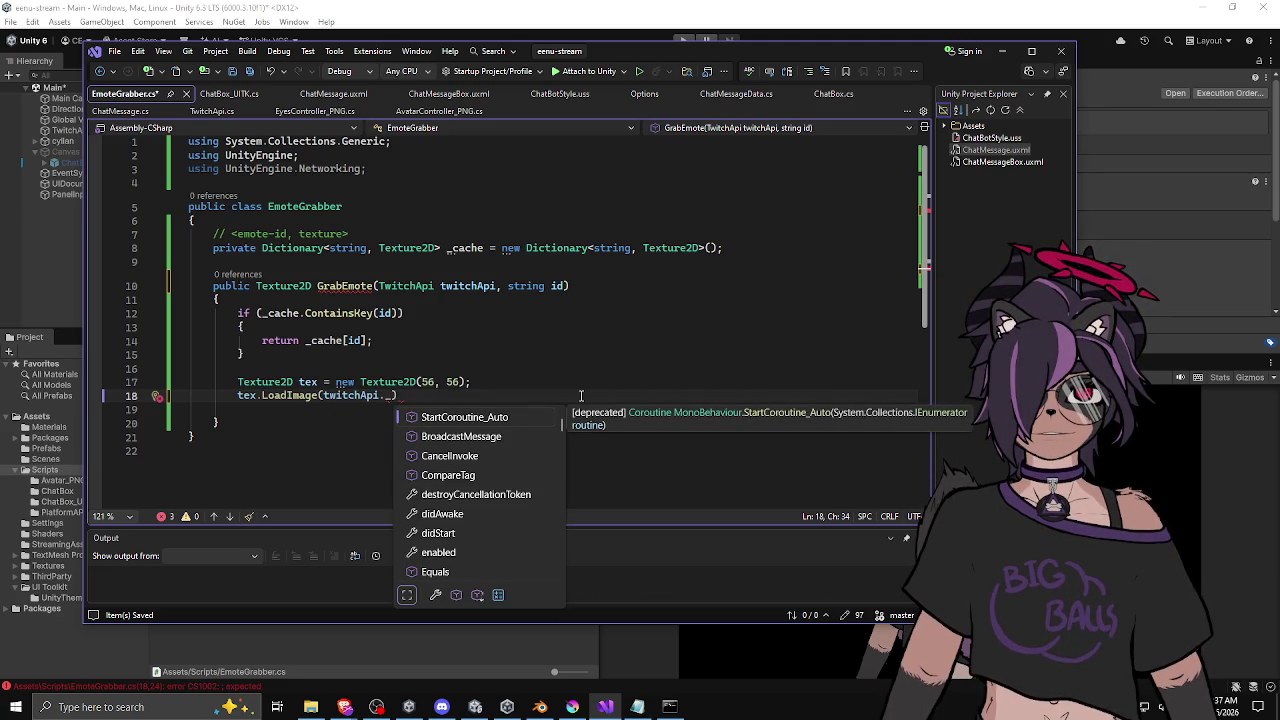
type("cache")
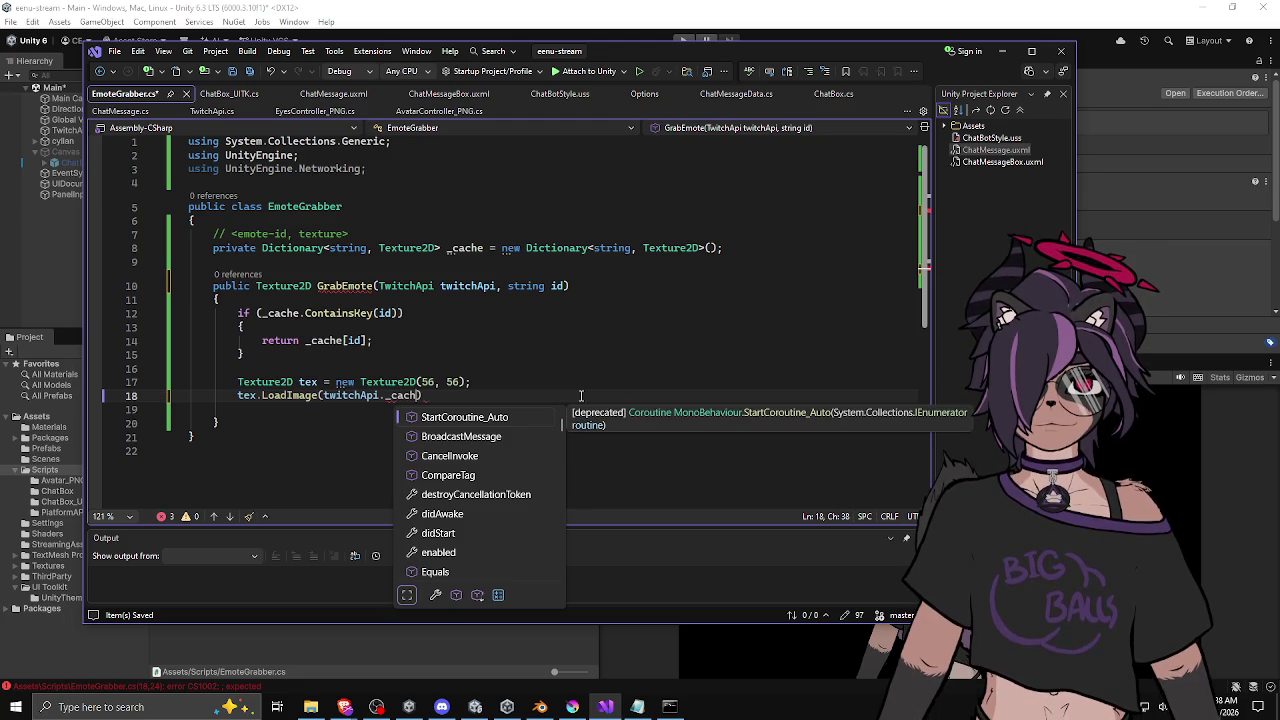
left_click(526, 385)
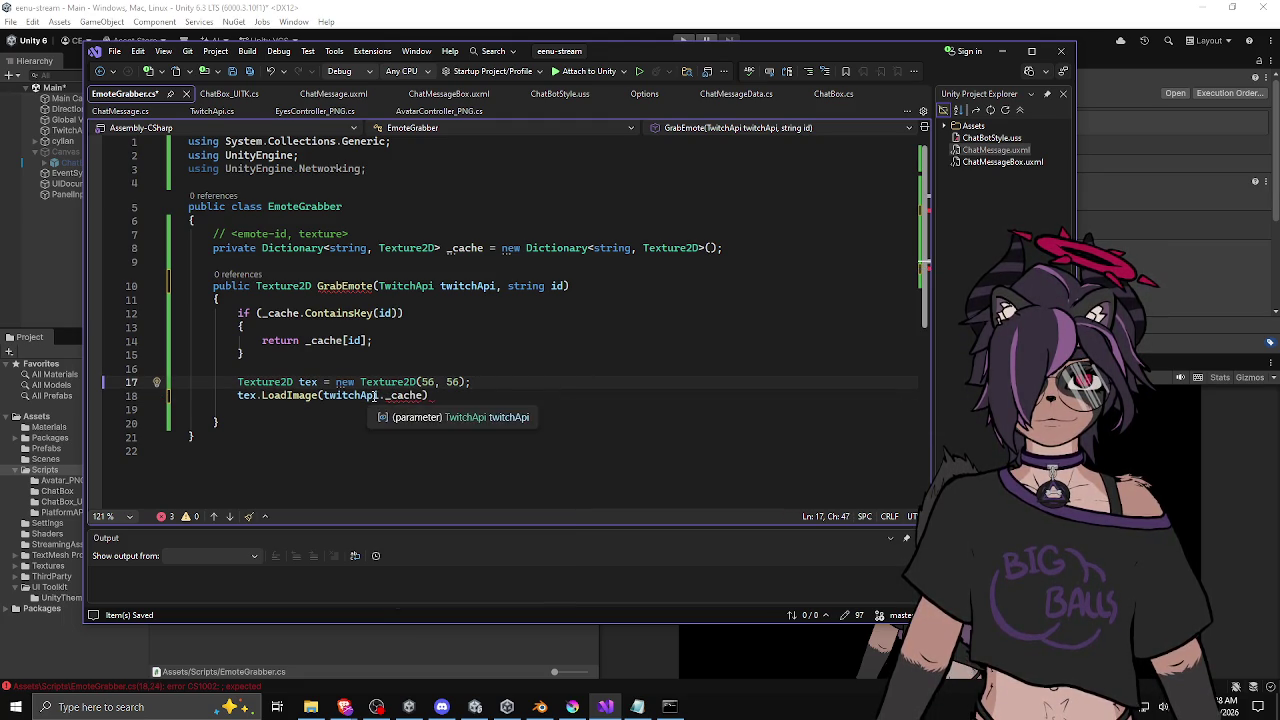
Step: In TwitchApi.cs, locate the _emoteImageCache field and the closing brace on line 198
left_click(212, 110)
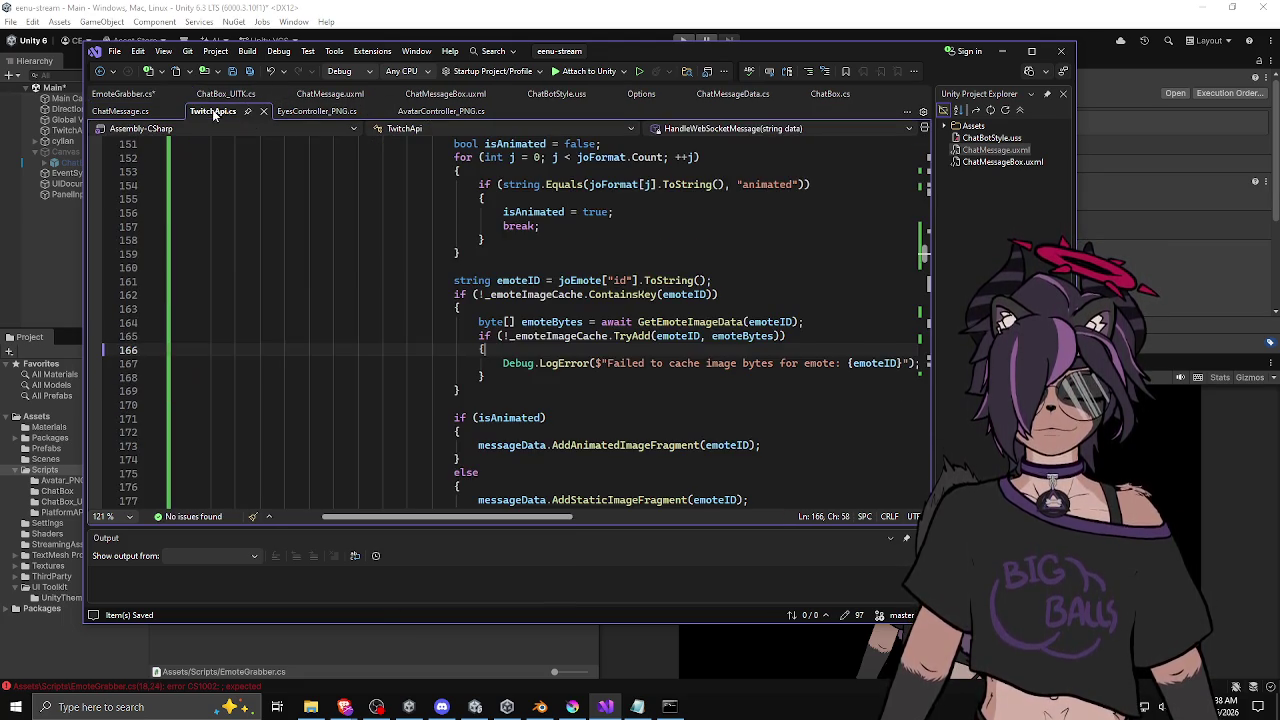
double_click(573, 336)
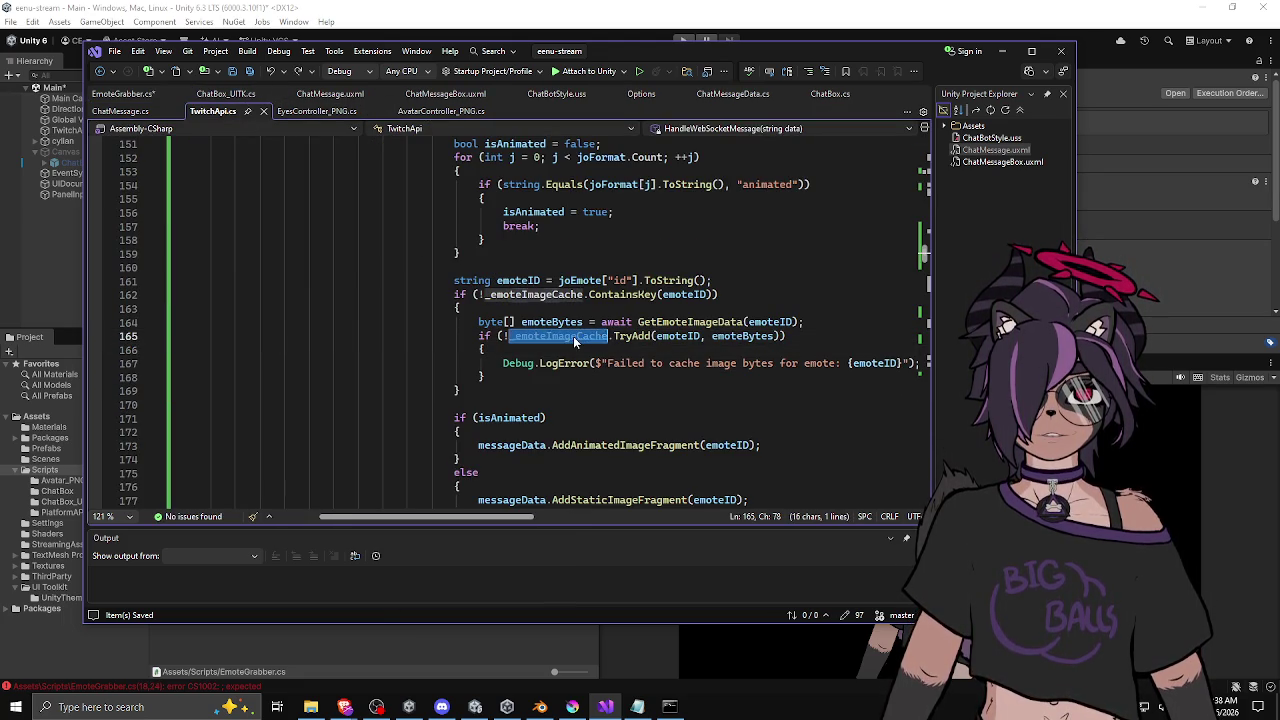
scroll(573, 336, "down", 1)
scroll(737, 306, "down", 7)
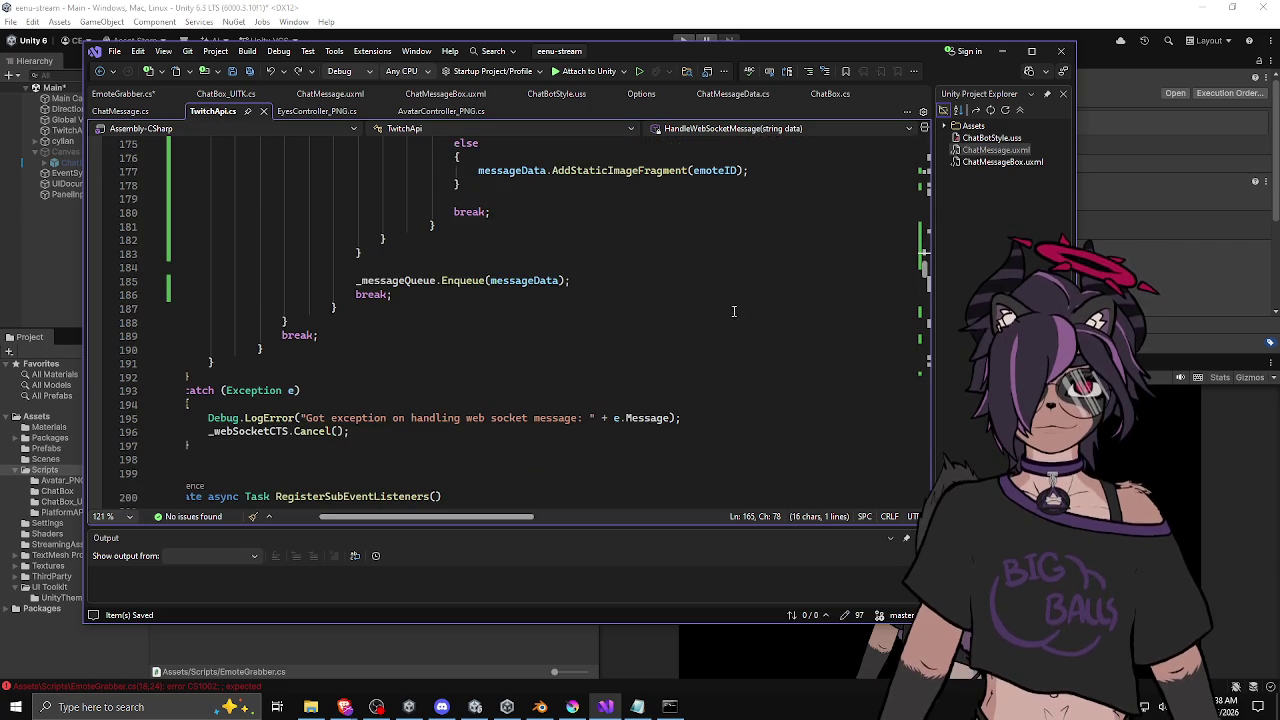
scroll(331, 489, "down", 5)
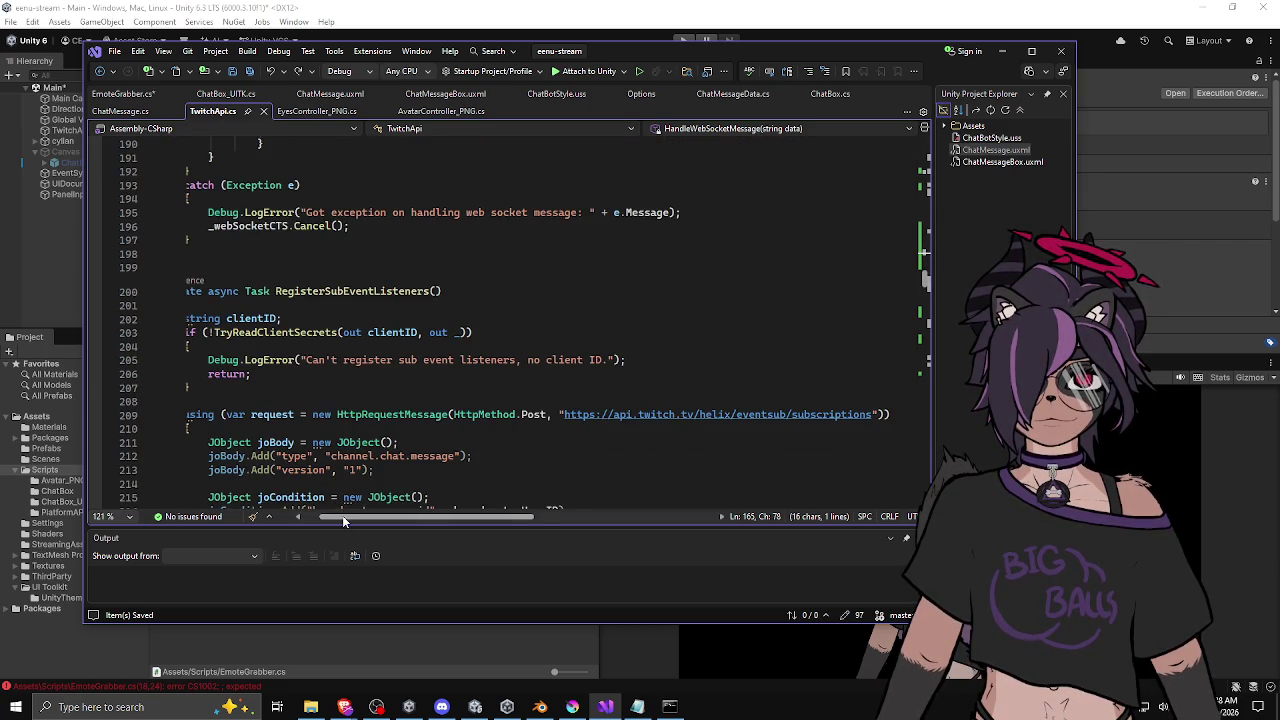
scroll(342, 515, "left", 2)
left_click(280, 254)
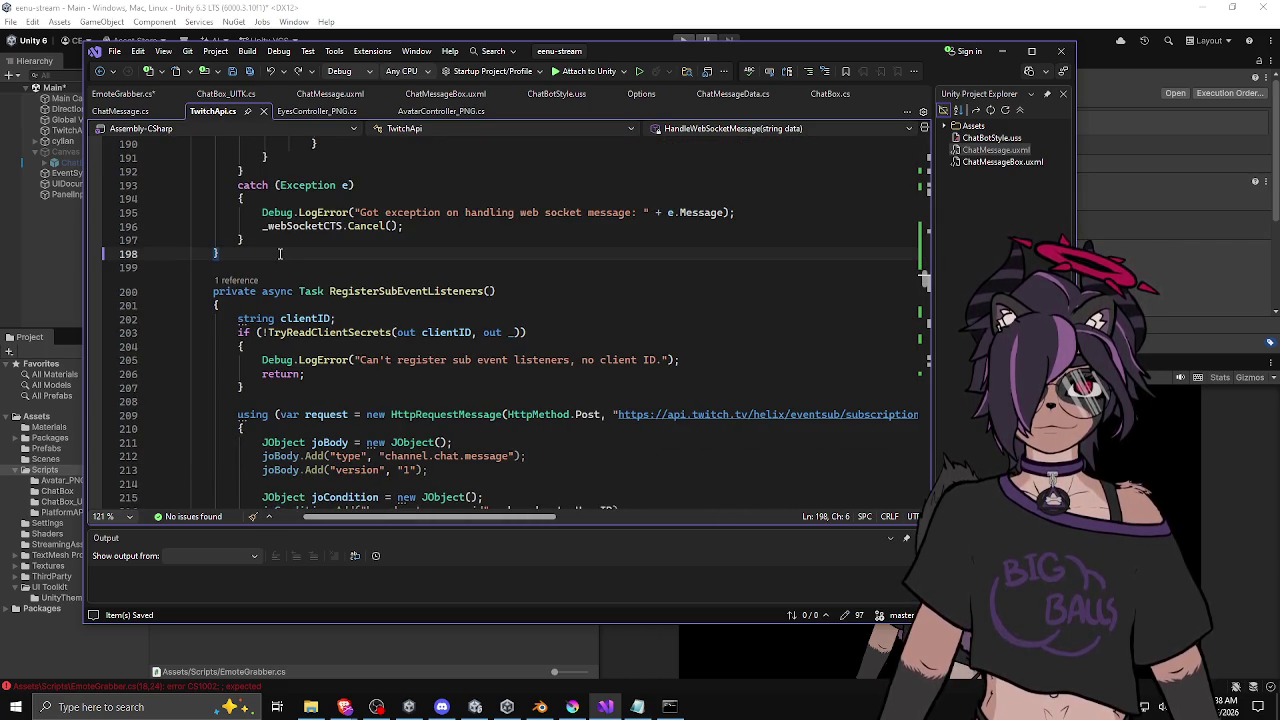
Step: Write the new method signature public byte[] GetEmoteData(string emoteID) after line 198
key("Return")
key("Return")
type("publci")
key("BackSpace")
key("BackSpace")
key("BackSpace")
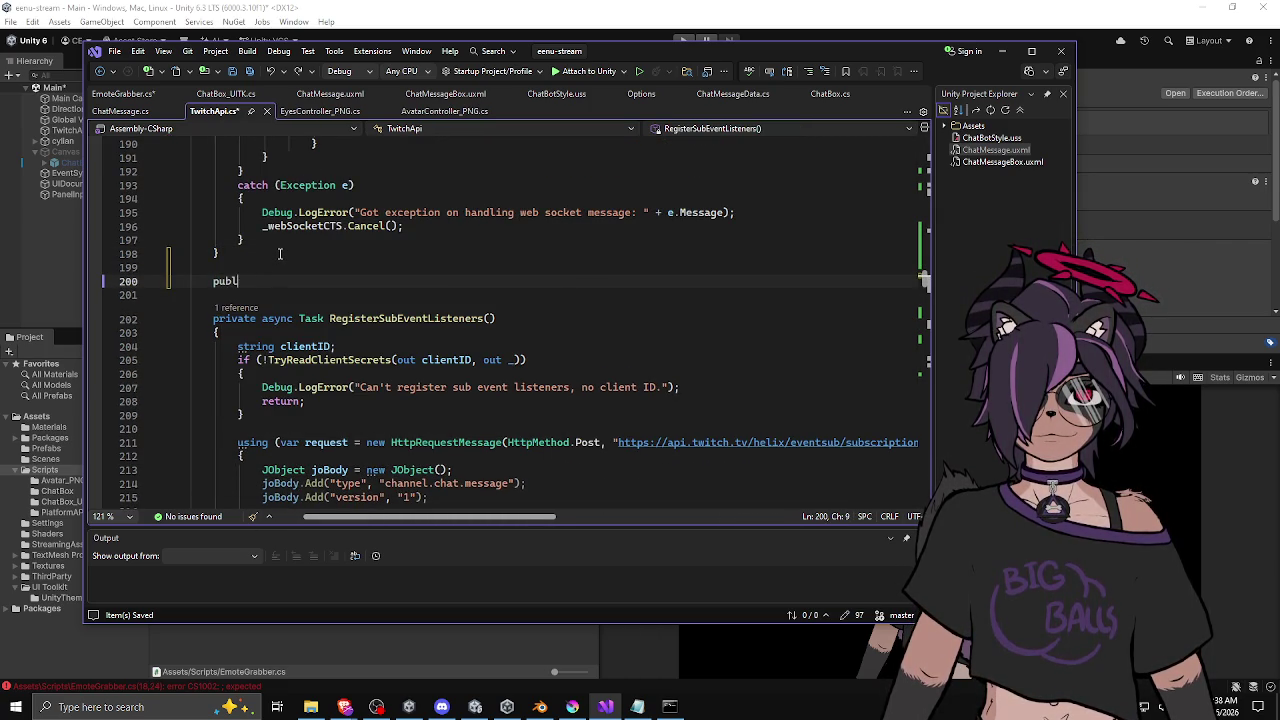
type("ic bt")
key("BackSpace")
key("BackSpace")
key("BackSpace")
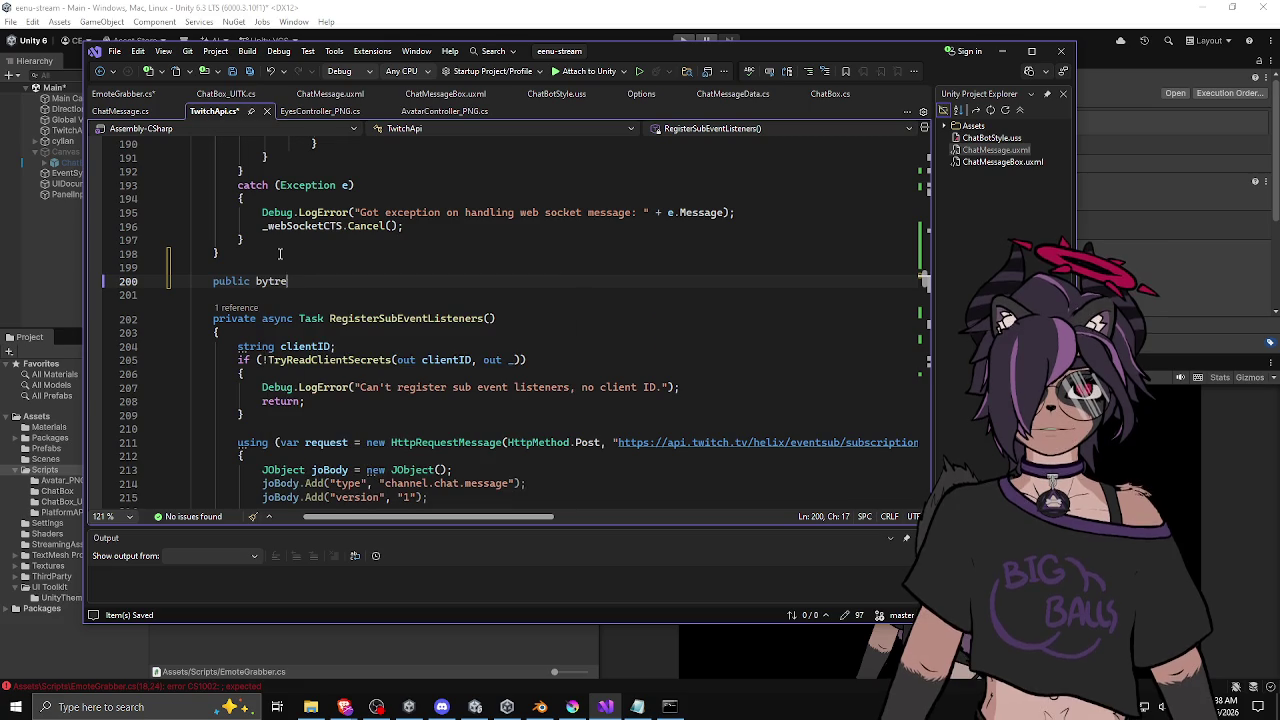
type("e[")
key("BackSpace")
key("BackSpace")
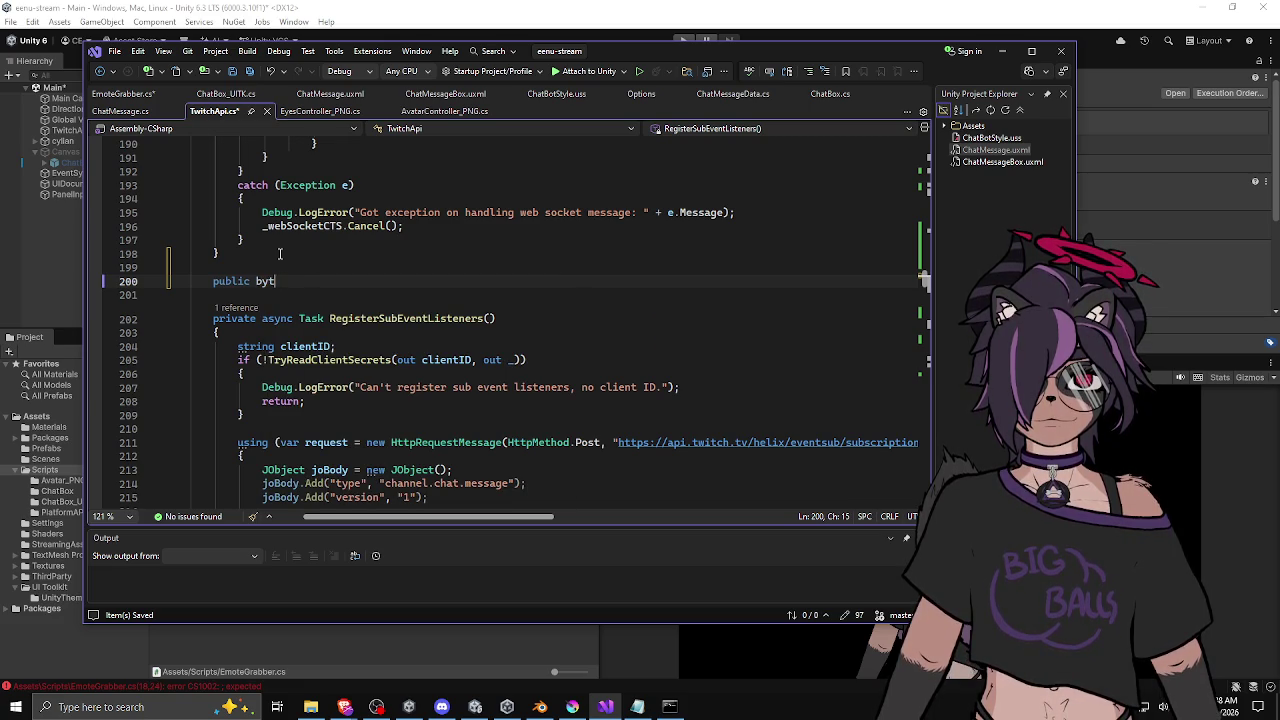
type("[] GetEmoteData(")
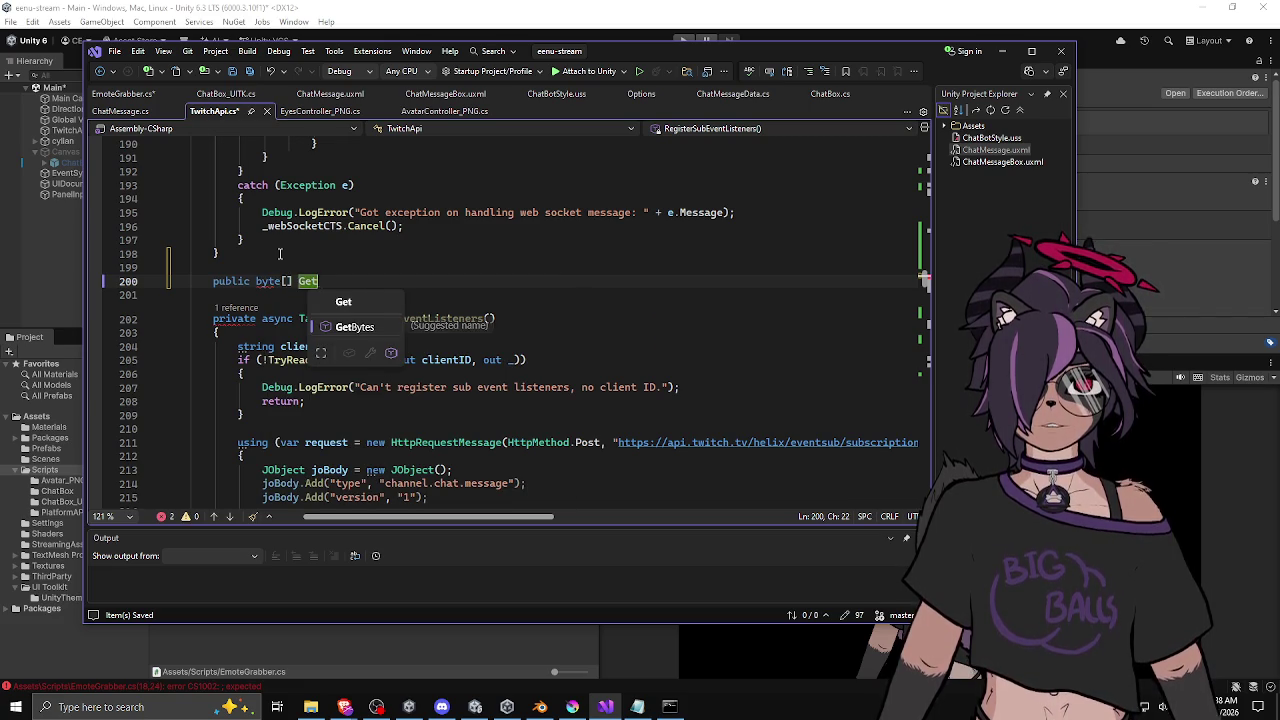
type("string emoit")
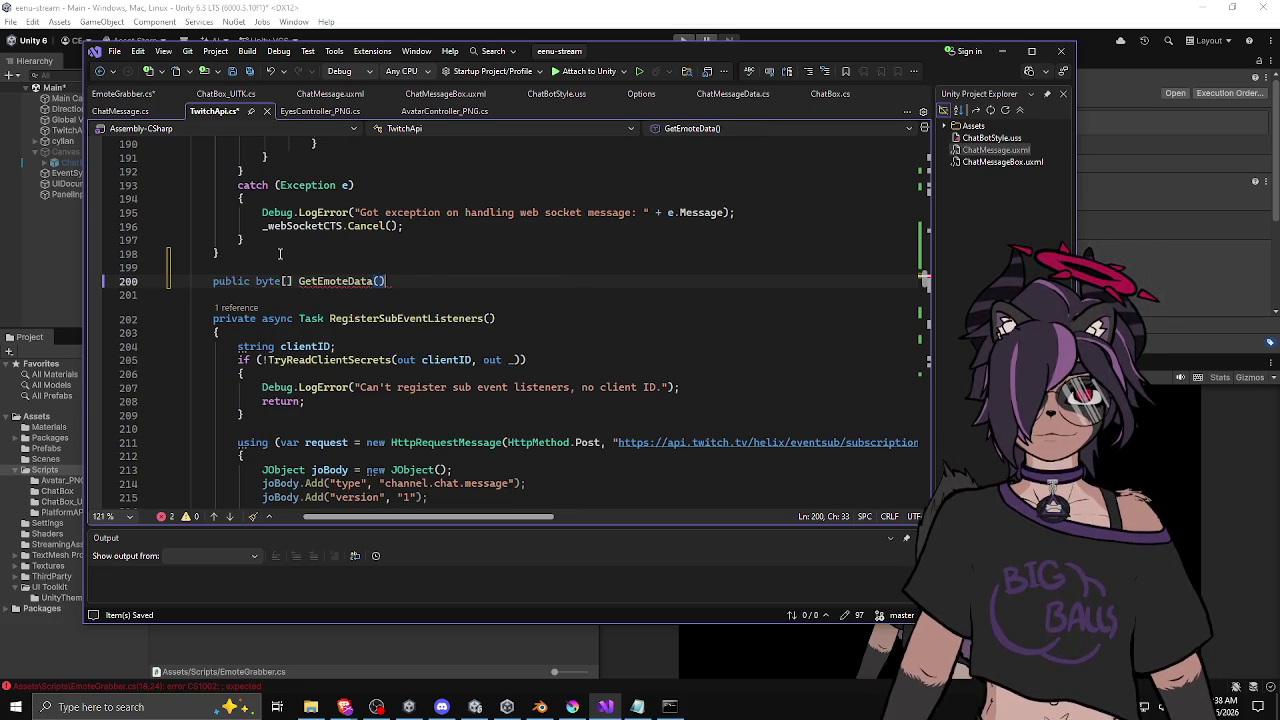
key("BackSpace")
key("BackSpace")
key("BackSpace")
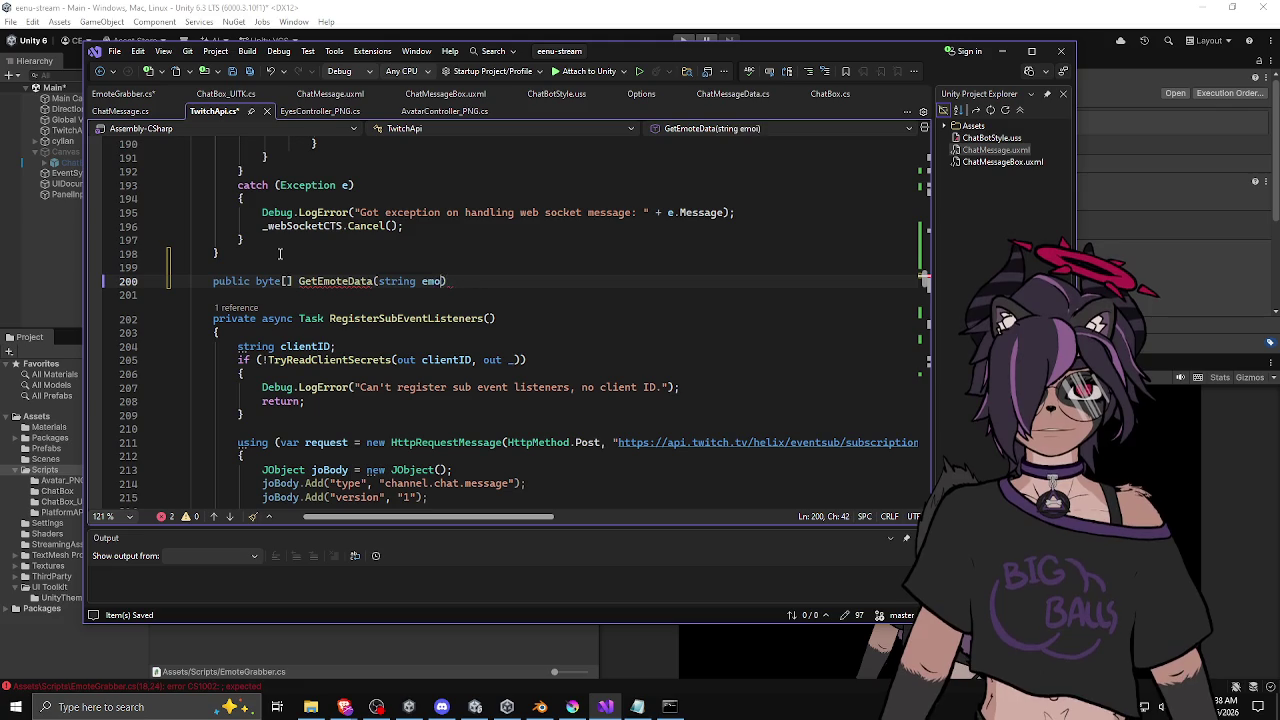
type("teID")
key("Return")
Step: Open GetEmoteData's body with an if checking _emoteImageCache.ContainsKey(emoteID)
type("{")
key("Return")
type("_emoteImageCache")
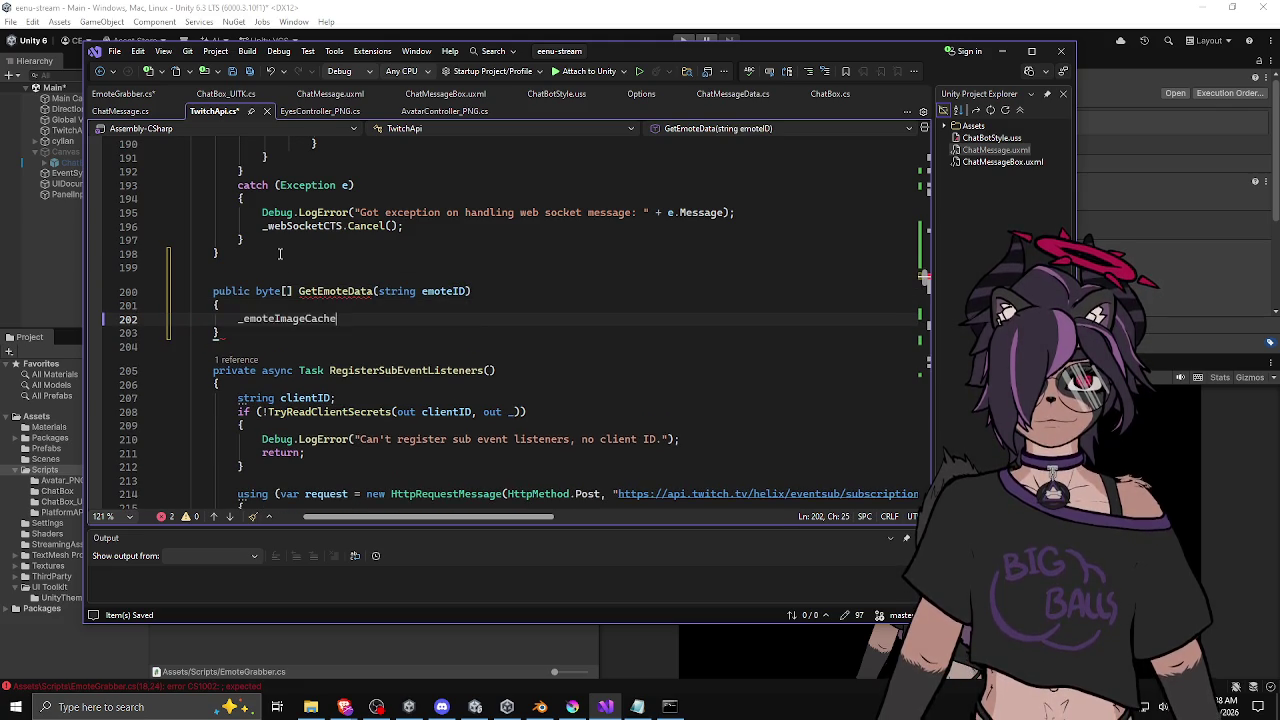
key("Home")
type("if (")
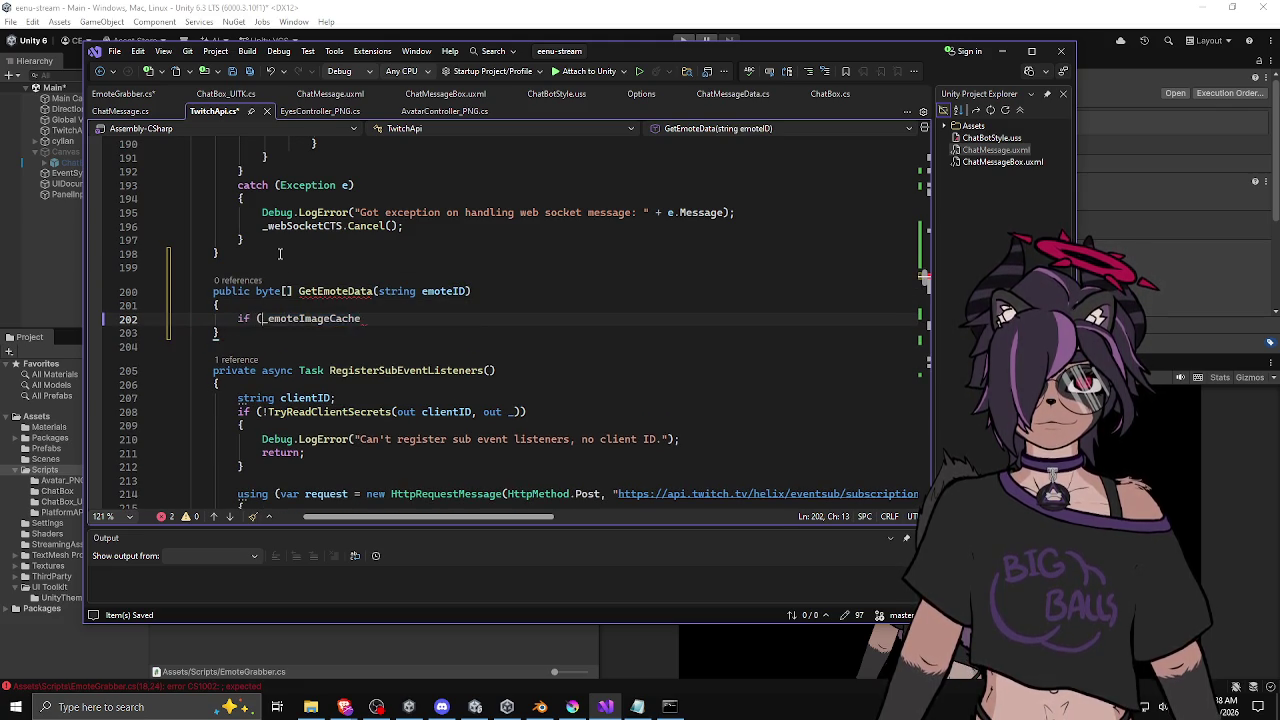
type(".has")
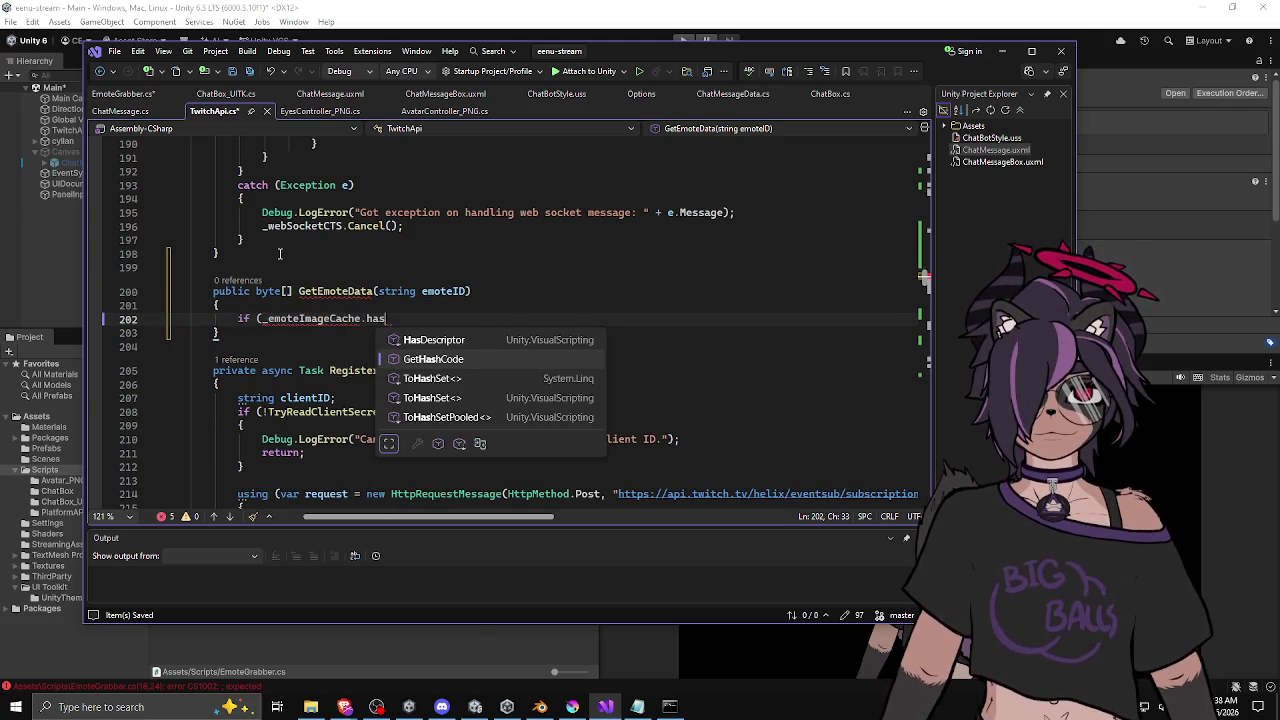
key("BackSpace")
key("BackSpace")
key("BackSpace")
type("cont")
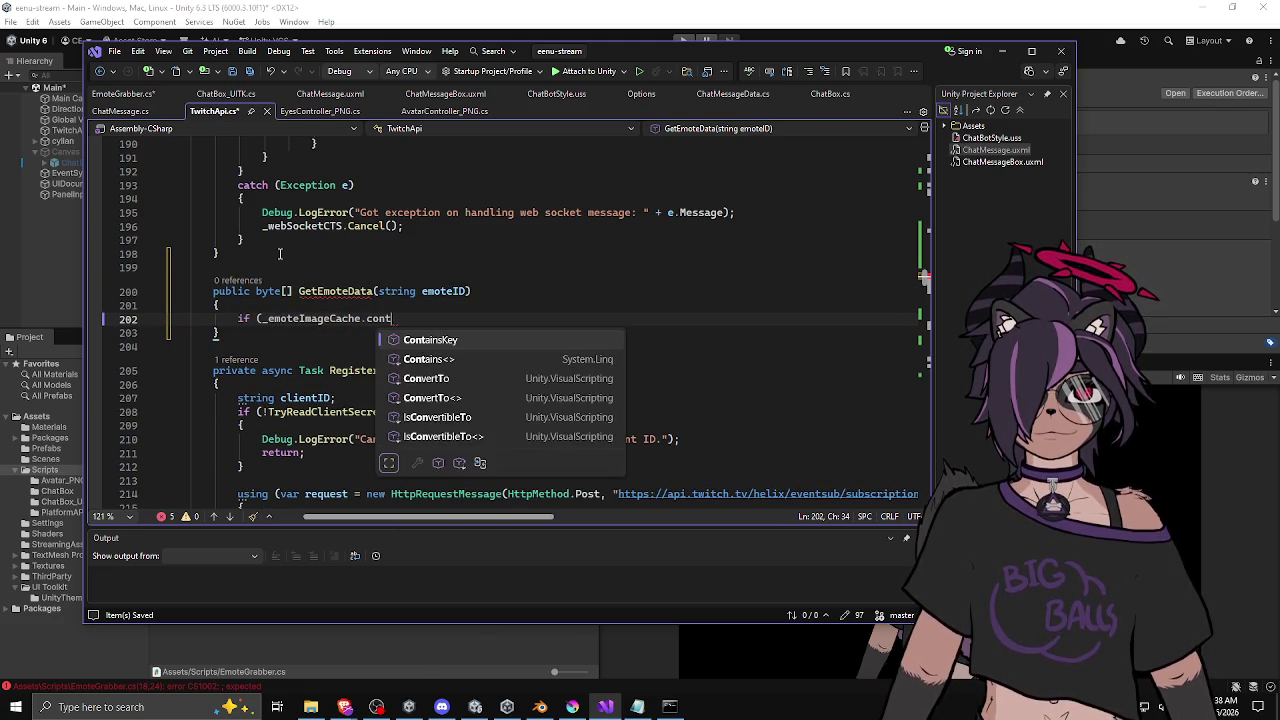
key("Tab")
type("(emoteID))(")
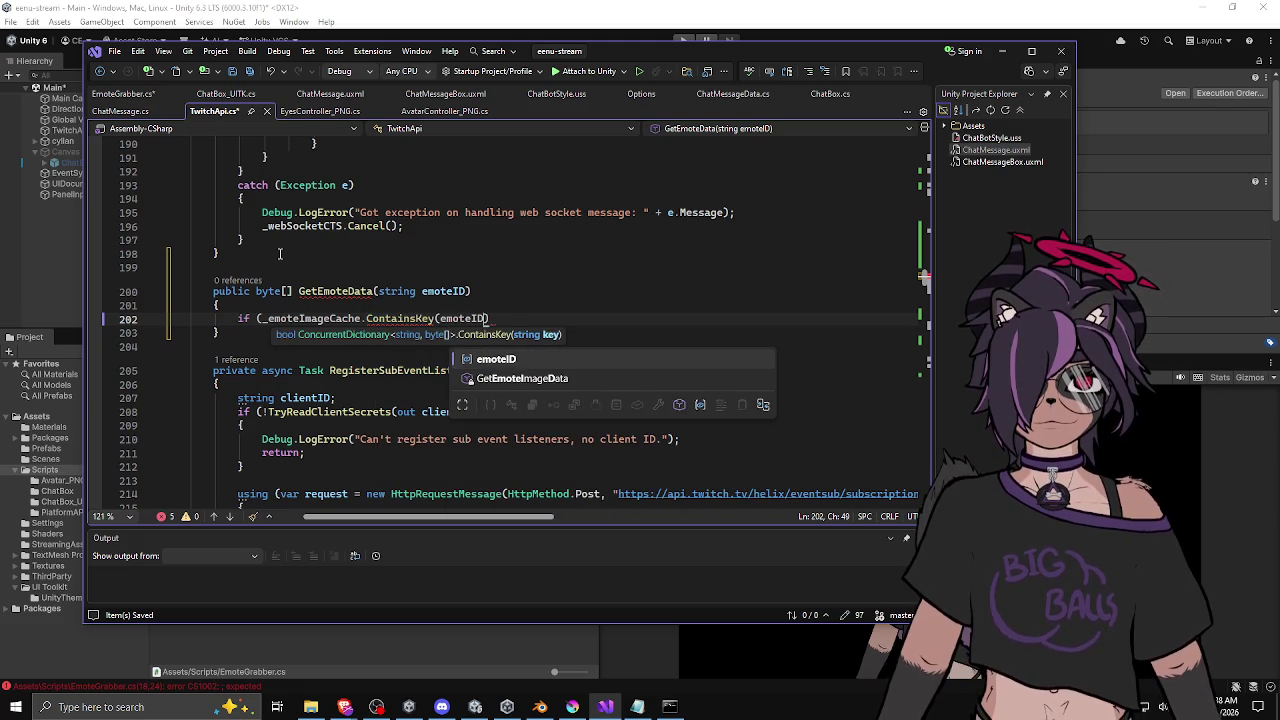
key("BackSpace")
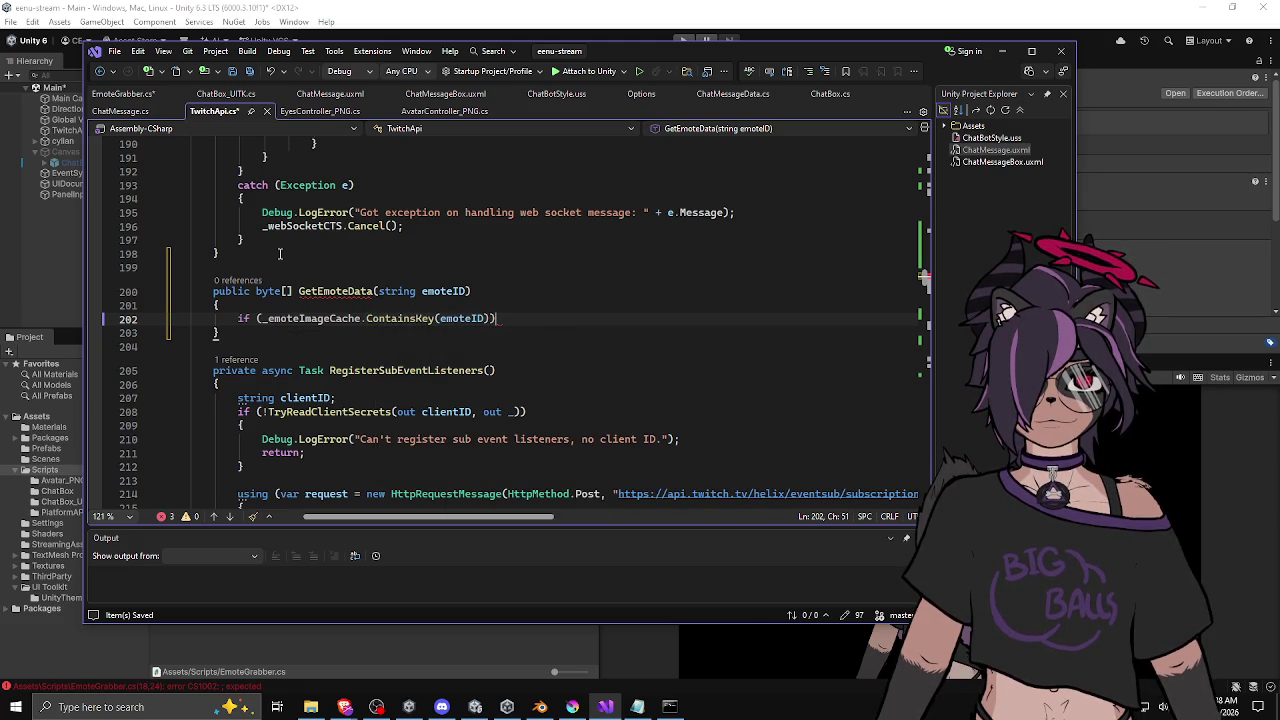
type("emote")
key("BackSpace")
key("BackSpace")
key("BackSpace")
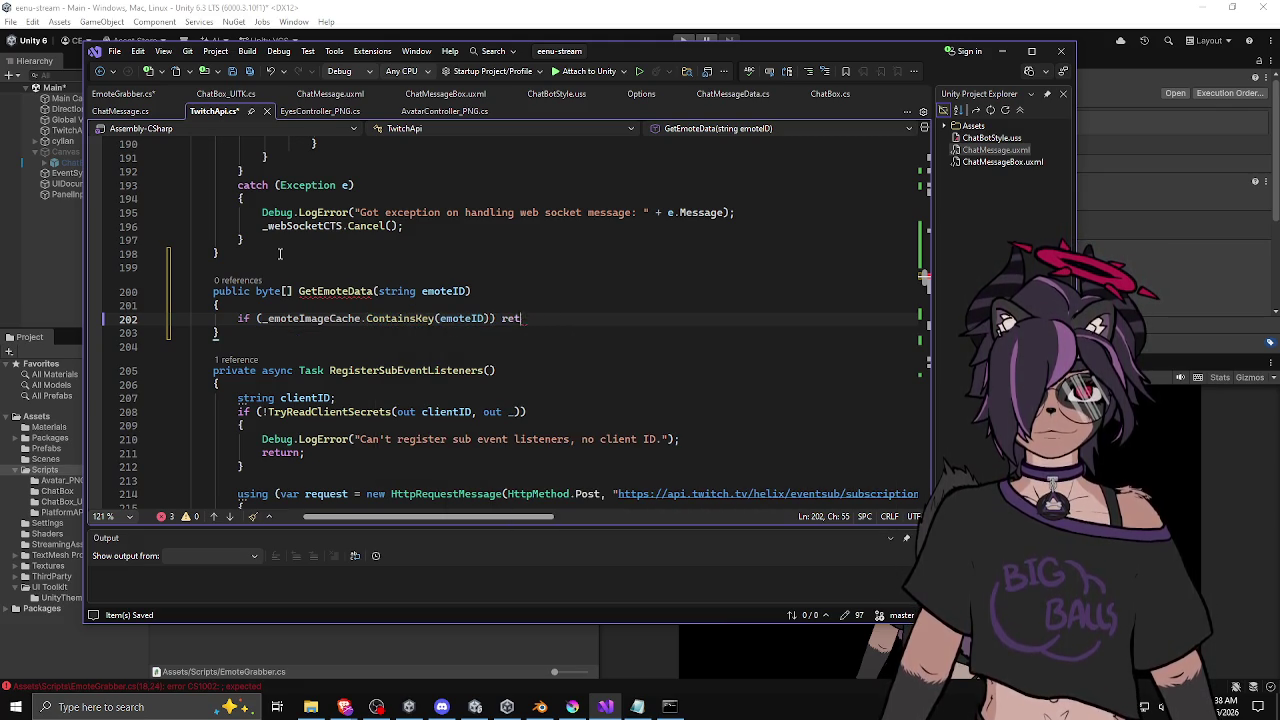
key("Return")
type("{")
key("Return")
Step: Start a return of _emoteImageCache.TryGetValue( inside the if block
type("return _")
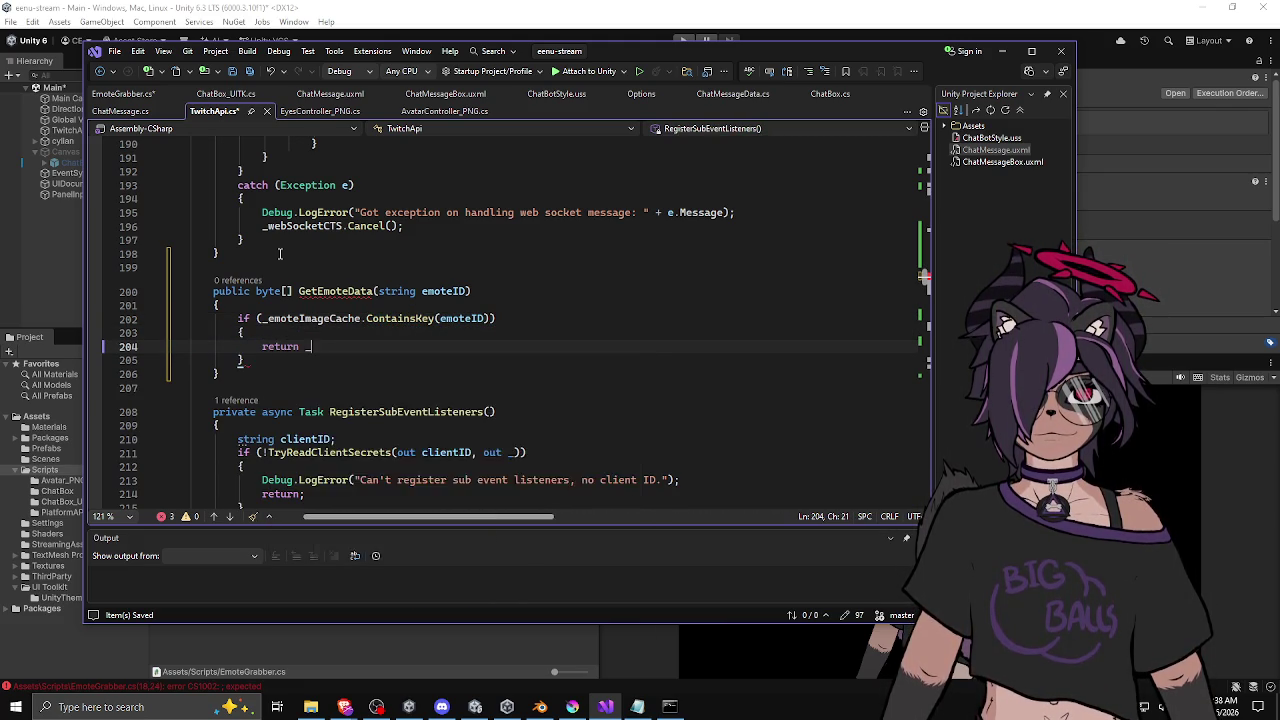
type("emoteImageCache.")
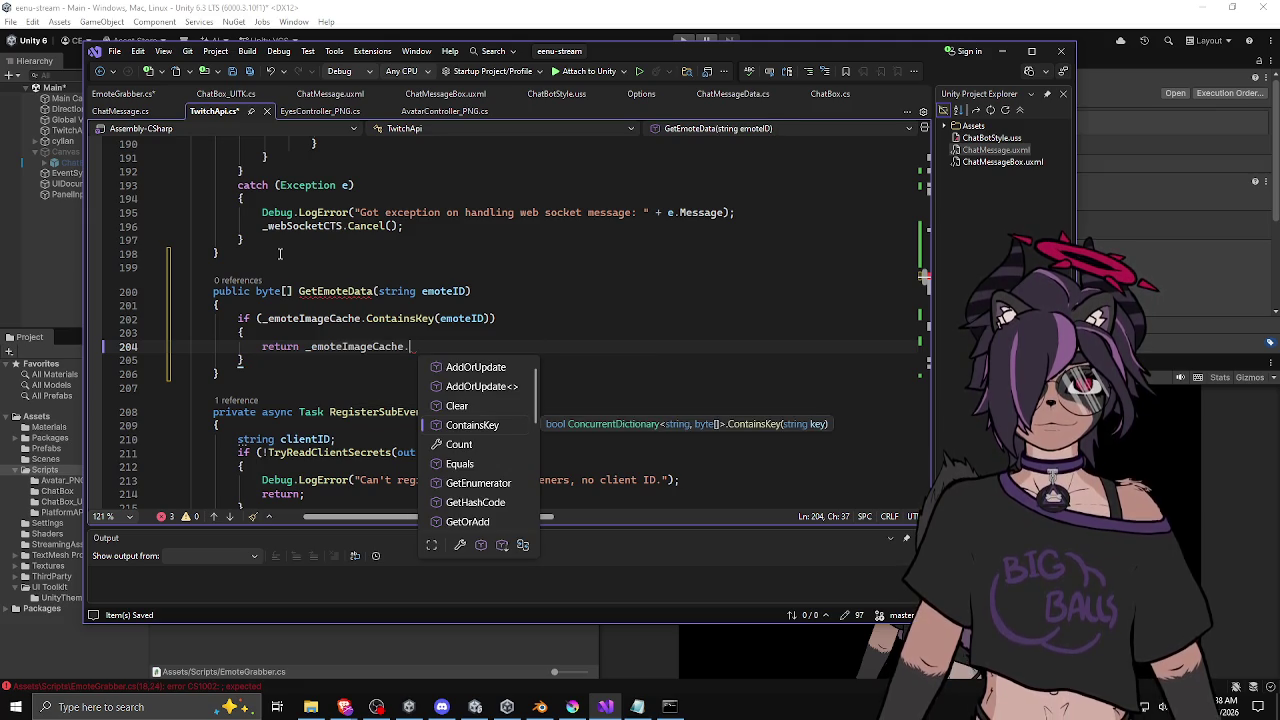
type("get")
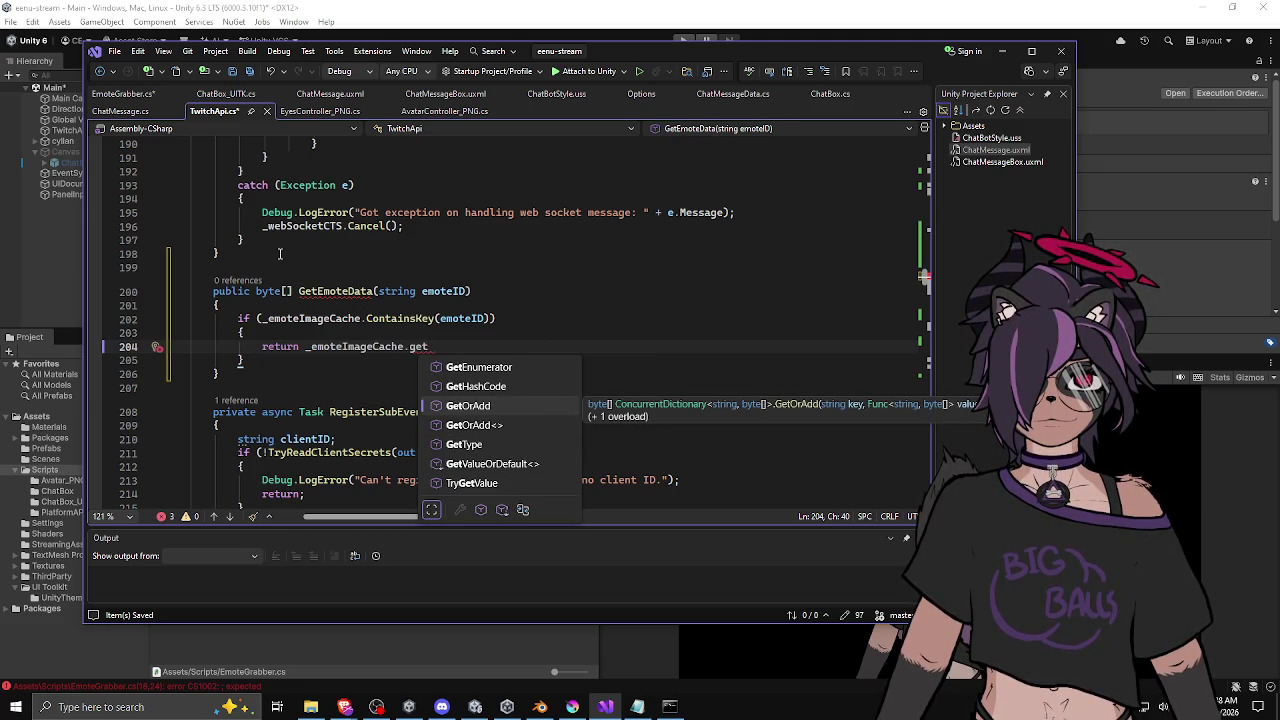
key("Down")
key("Down")
key("Down")
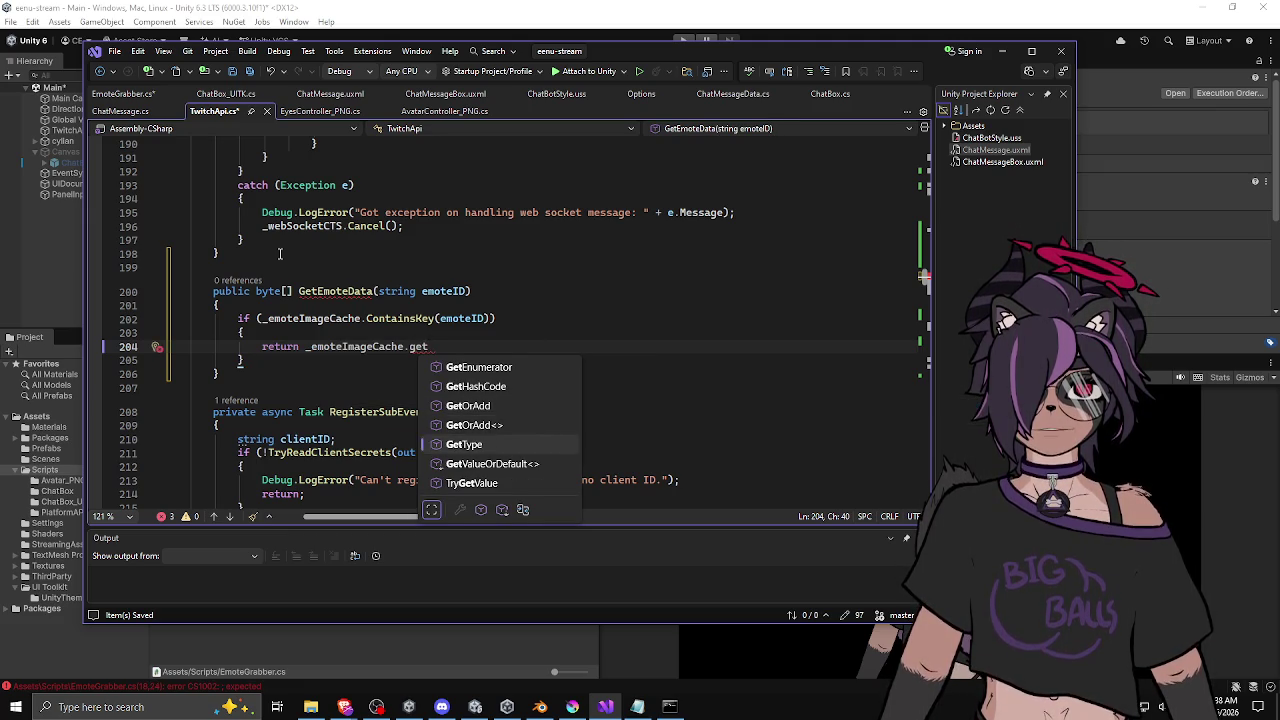
key("Tab")
type("(")
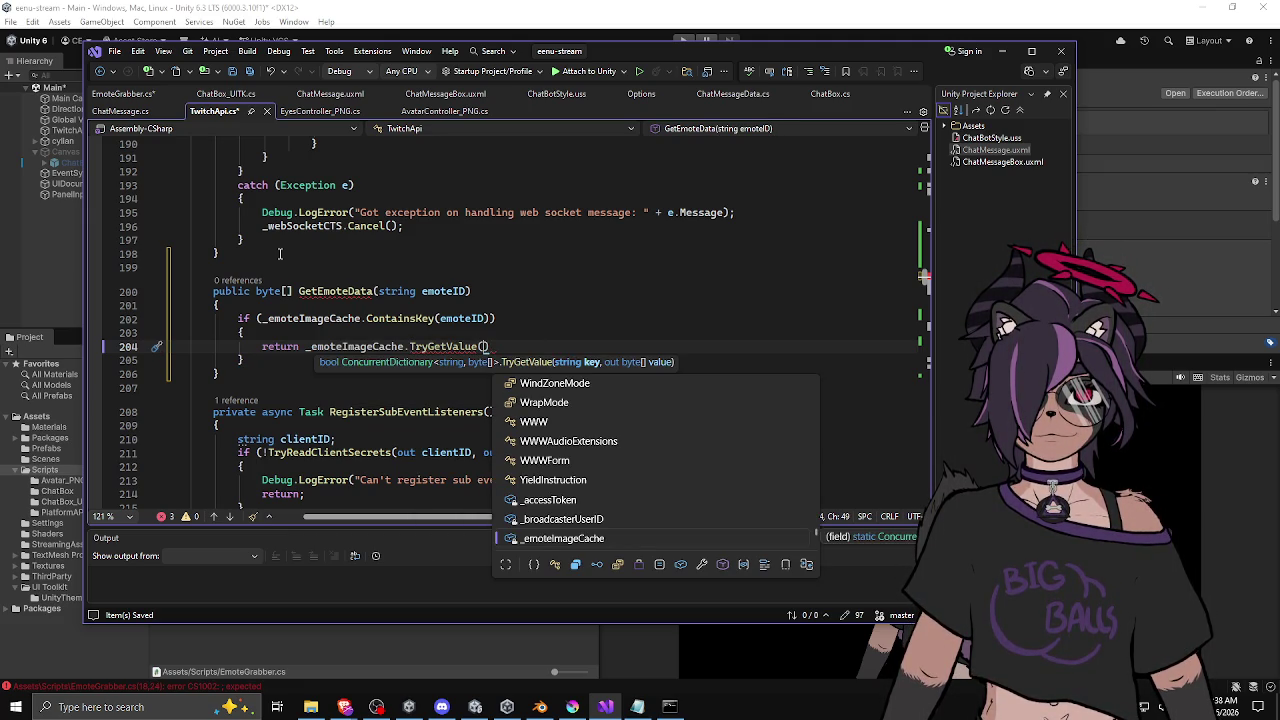
key("Escape")
Step: Declare byte[] result at the method's top and call TryGetValue(emoteID, out result)
key("Up")
key("Up")
key("ctrl+Return")
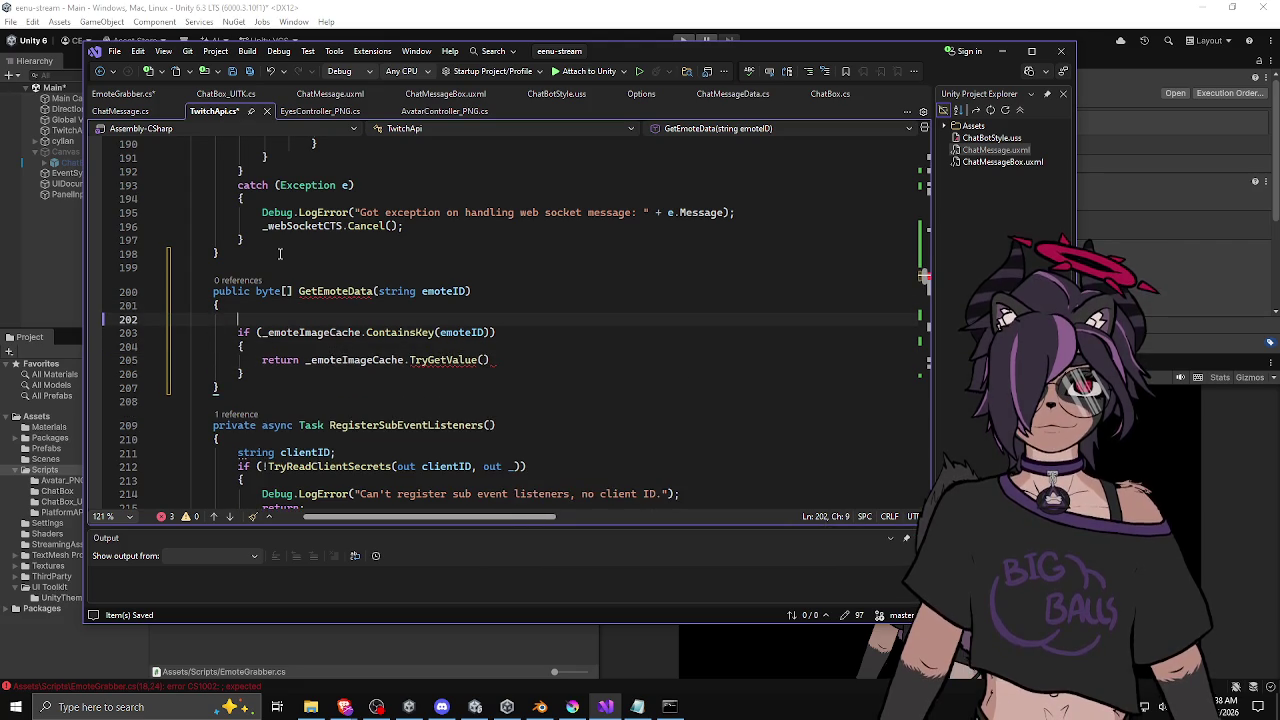
type("byte[]")
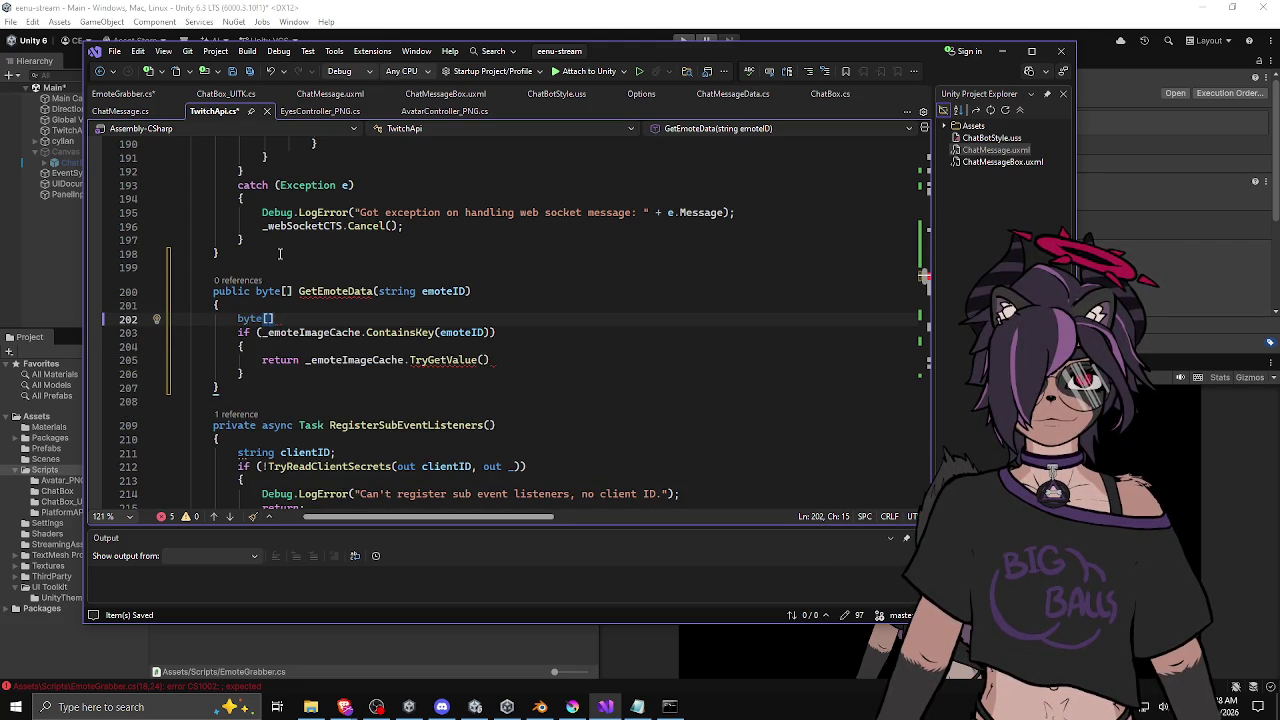
type(" result = b")
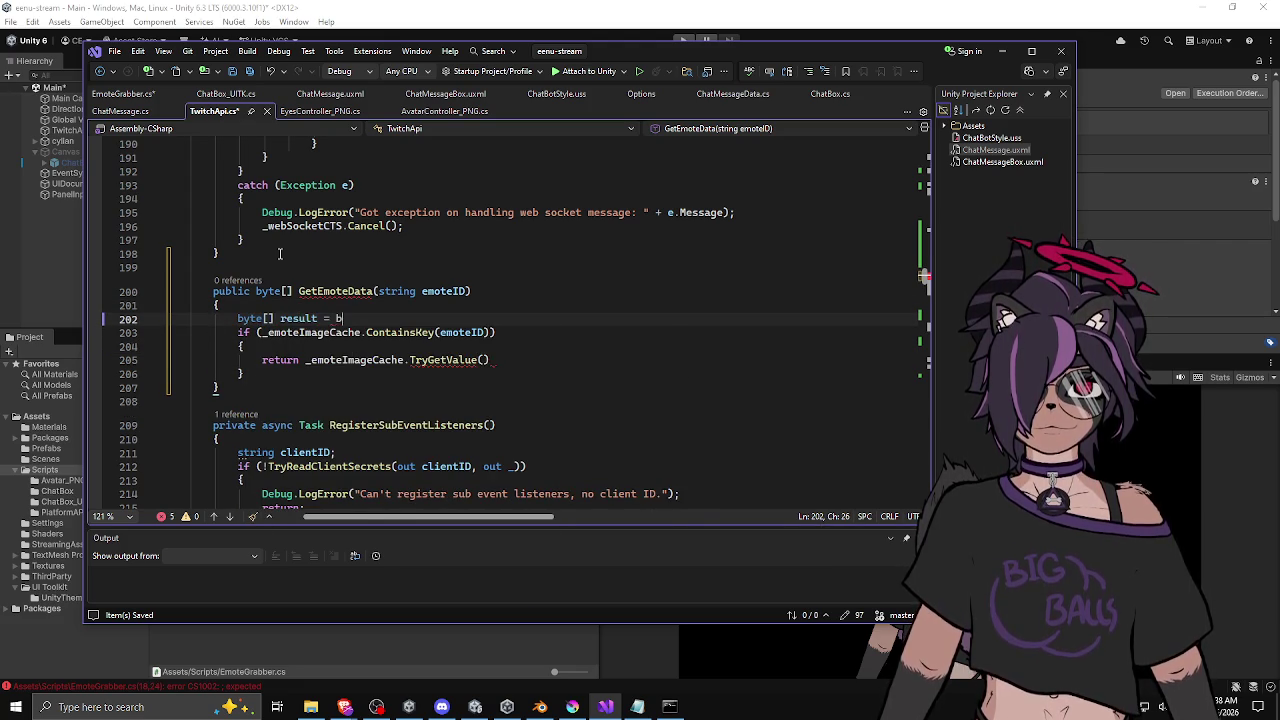
type("yte[0];")
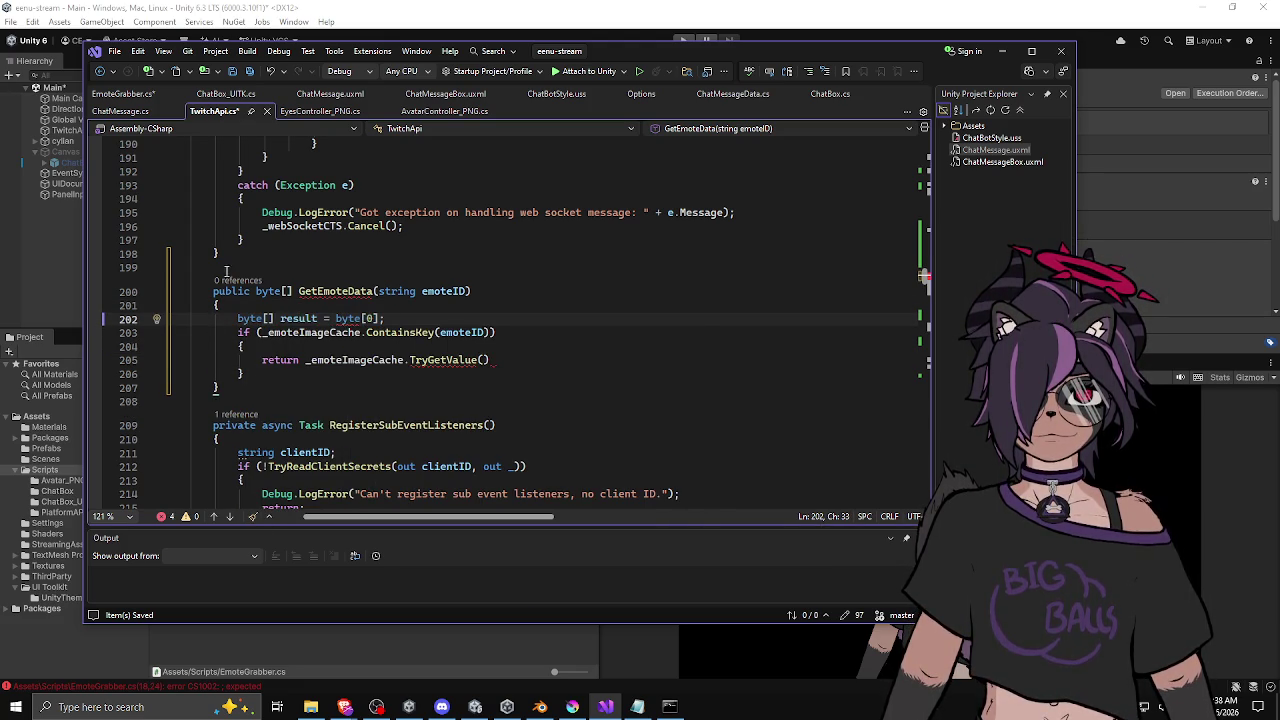
left_click(302, 318)
left_click(244, 360)
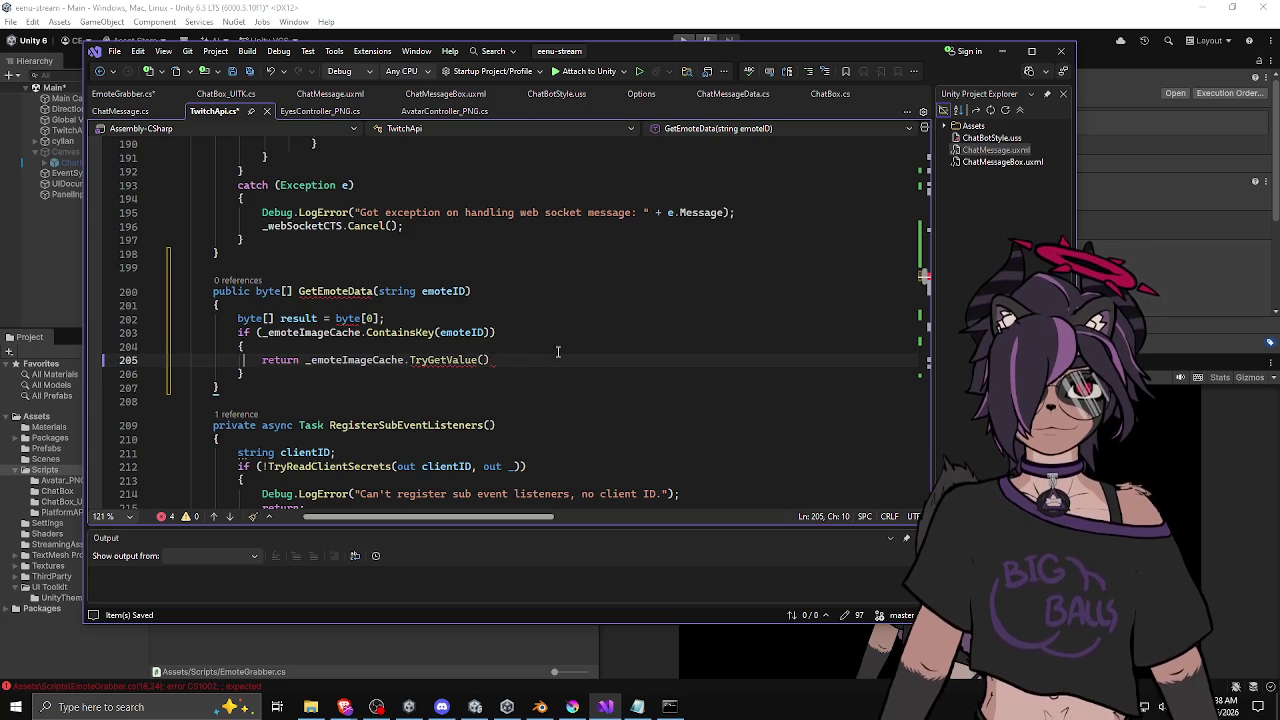
key("Tab")
type("out result);")
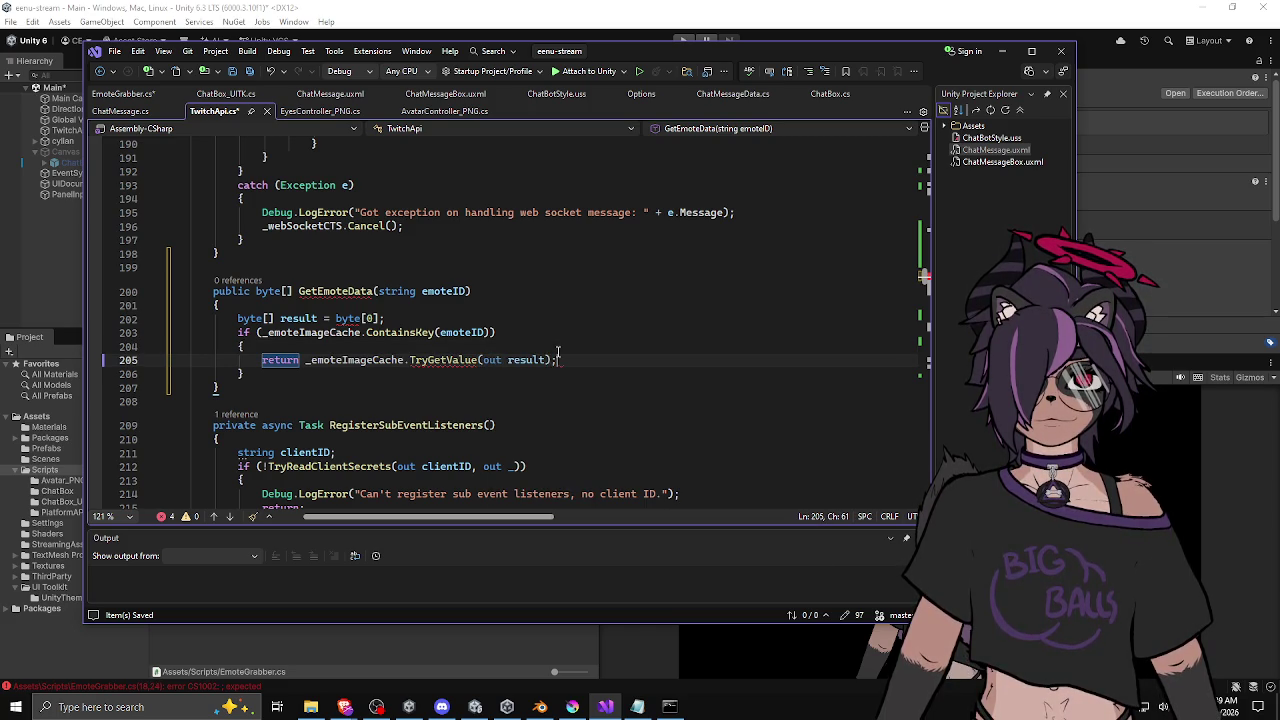
mouse_move(467, 360)
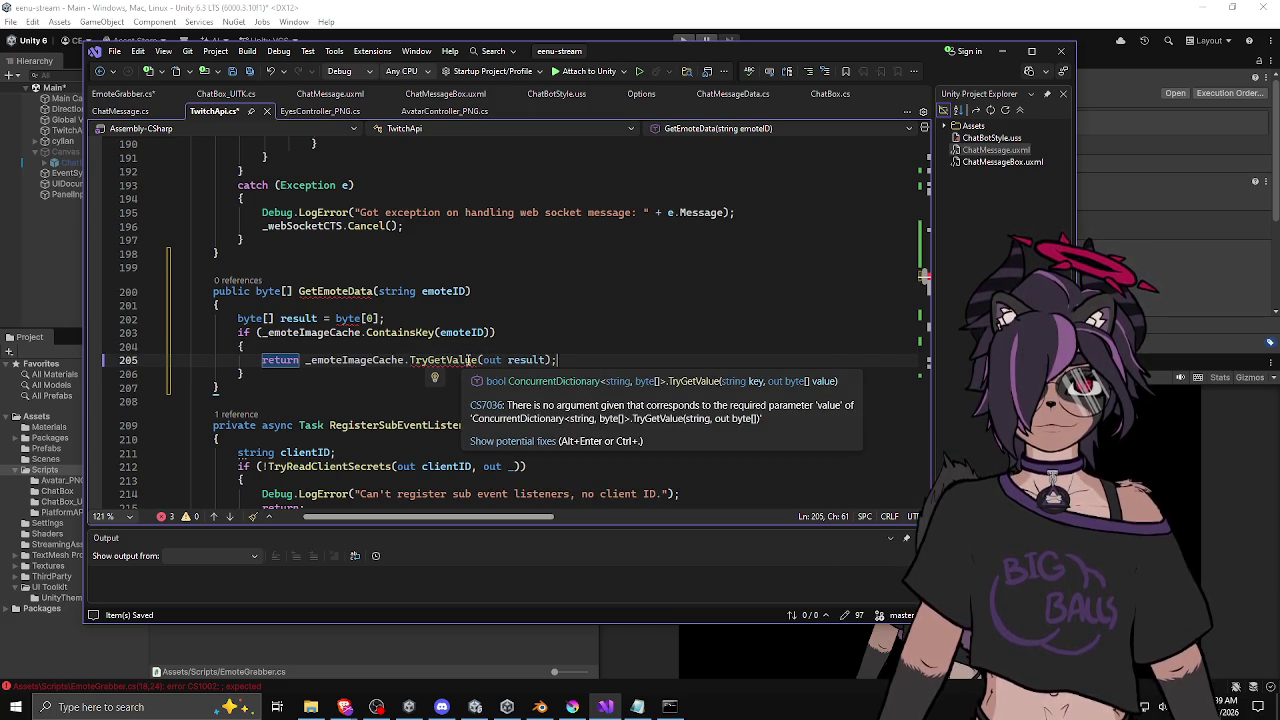
left_click(482, 360)
type("emoteID,")
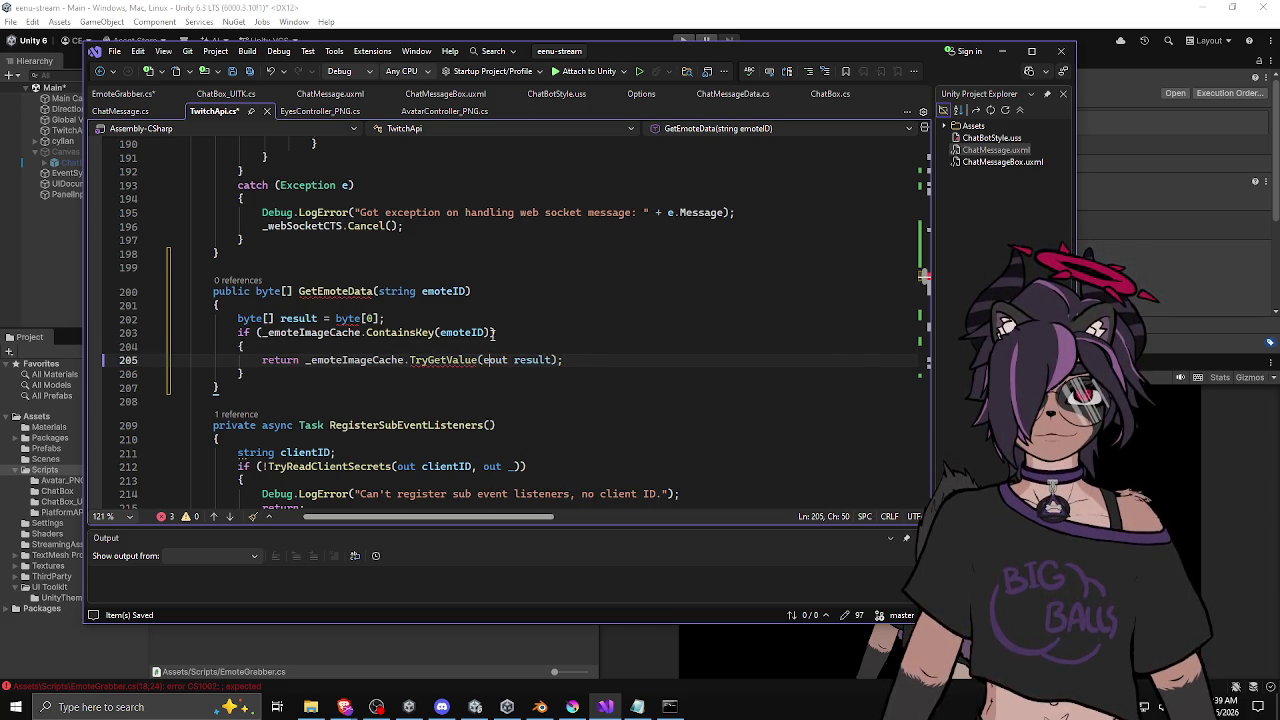
key("Escape")
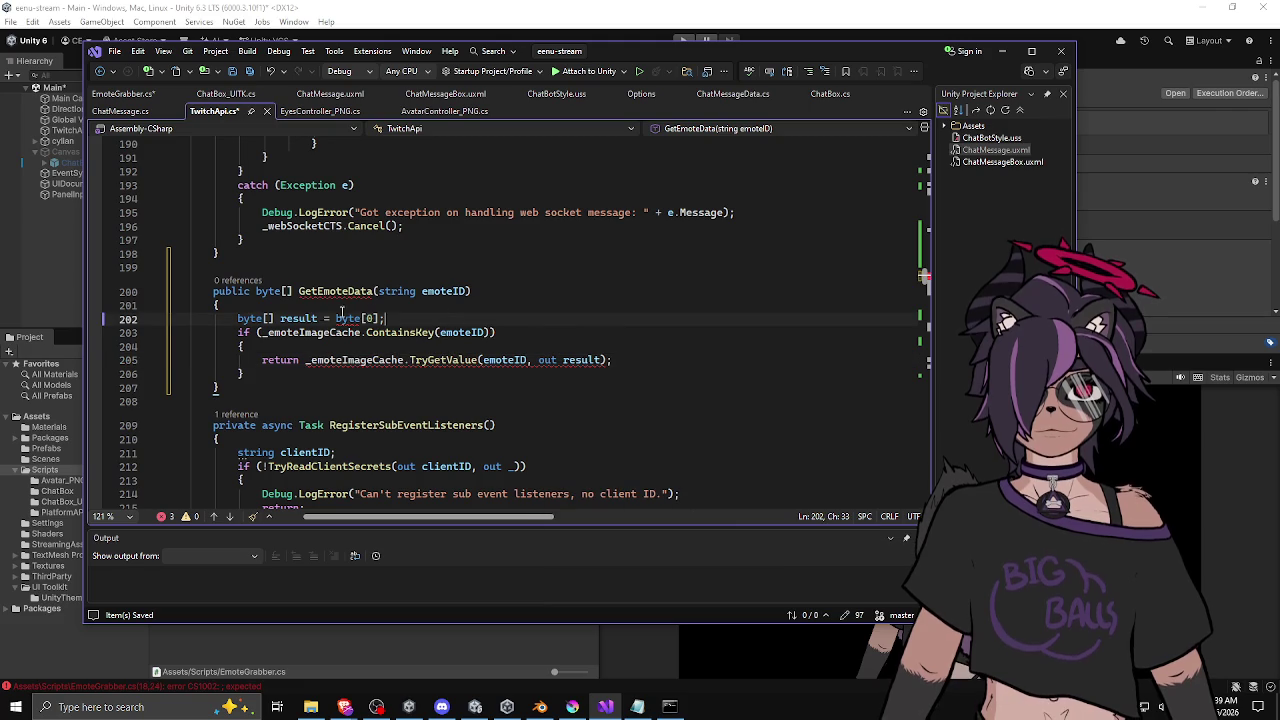
Step: Drop the byte[0] initializer and delete the return keyword before TryGetValue
left_click_drag(333, 318, 405, 318)
key("BackSpace")
key("BackSpace")
key("BackSpace")
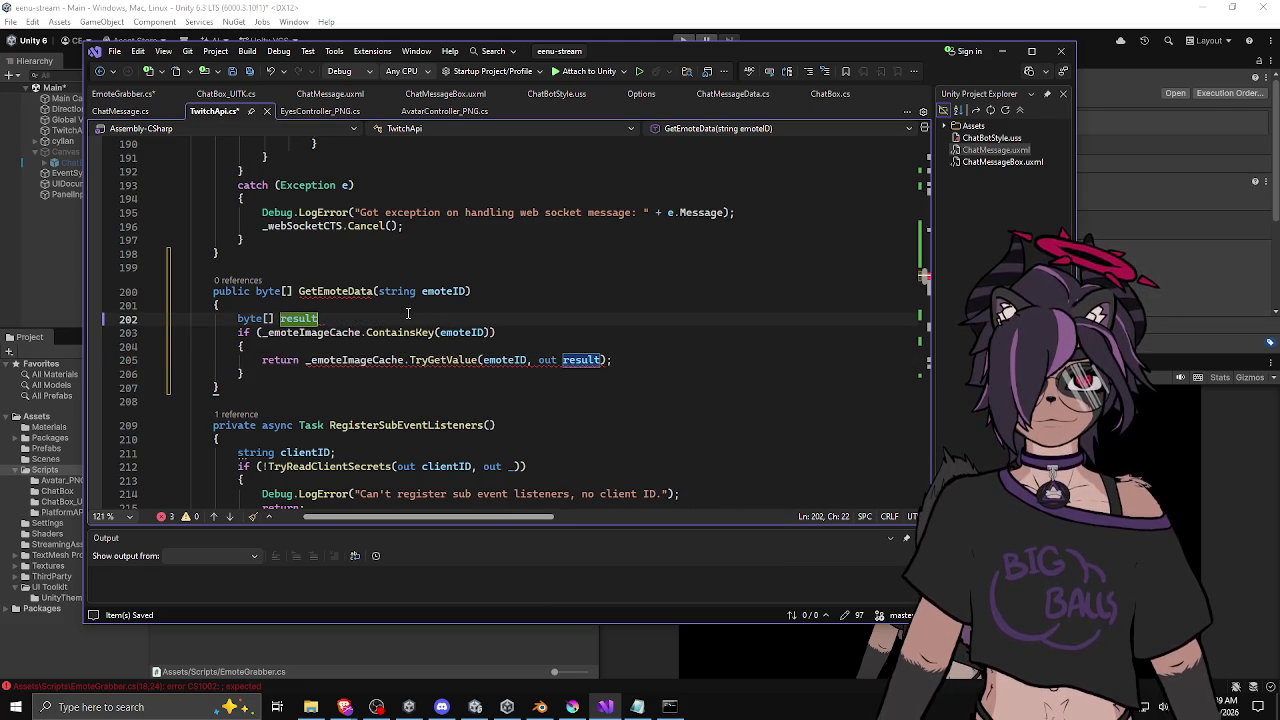
type(";")
mouse_move(480, 360)
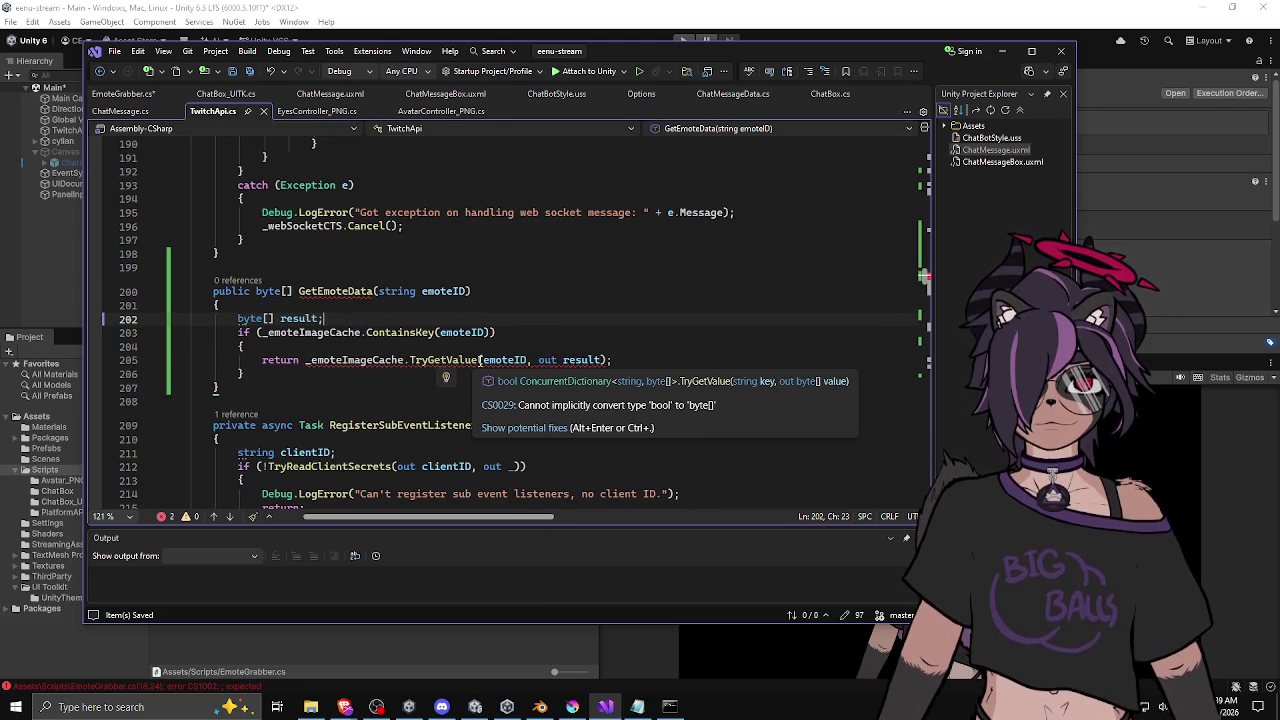
double_click(281, 362)
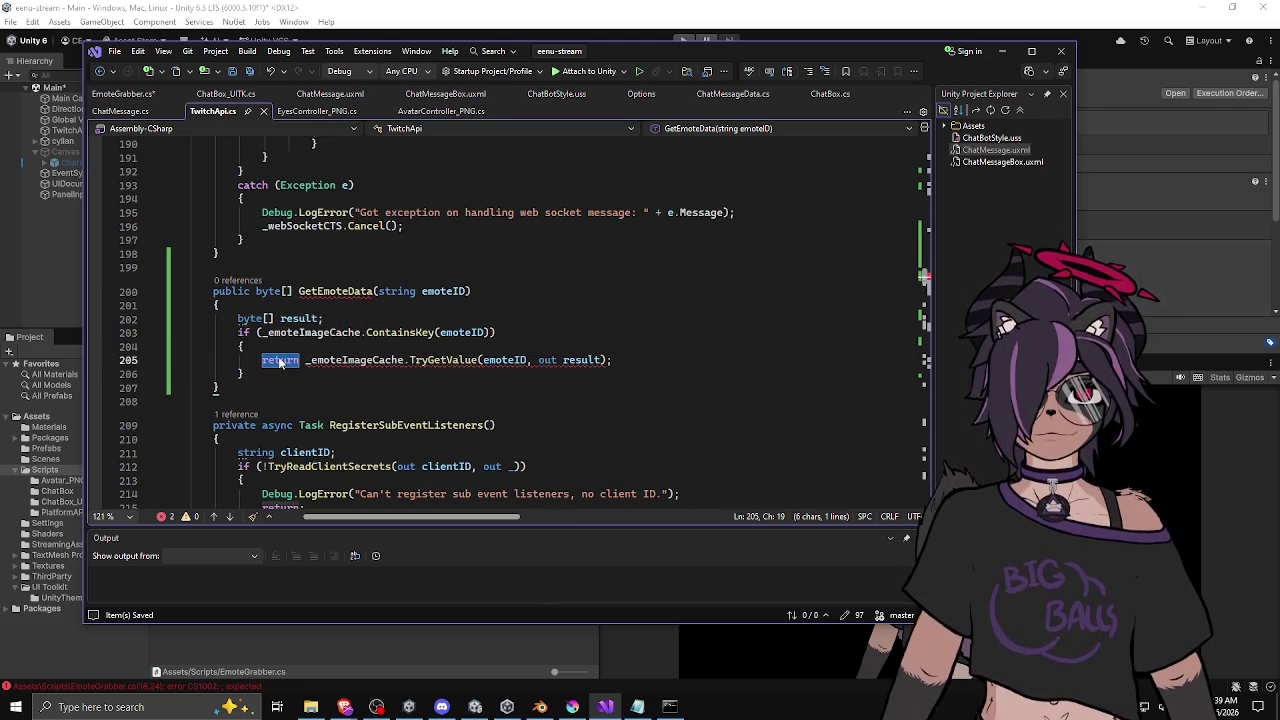
key("Delete")
key("Delete")
Step: Add a '// TODO: try more than once?' comment above the TryGetValue line and save TwitchApi.cs
key("End")
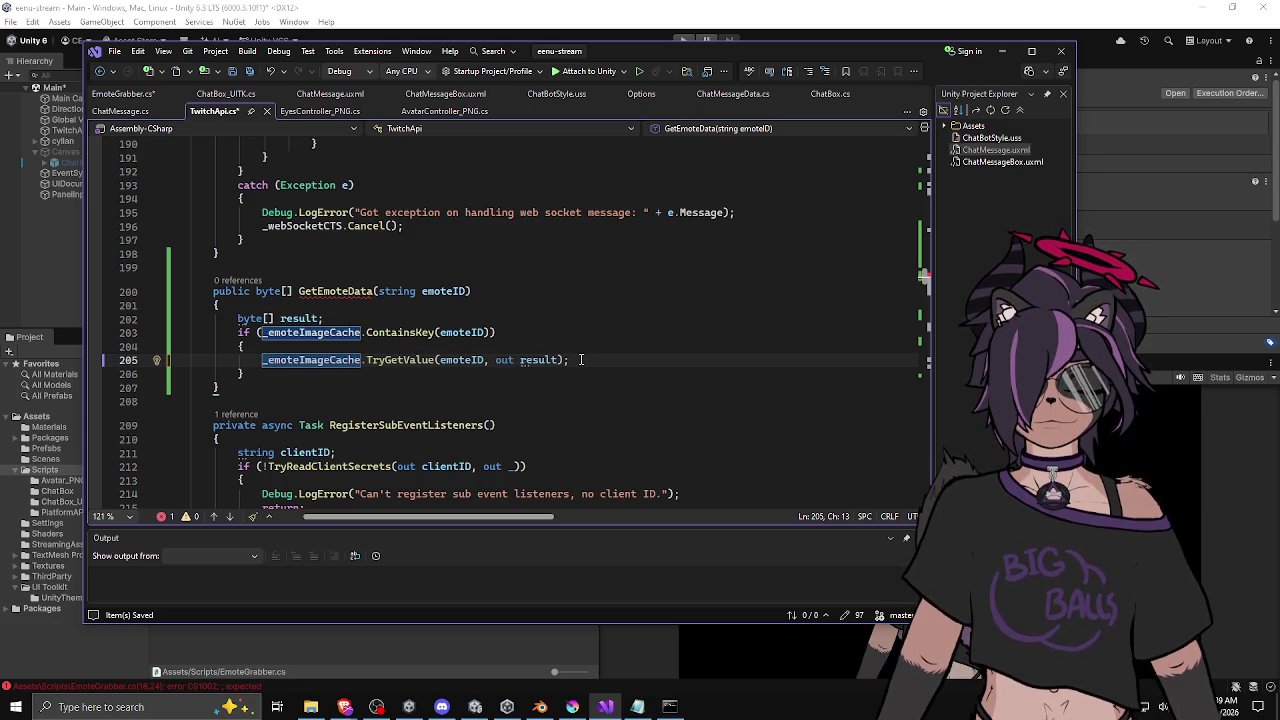
left_click(570, 372)
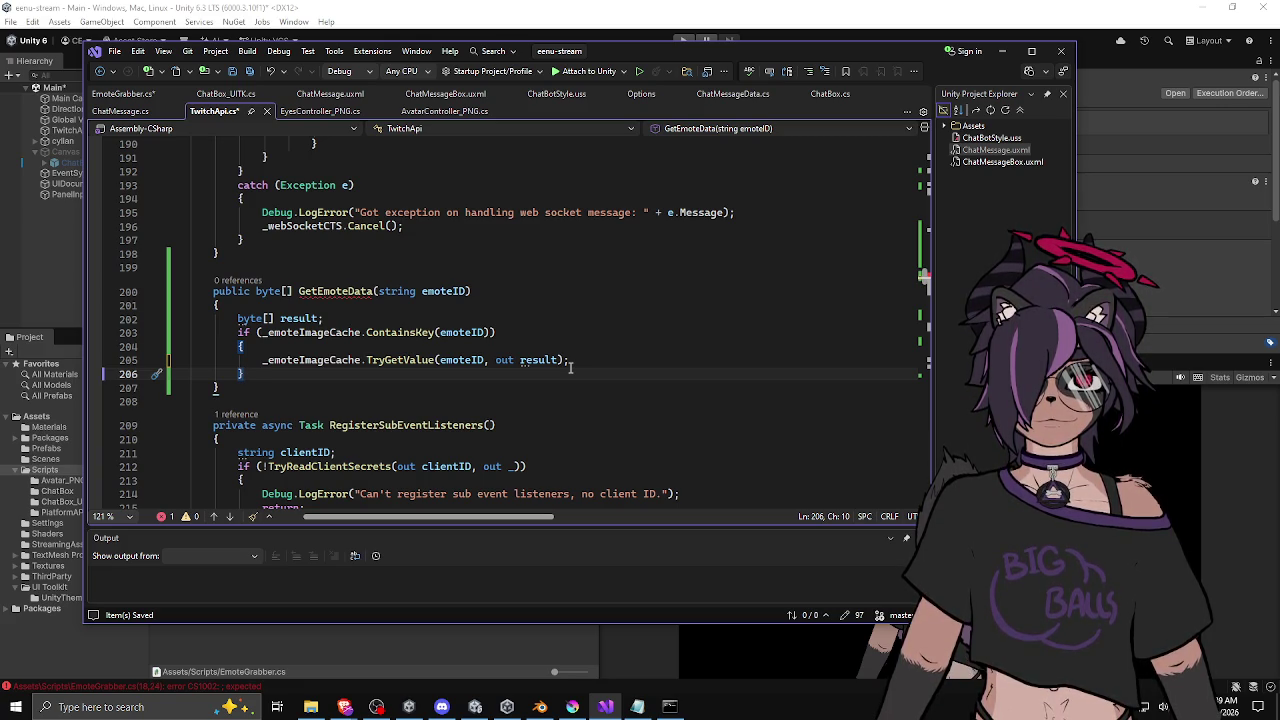
left_click(566, 347)
key("Return")
type("//")
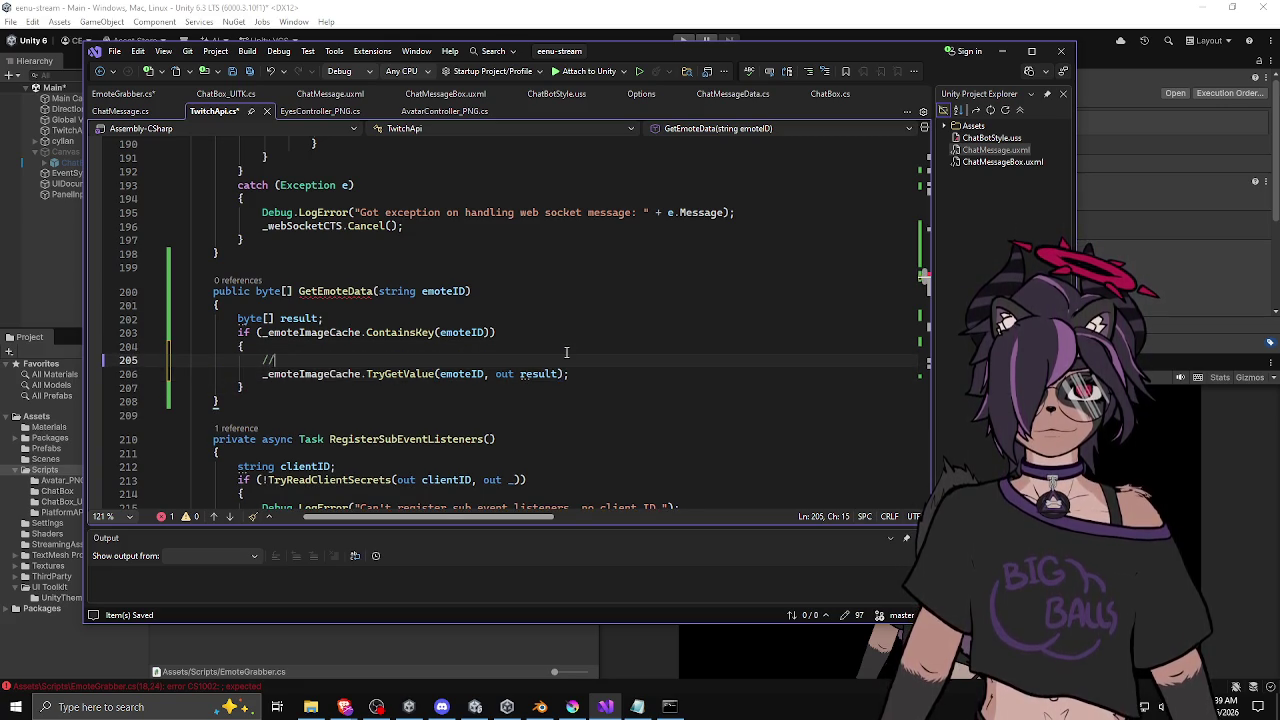
type(" TODO: ")
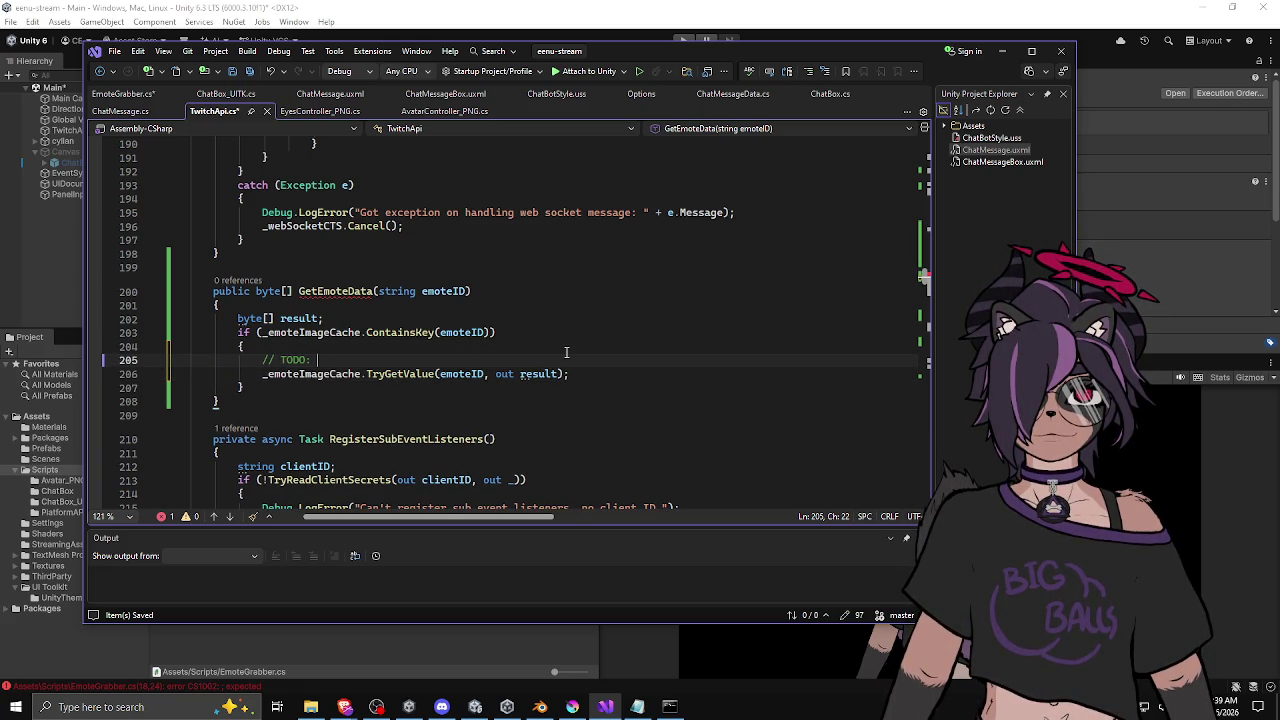
type("try more than once?")
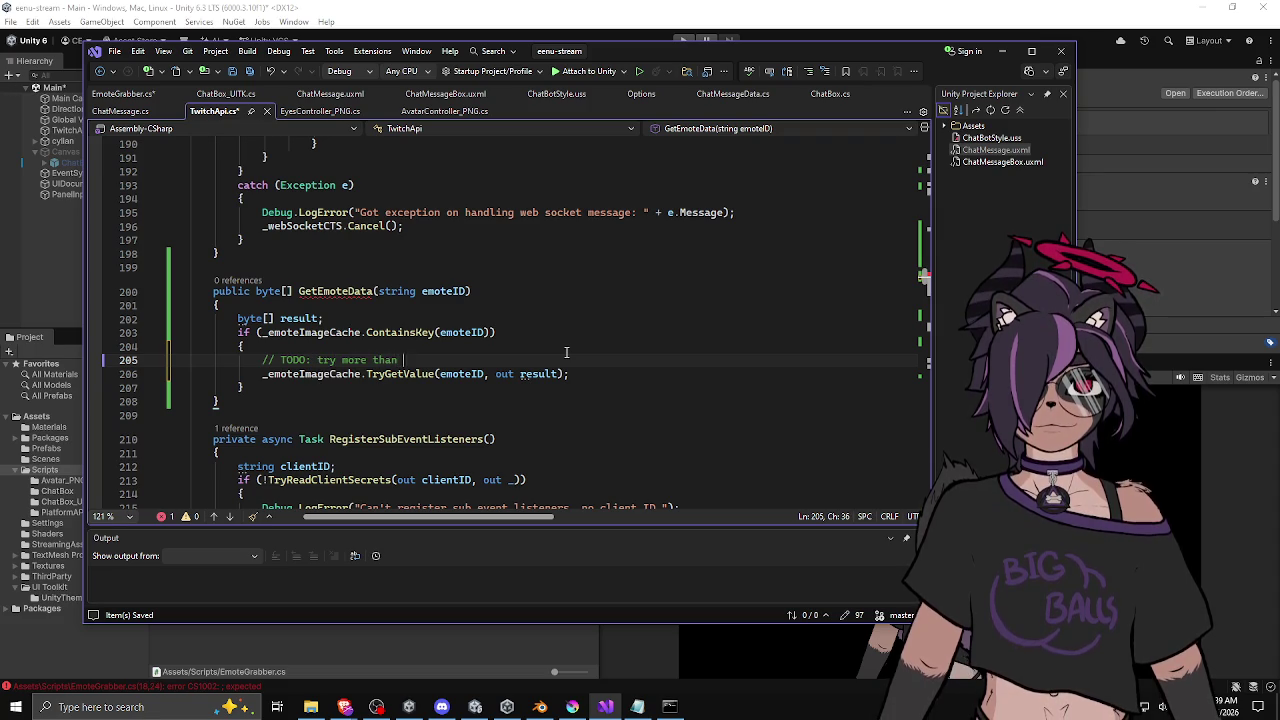
key("ctrl+s")
Step: Add an else branch after the cache check that returns null
left_click(516, 374)
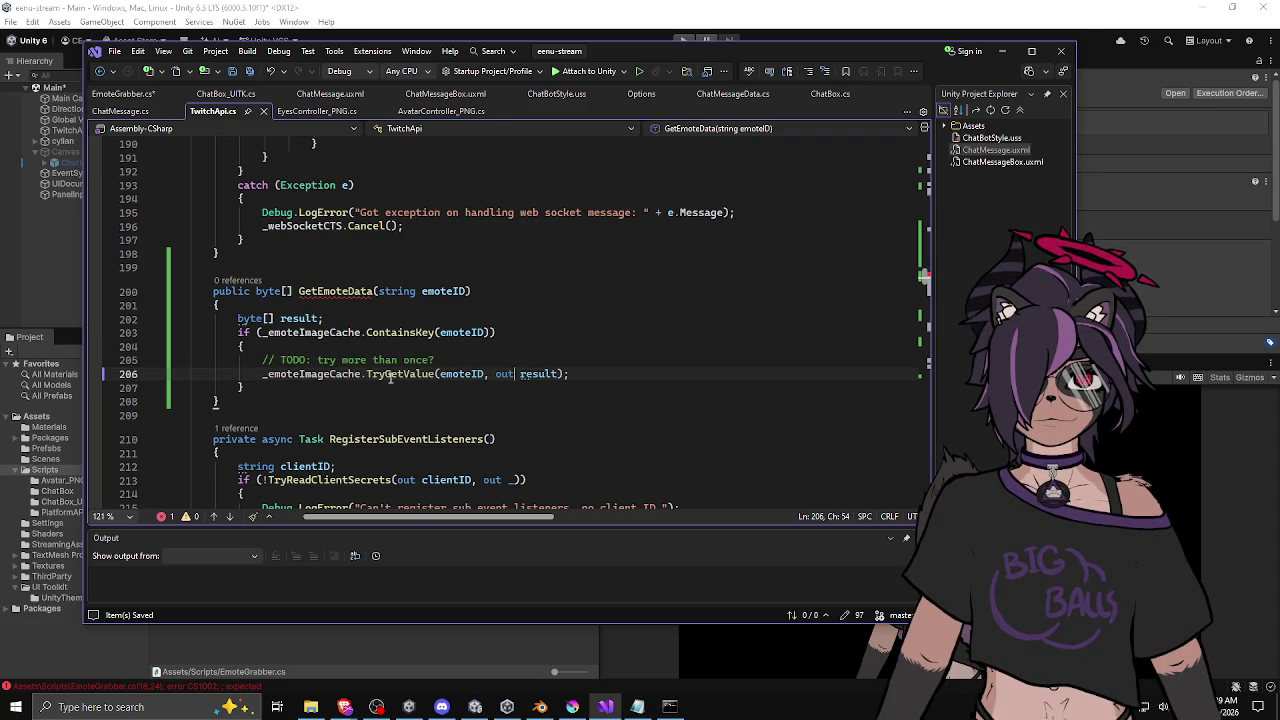
left_click(392, 374)
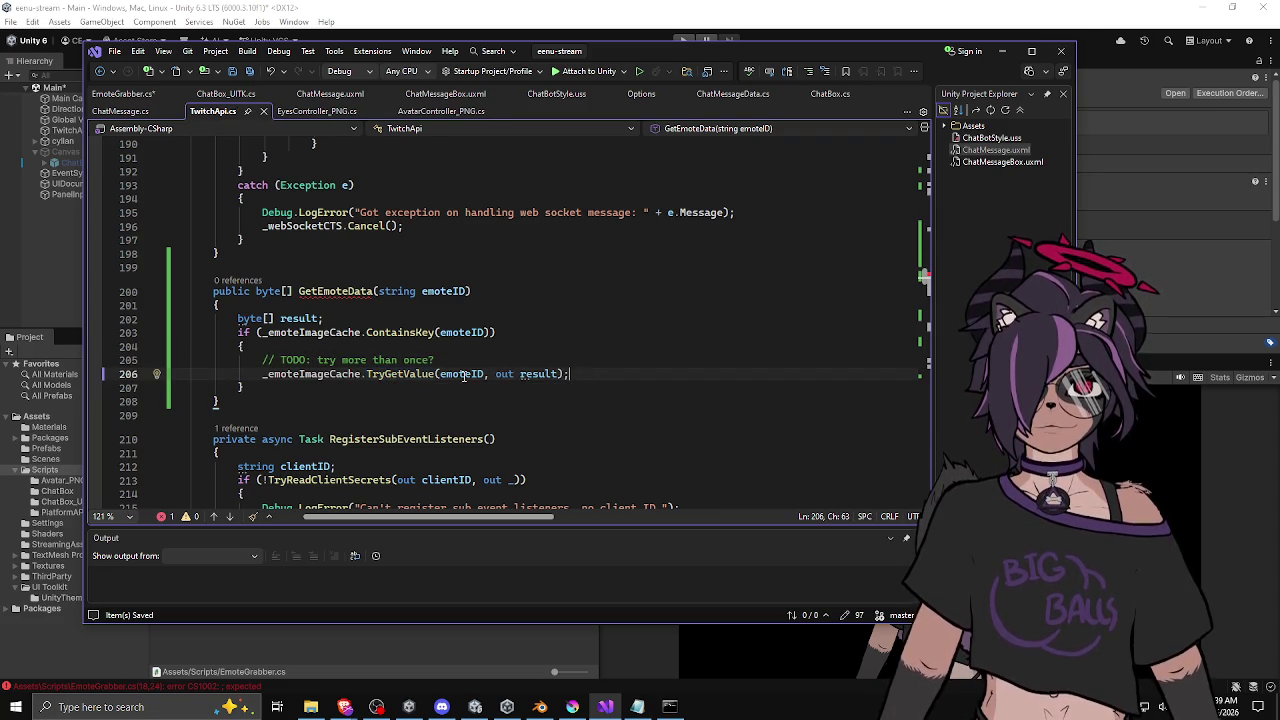
left_click(376, 388)
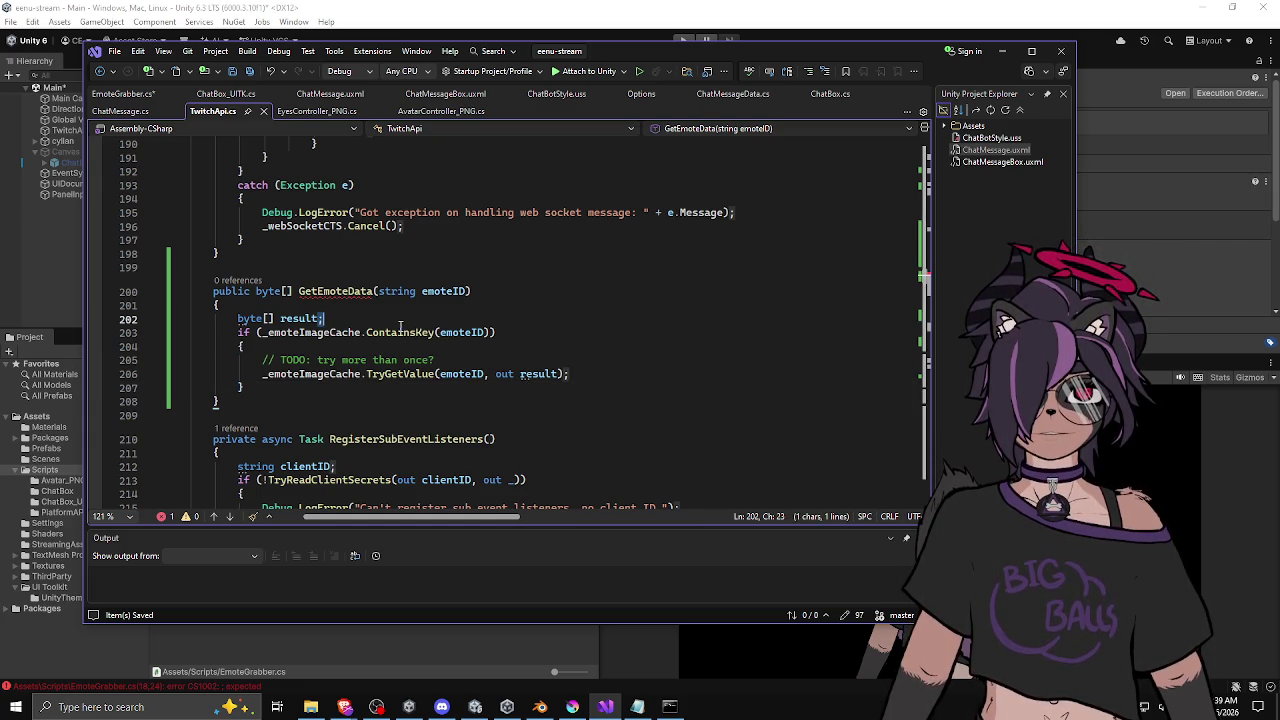
left_click(399, 374)
left_click(405, 388)
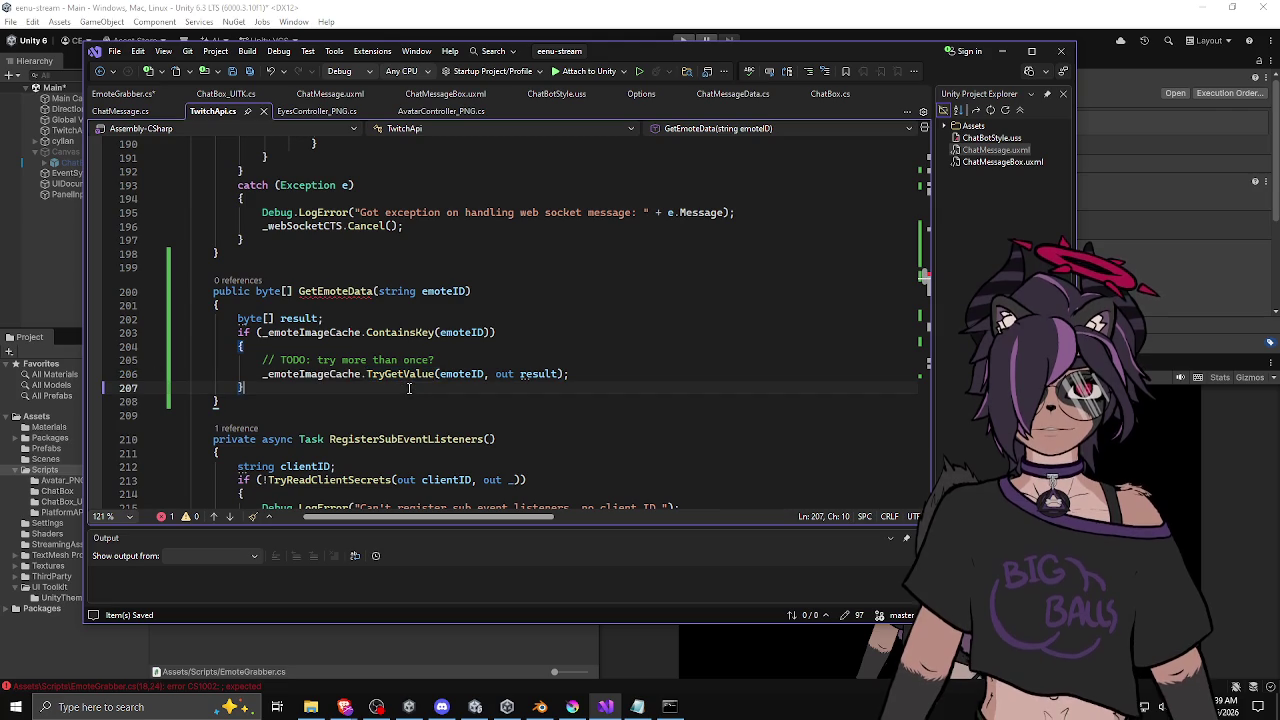
key("Return")
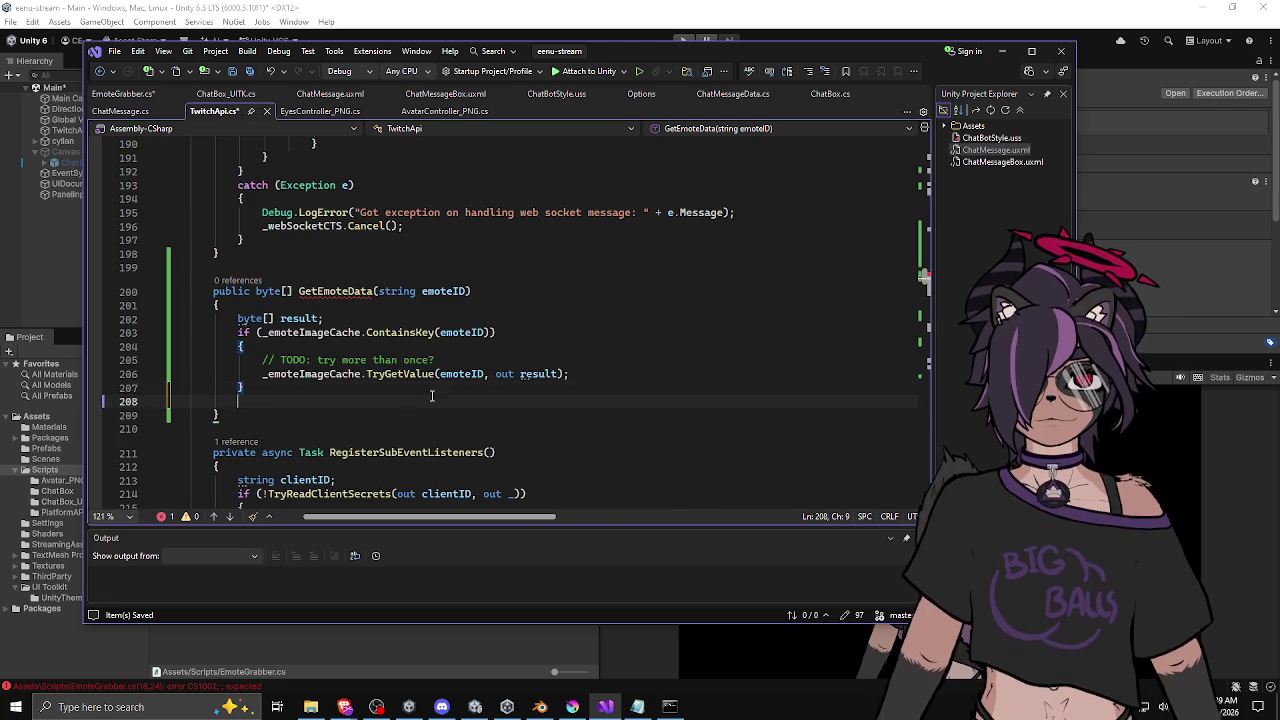
type("else")
key("Return")
type("{")
key("Return")
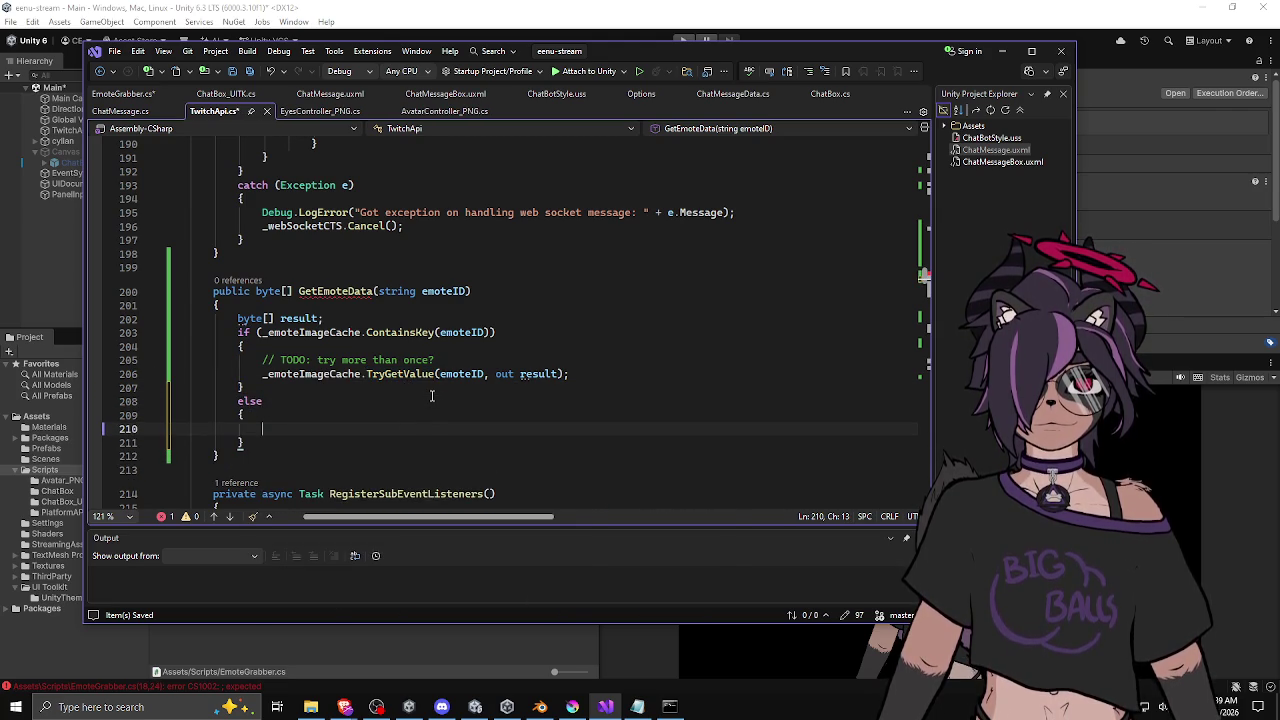
type("return ")
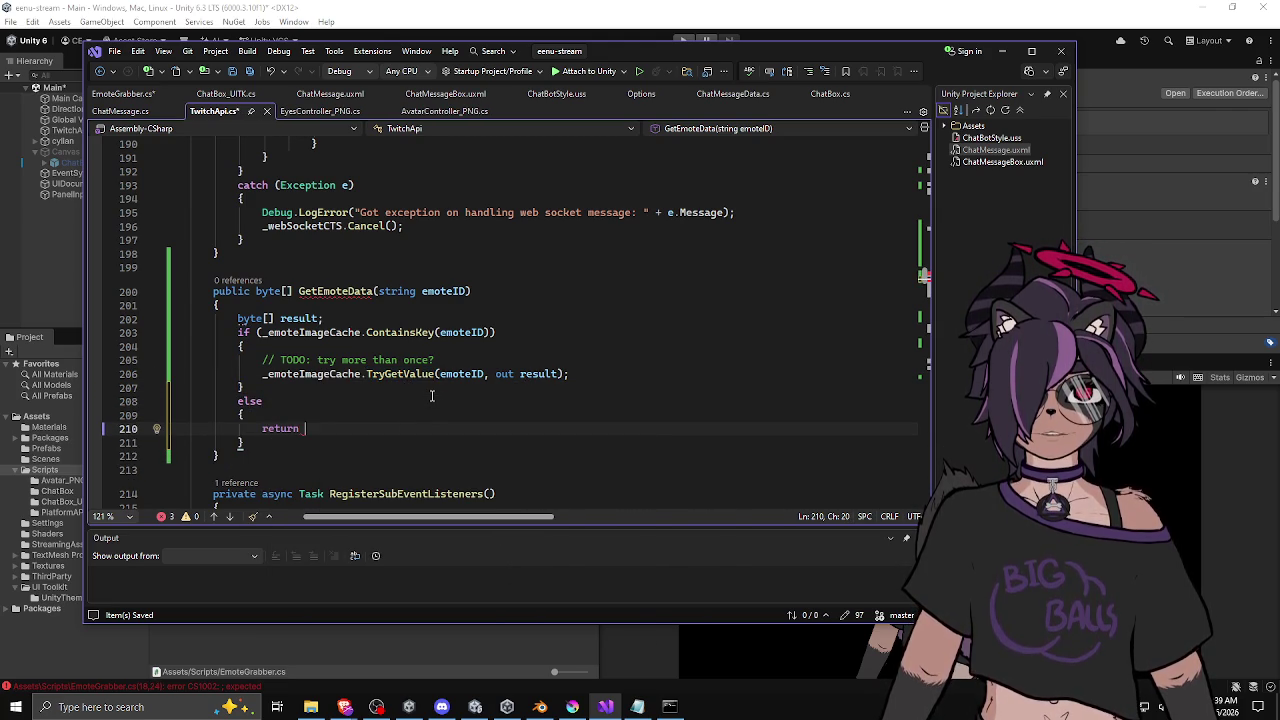
type("null;")
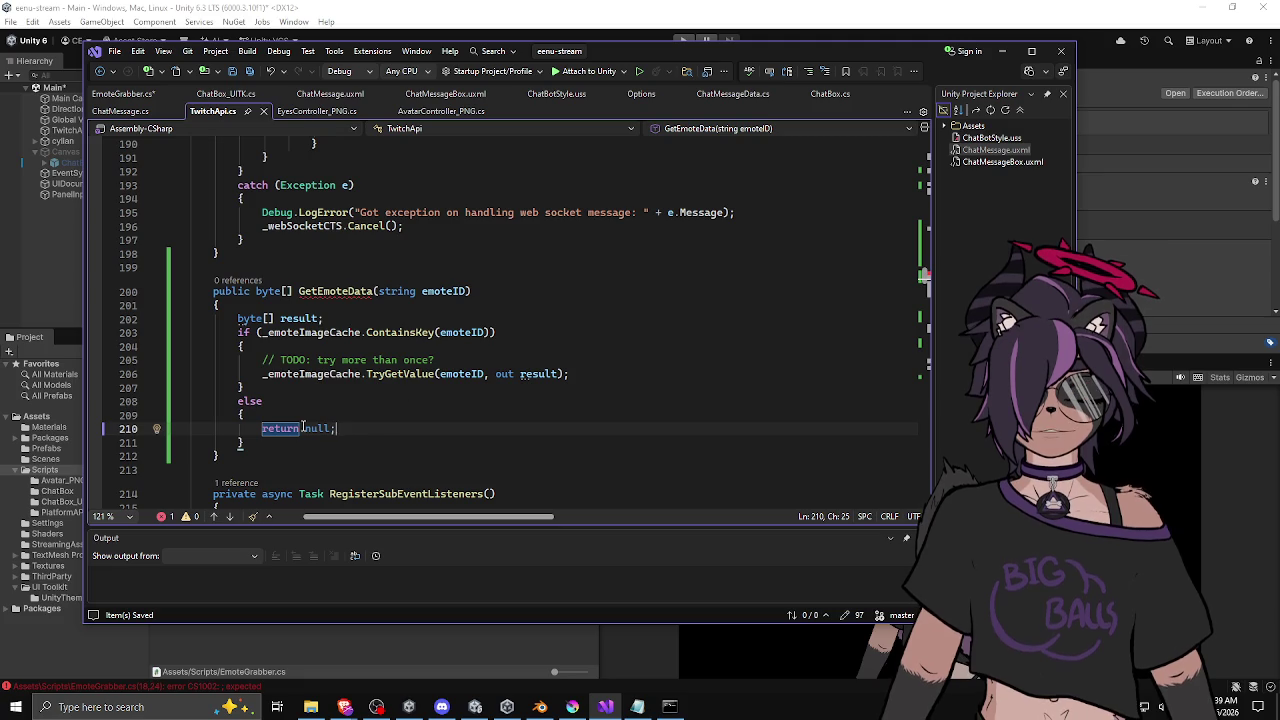
Step: Make the else branch return new byte[0] instead of null
double_click(310, 426)
type("byte[0")
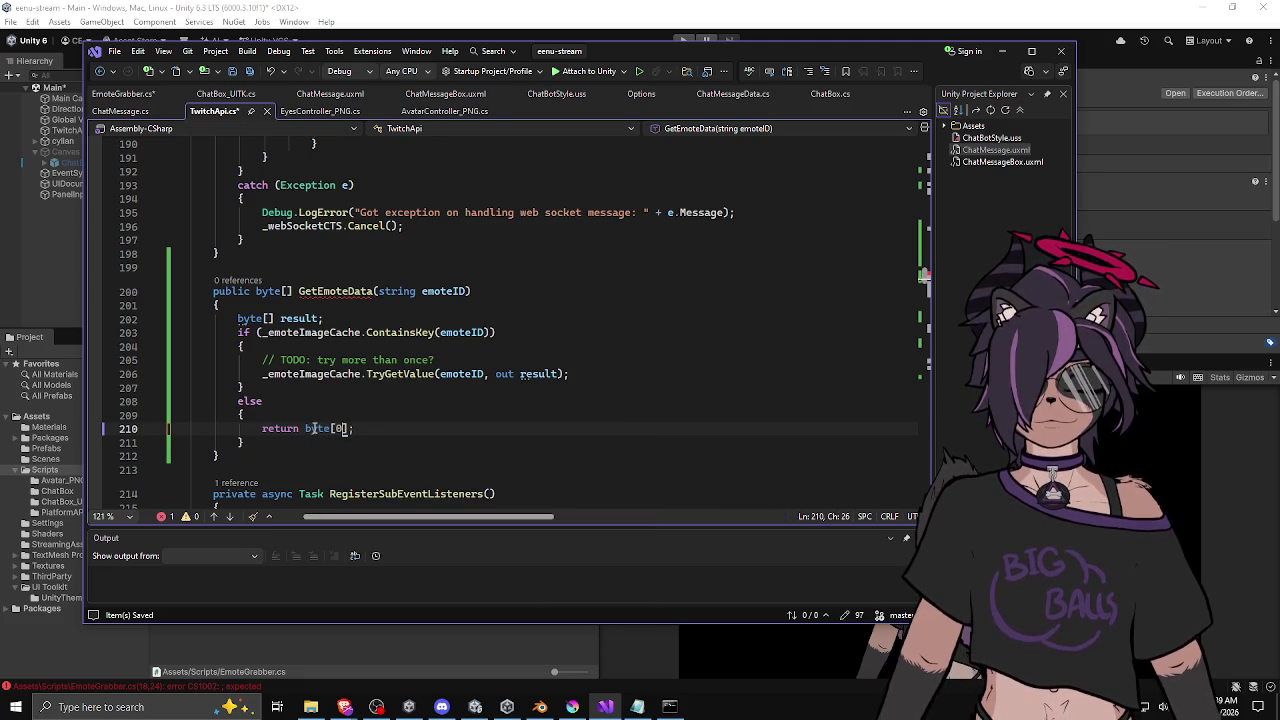
type("]")
left_click(305, 428)
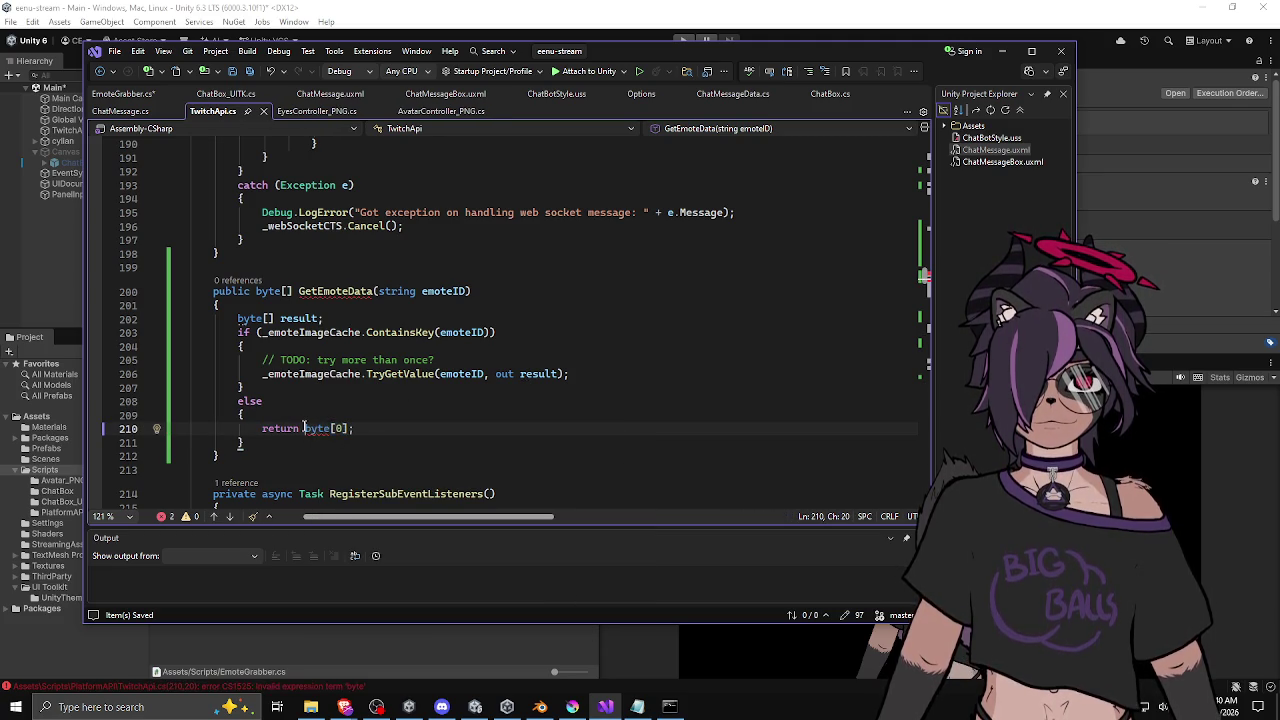
type("new")
Step: Replace the whole else block with 'return result;' after the if
left_click(350, 388)
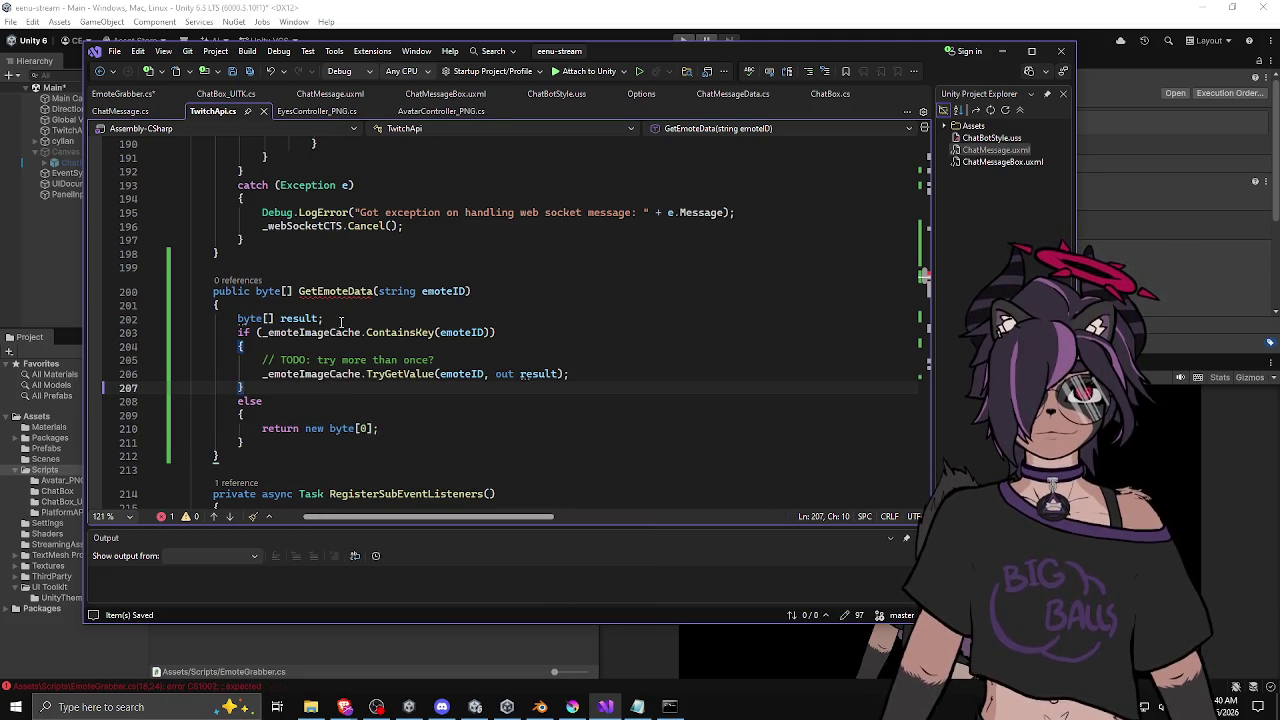
left_click(341, 322)
key("Down")
key("Down")
key("Down")
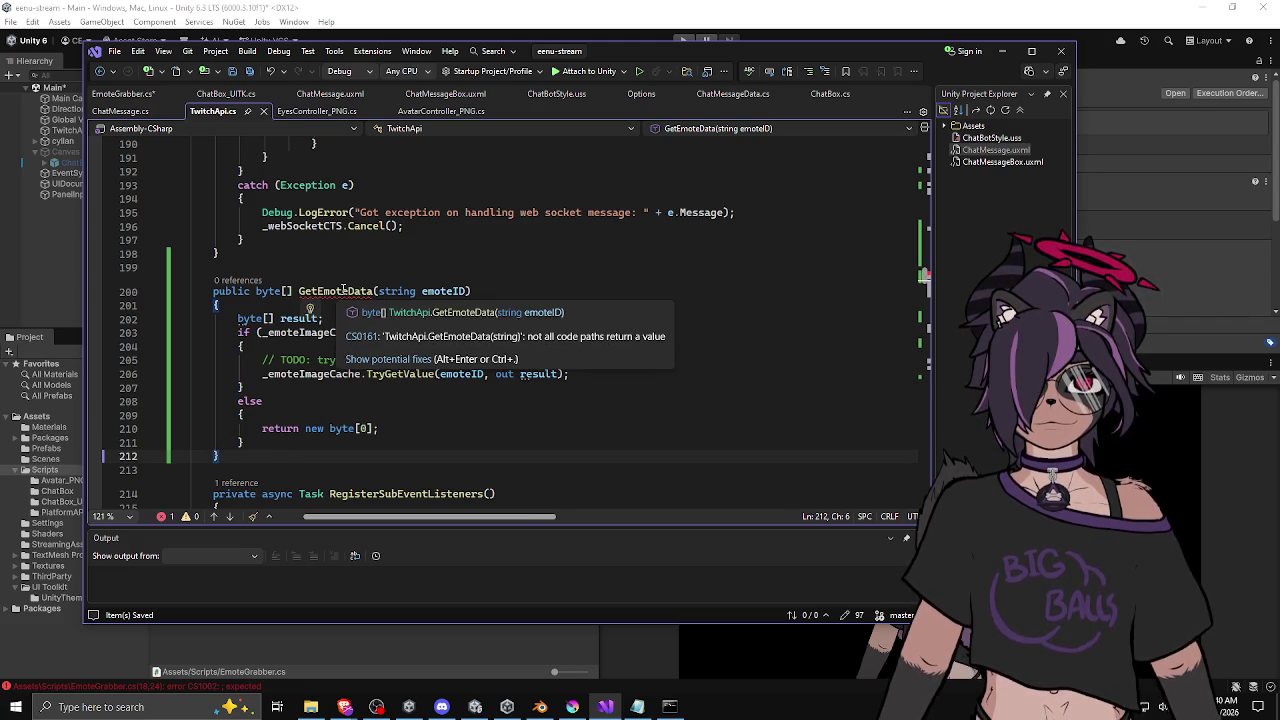
left_click(480, 291)
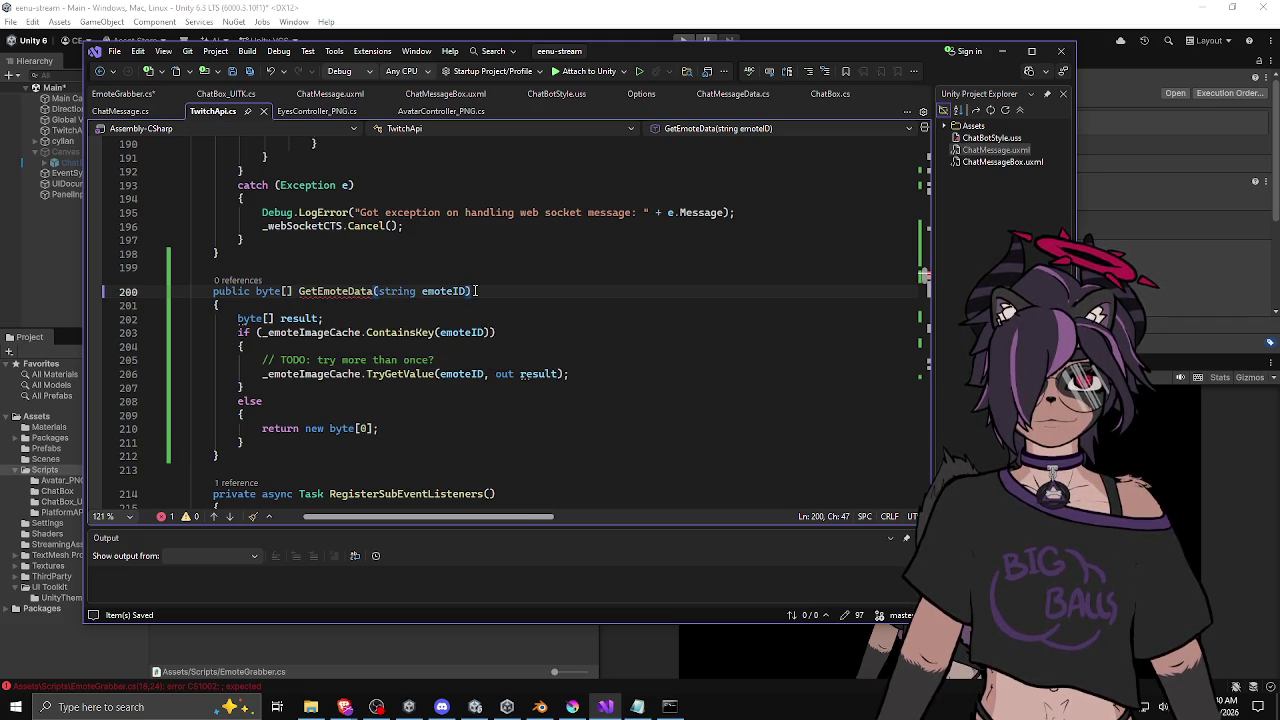
left_click_drag(418, 428, 296, 428)
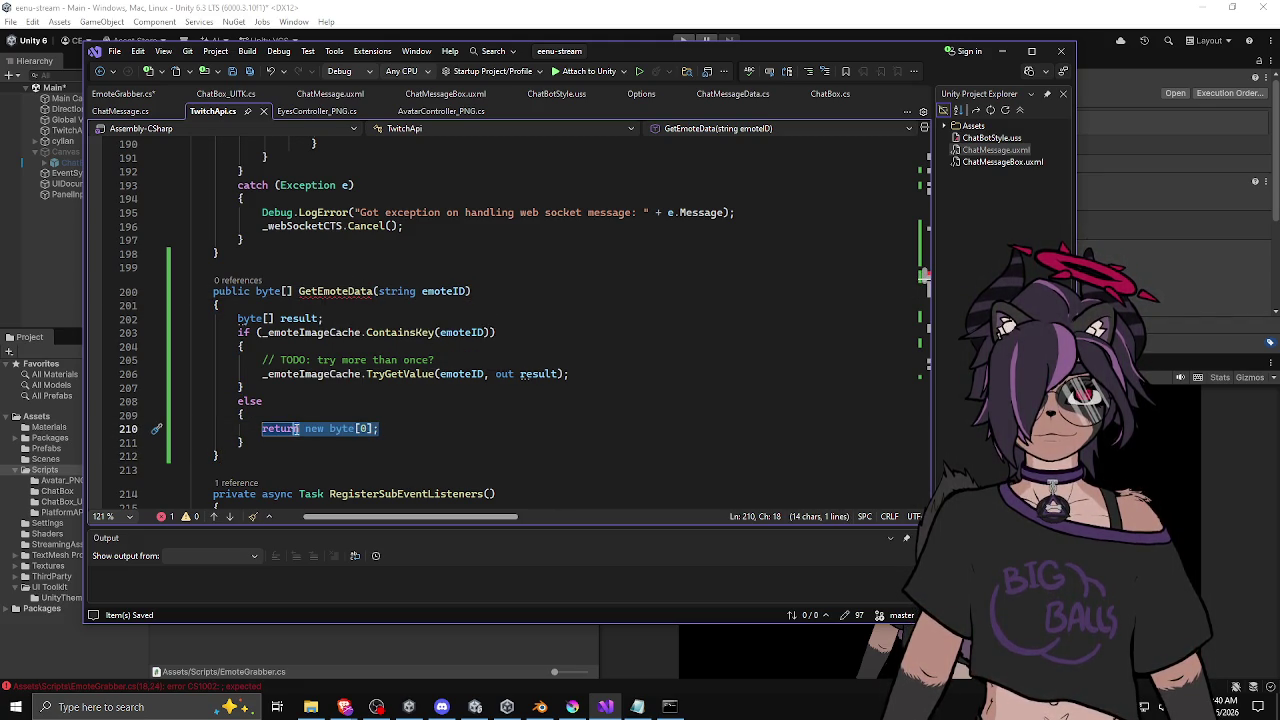
left_click(305, 428)
left_click_drag(305, 428, 412, 427)
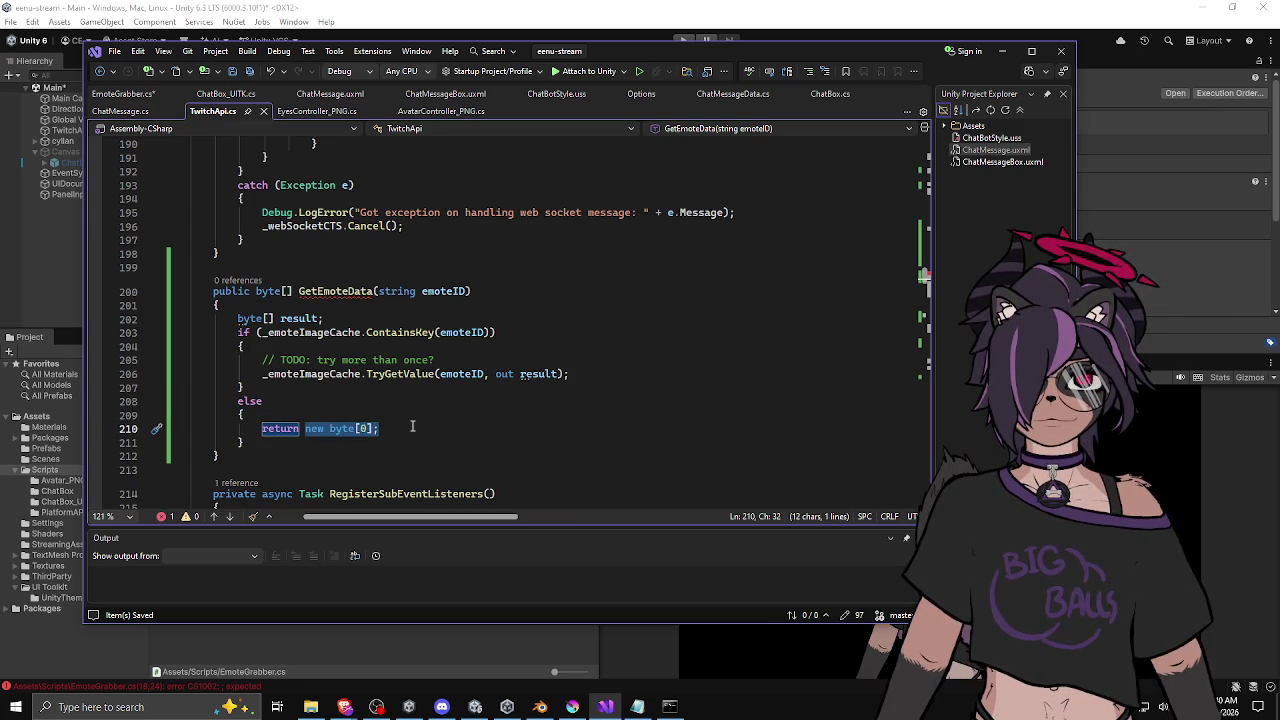
key("BackSpace")
left_click_drag(248, 442, 238, 400)
type("return result;")
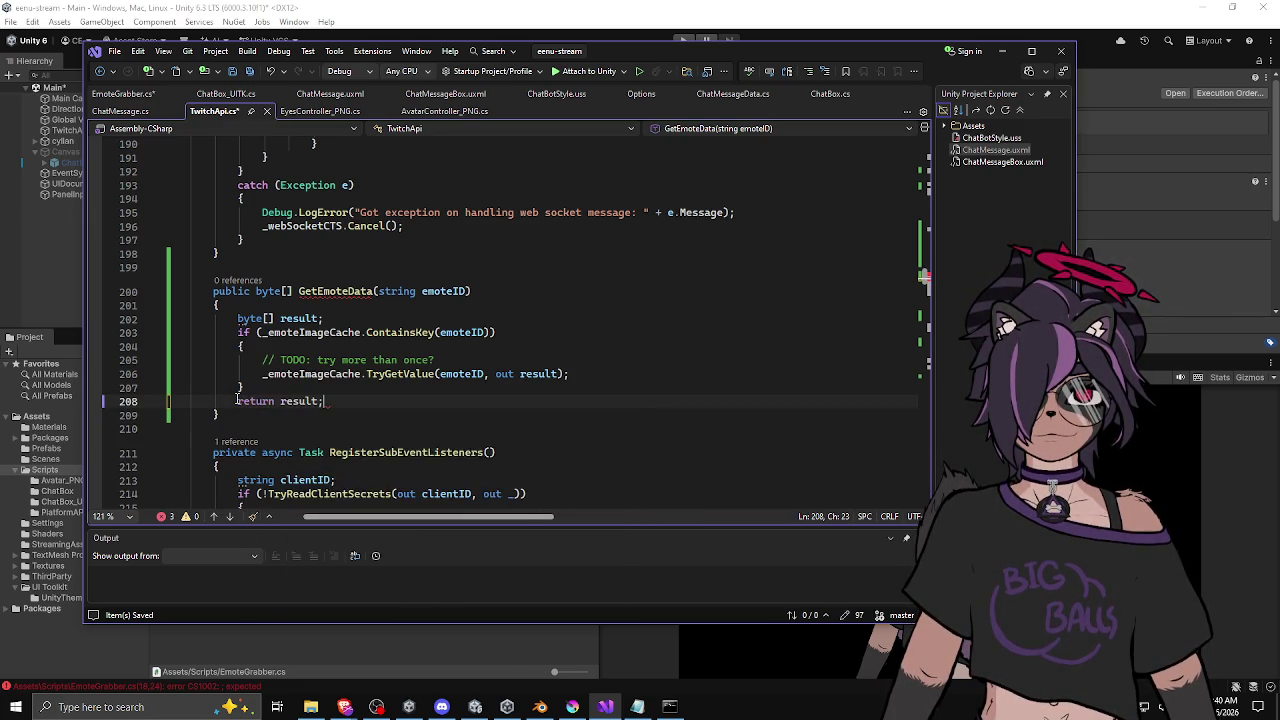
Step: Initialise result with '= null;' and add blank lines around the declaration and return
left_click(242, 388)
key("Return")
left_click(350, 318)
key("Return")
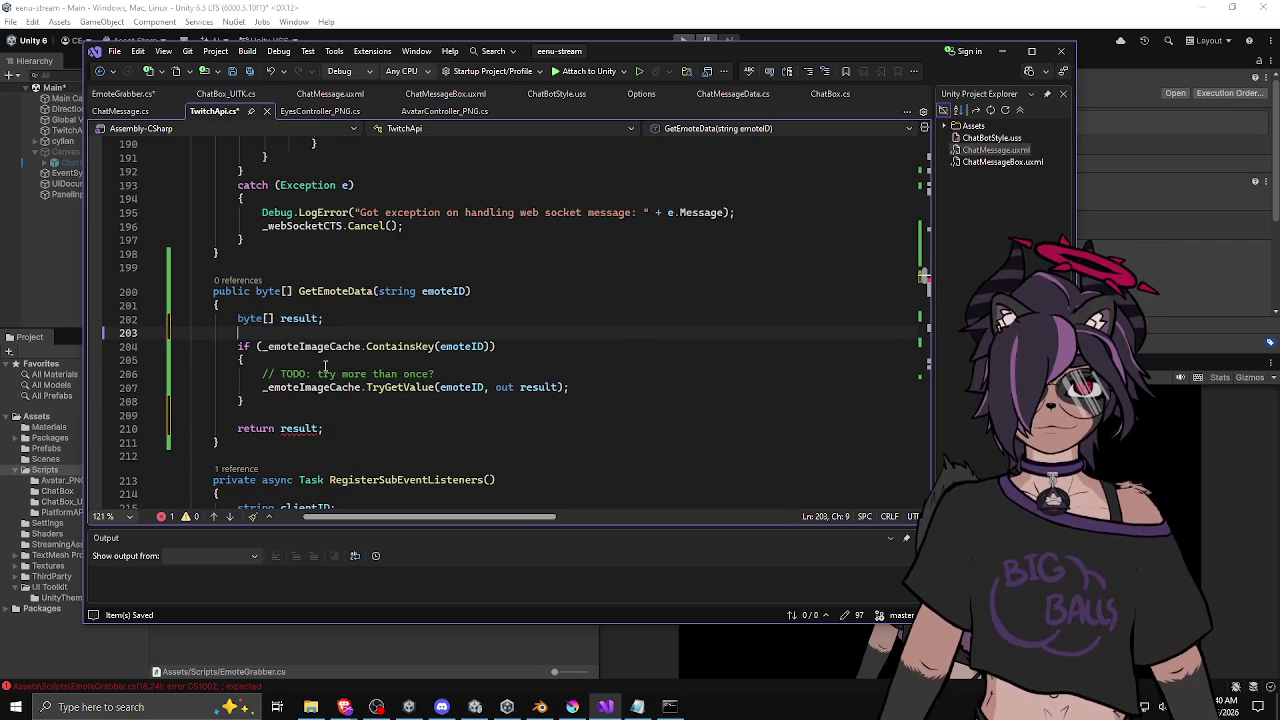
left_click(318, 318)
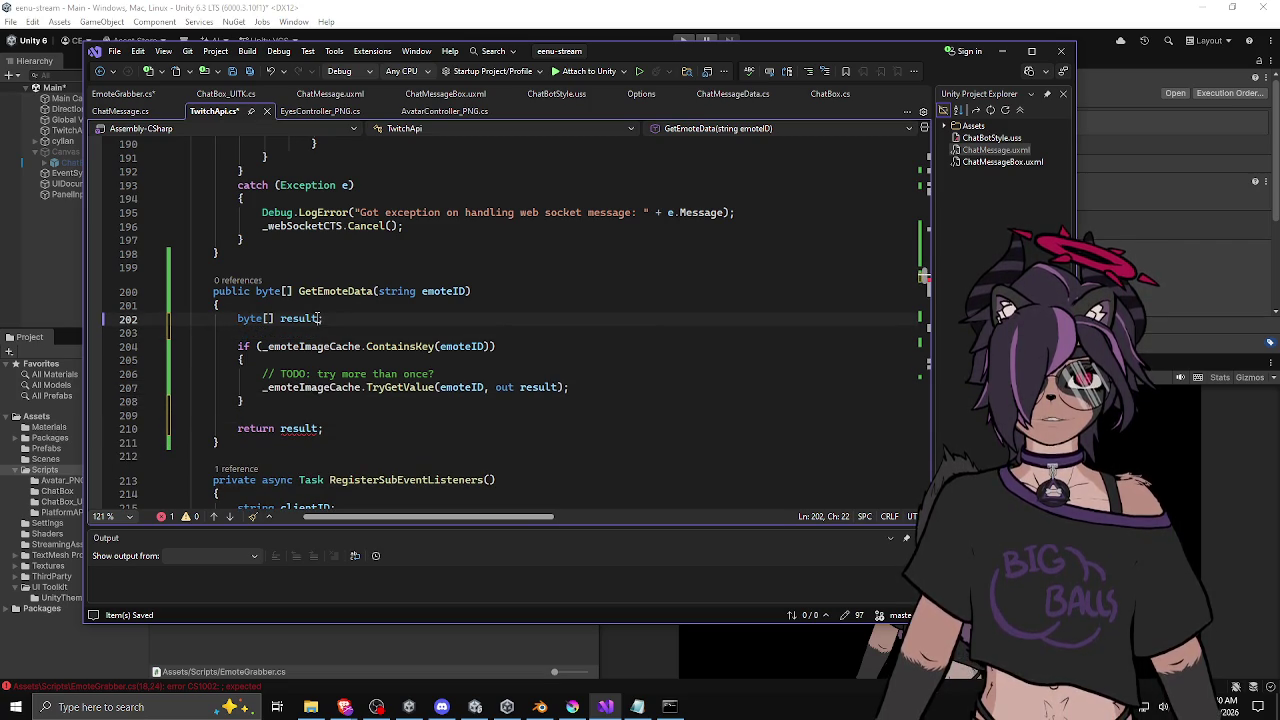
type("= null;")
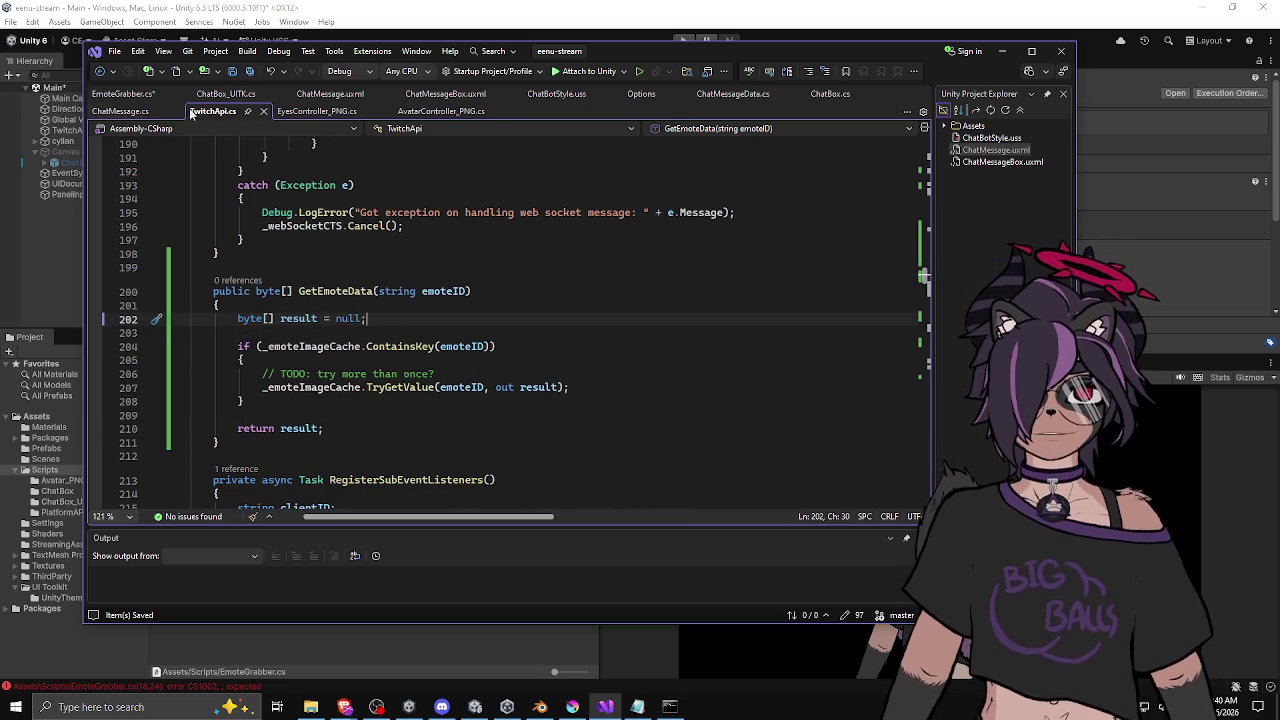
left_click(123, 93)
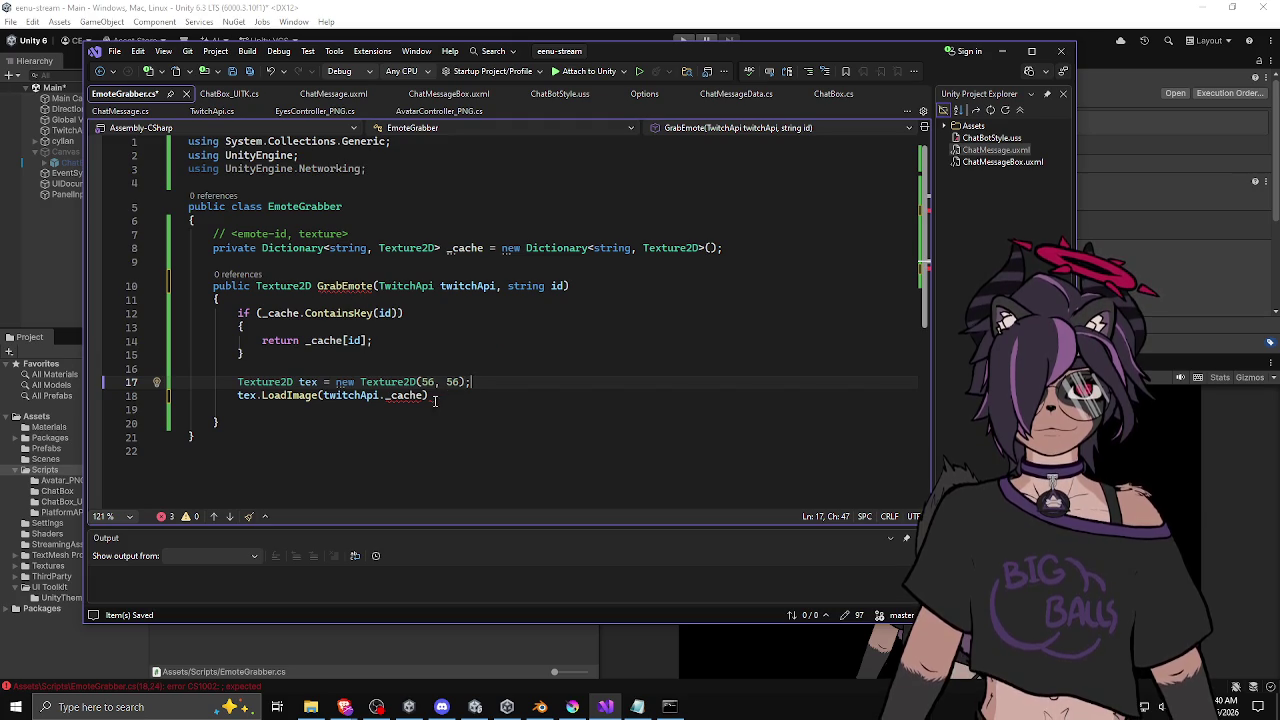
Step: Declare emoteData above the texture creation, assigned from twitchApi.GetEmoteData()
mouse_move(427, 395)
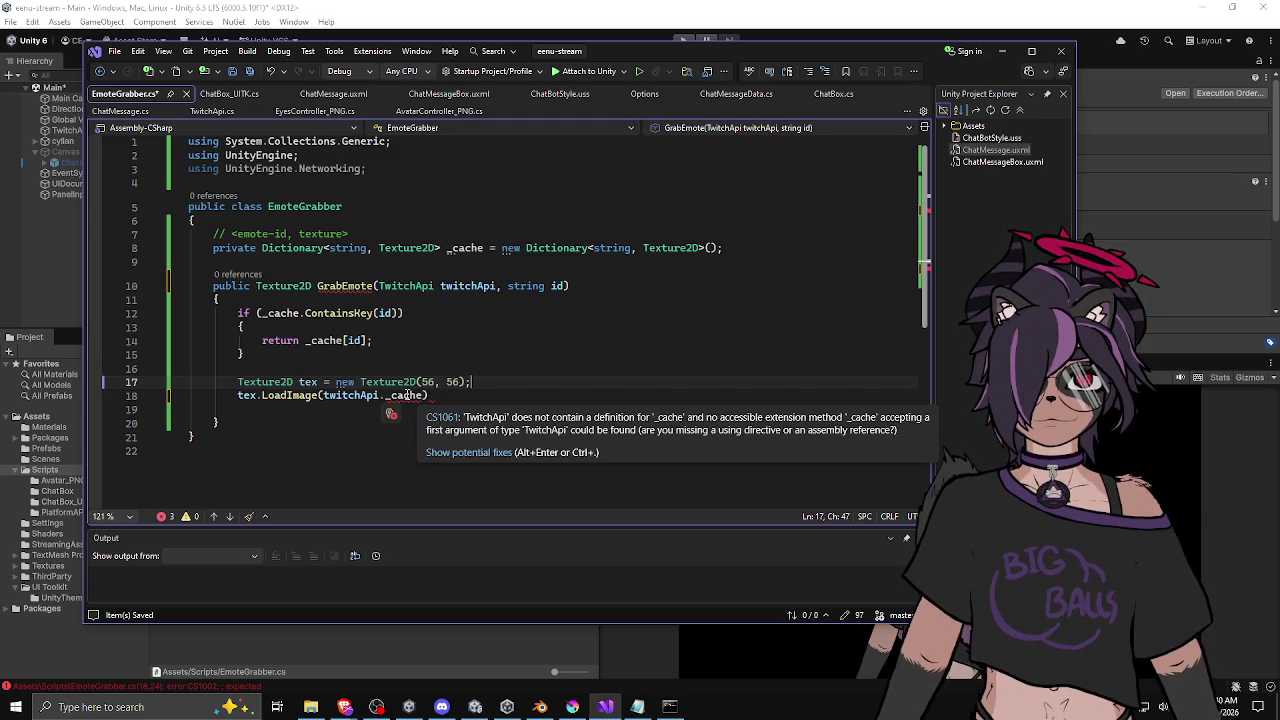
left_click(239, 396)
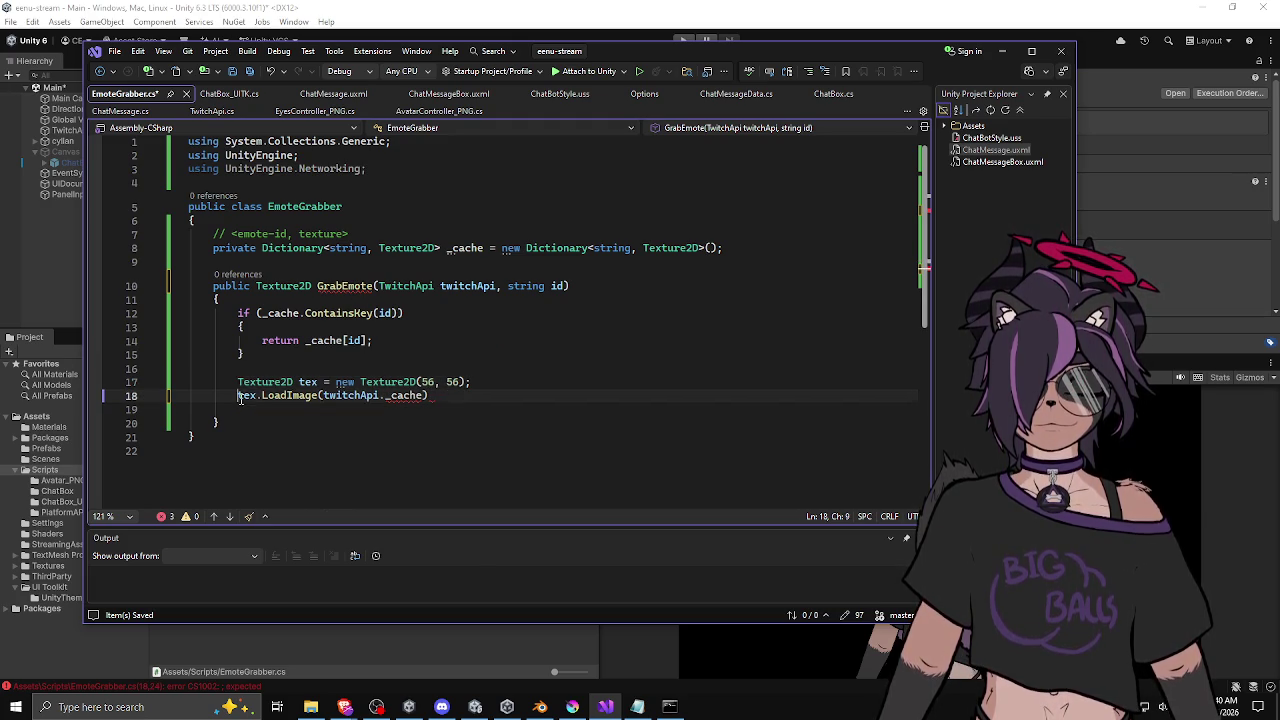
left_click_drag(240, 396, 303, 396)
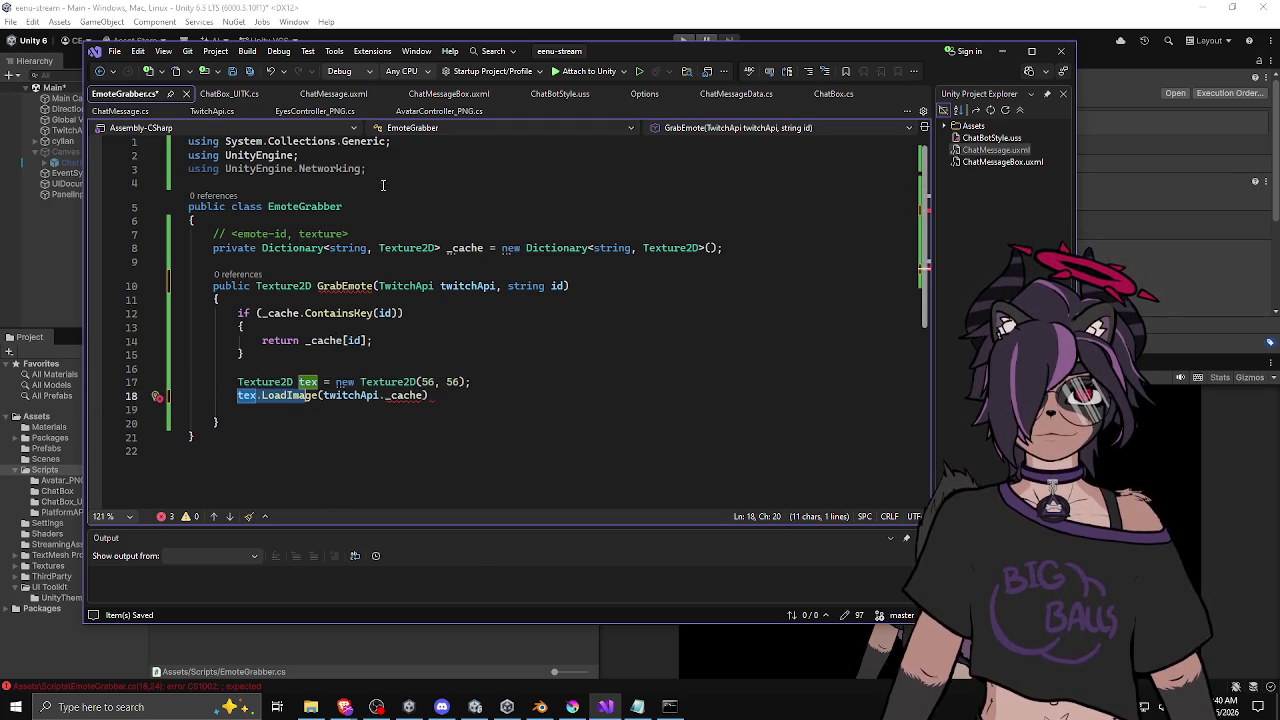
mouse_move(400, 397)
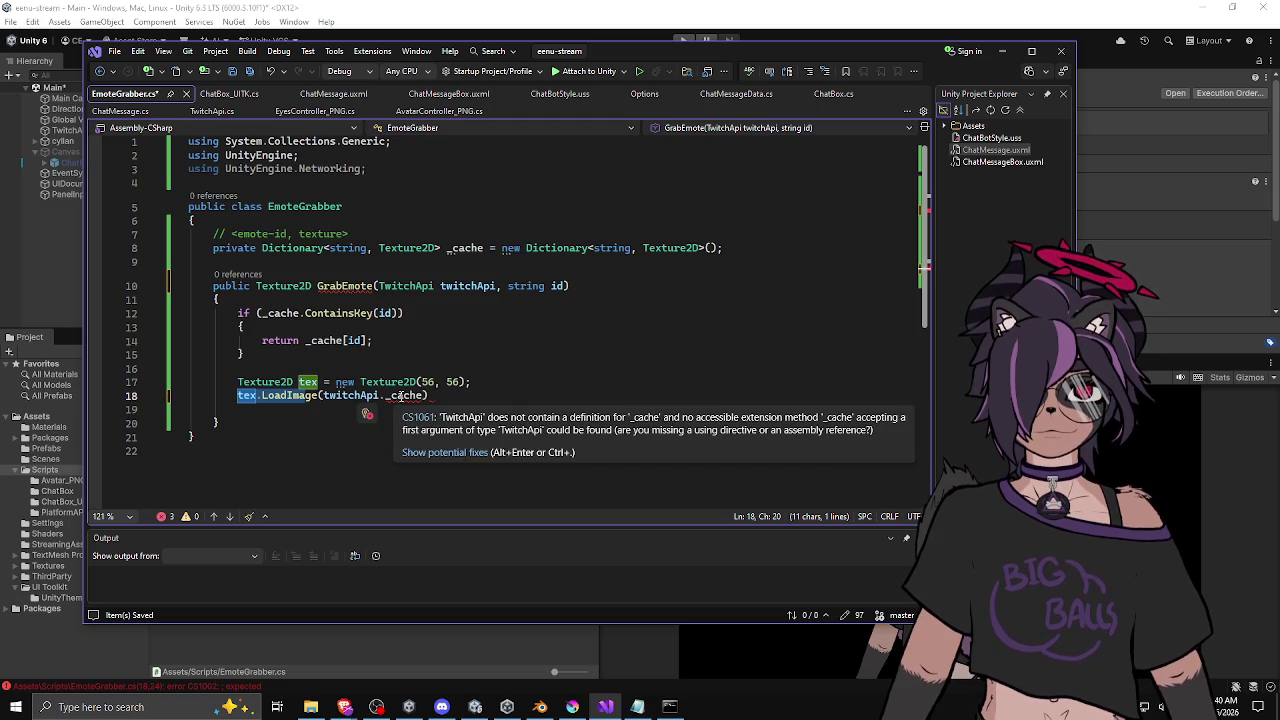
left_click(484, 381)
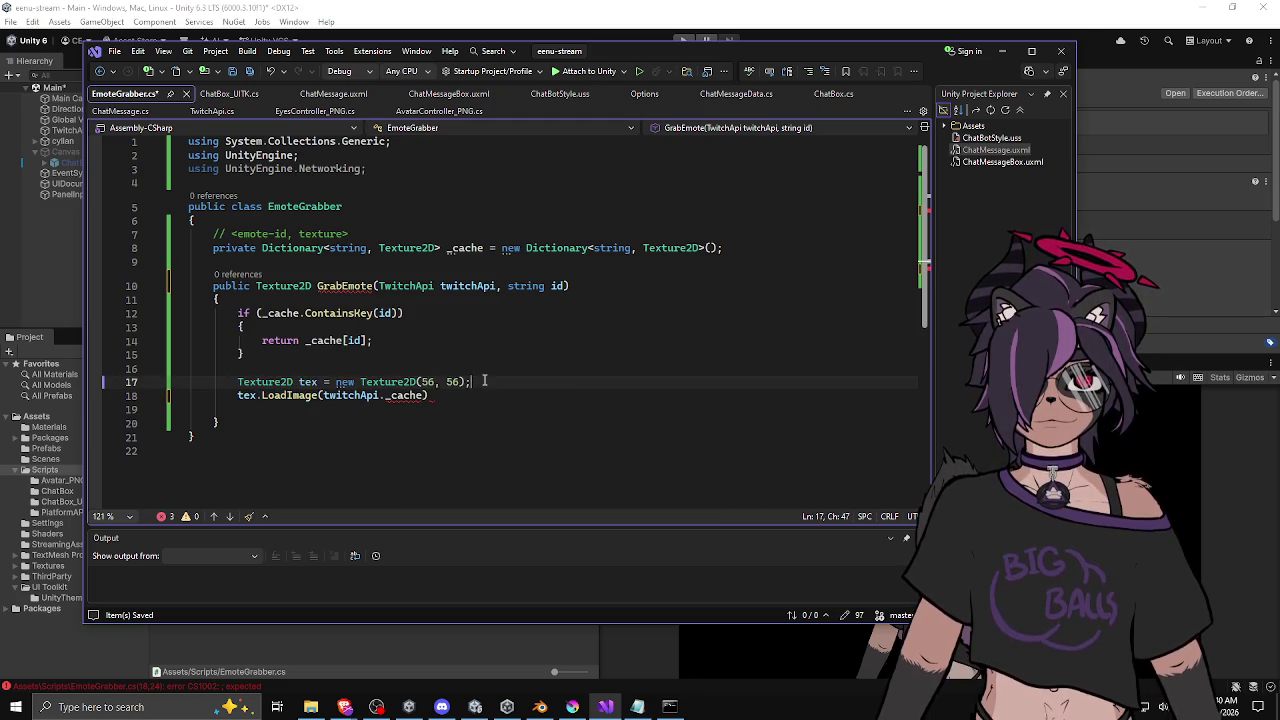
key("Up")
key("Return")
type("bty")
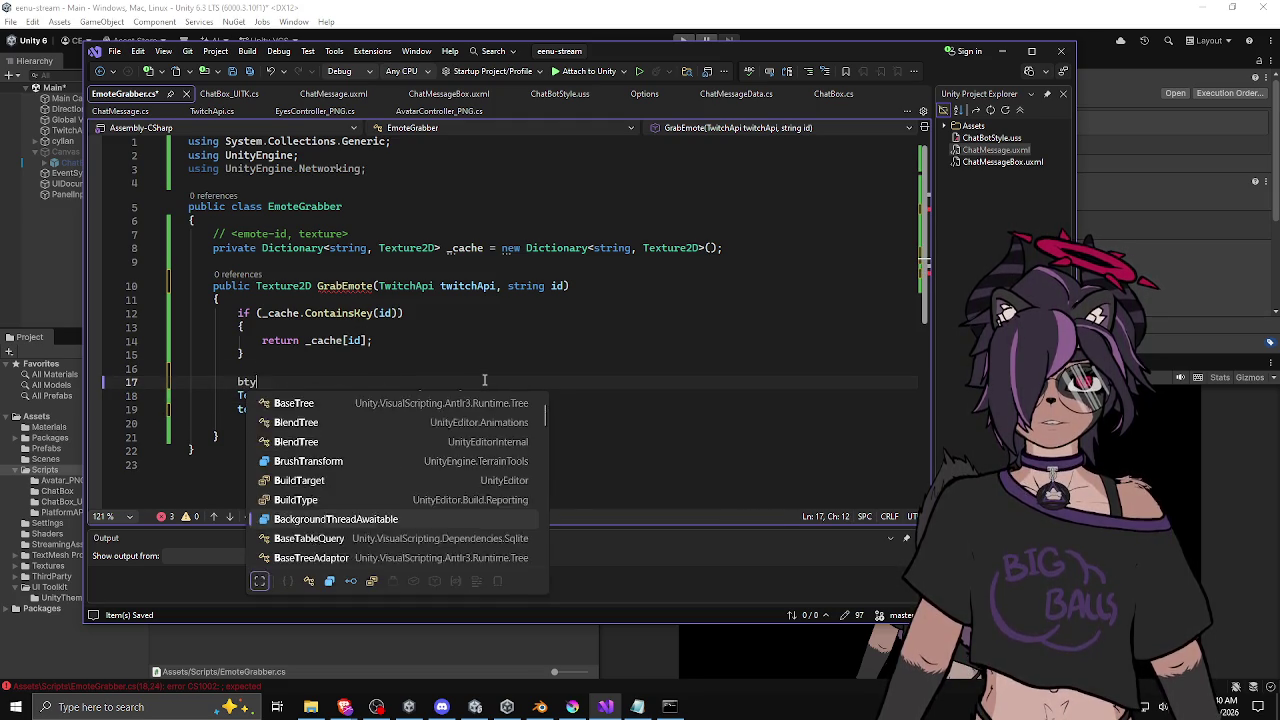
type("e")
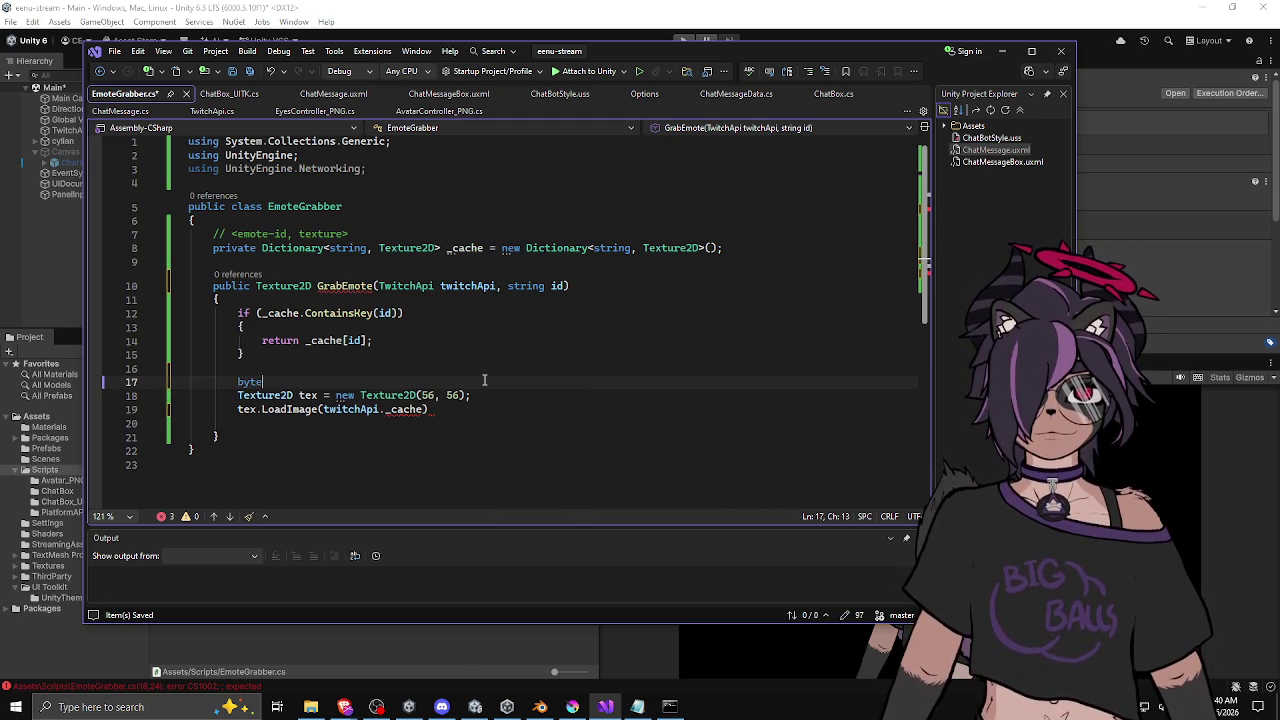
type("te[] emoteB")
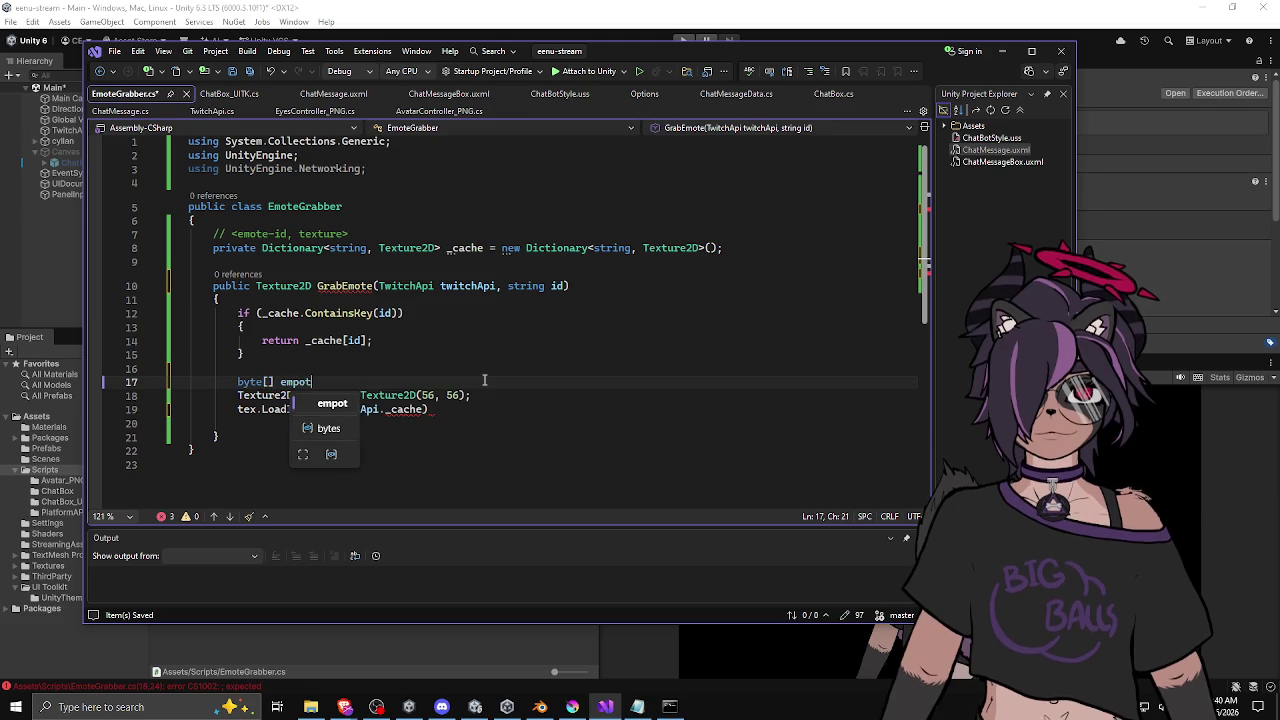
type("ytes =")
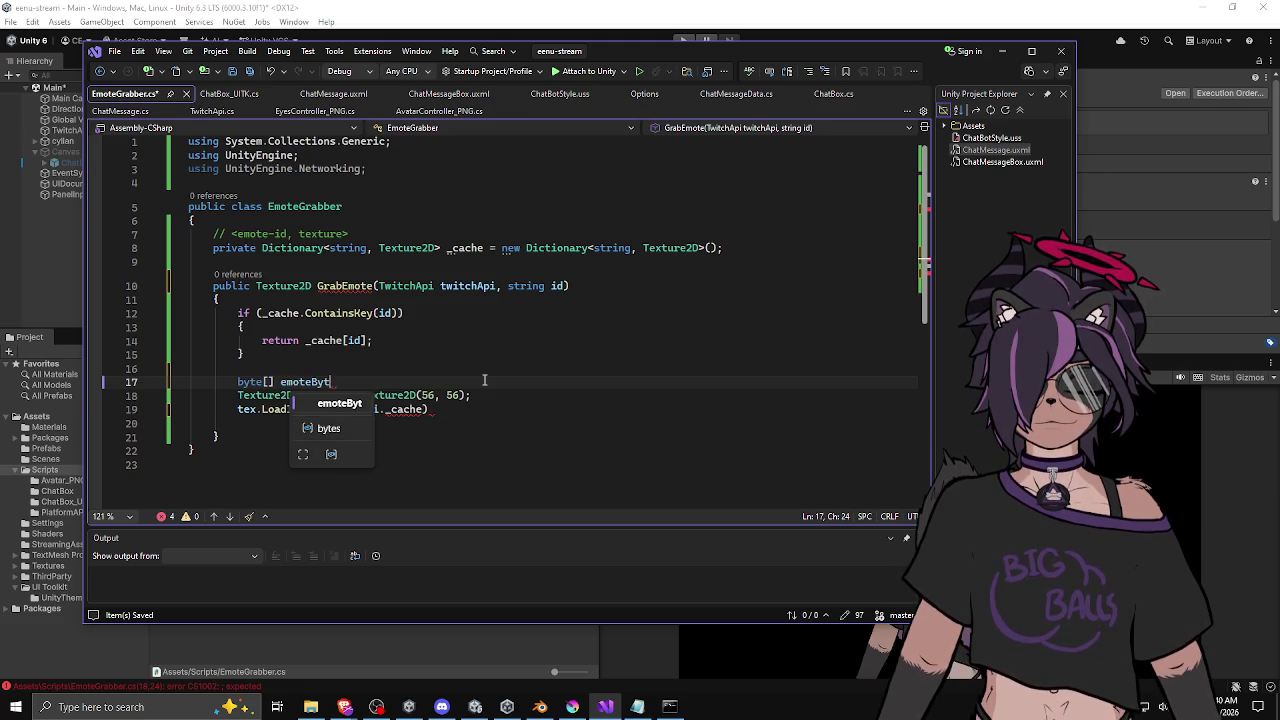
key("BackSpace")
key("BackSpace")
key("ctrl+shift+Left")
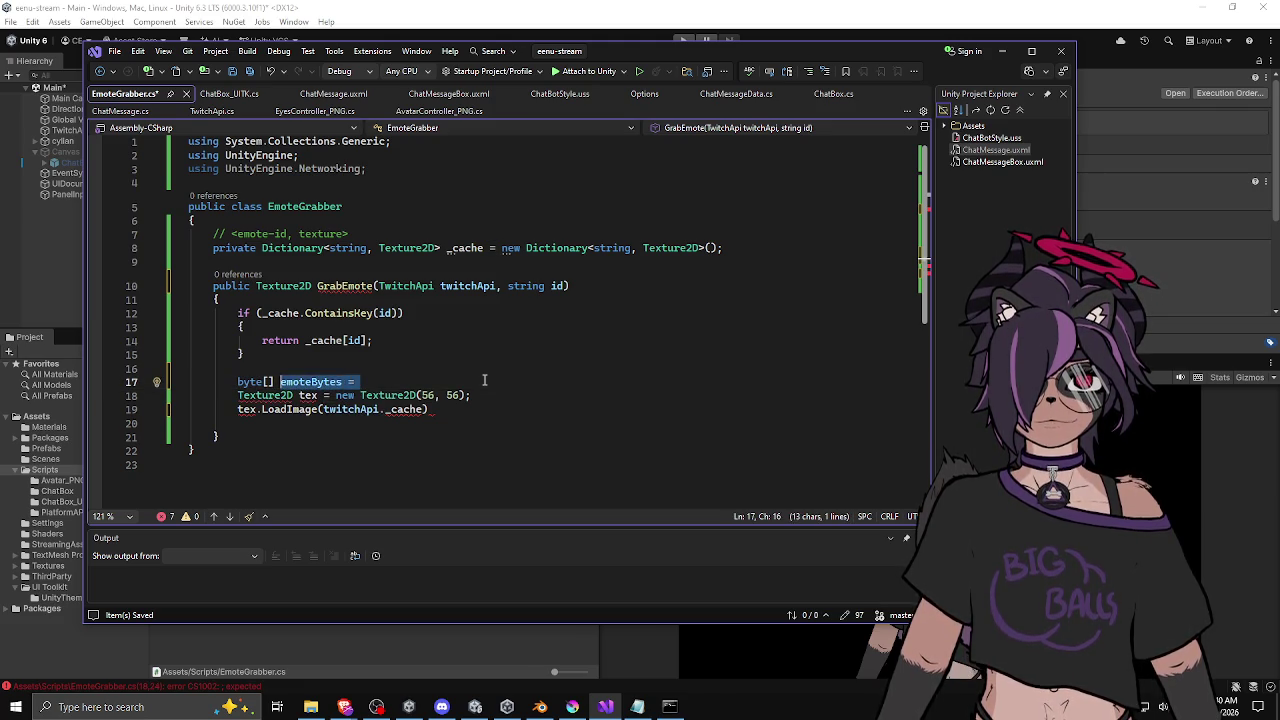
type("emoteData =")
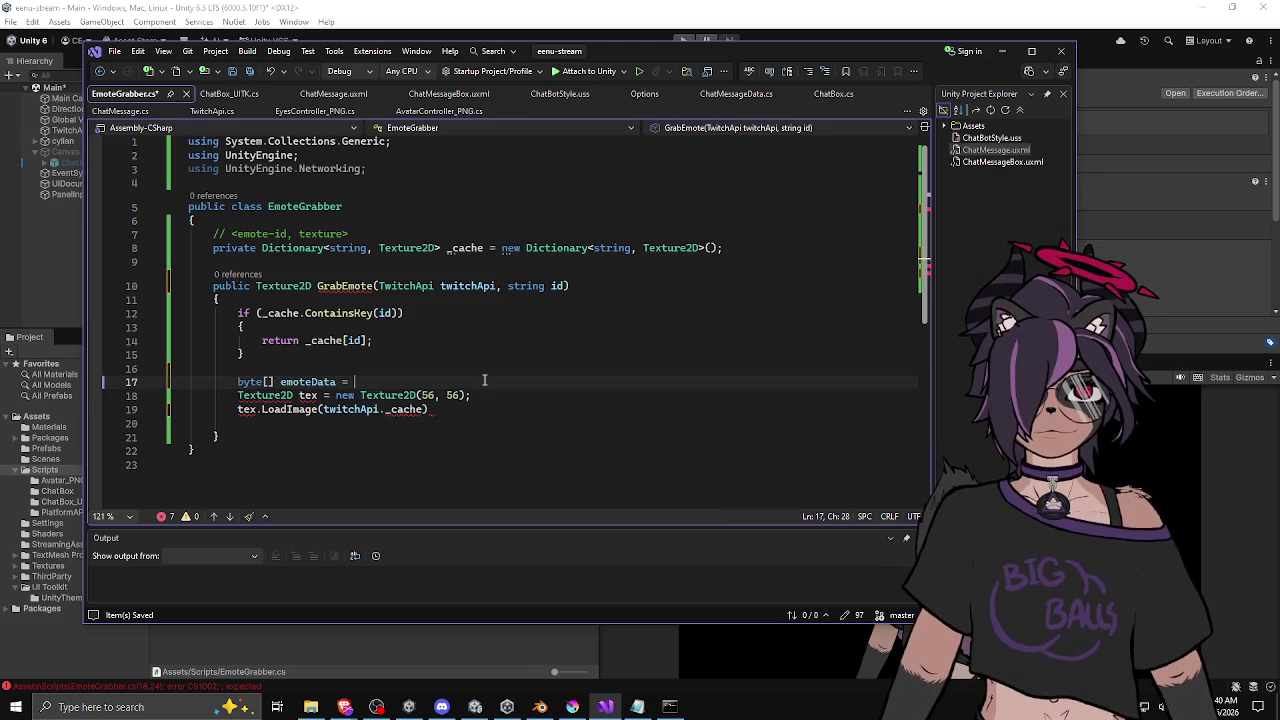
type("twitchApi.")
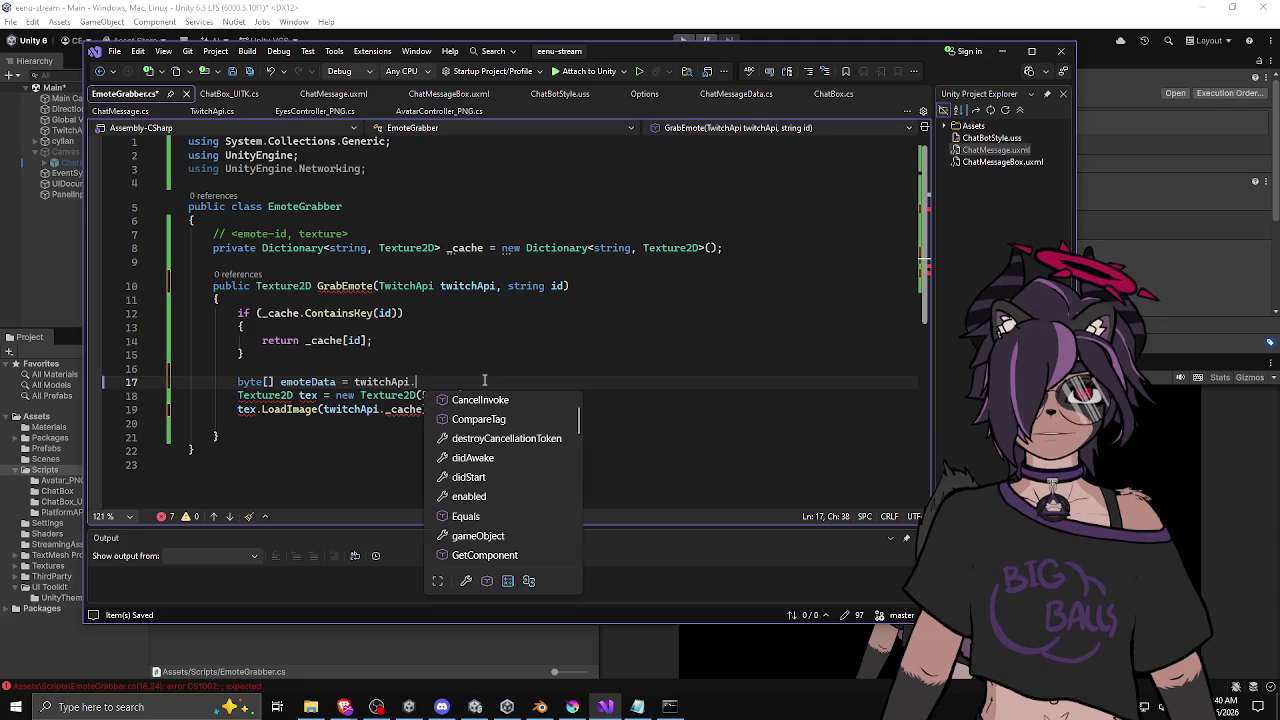
type("getemo")
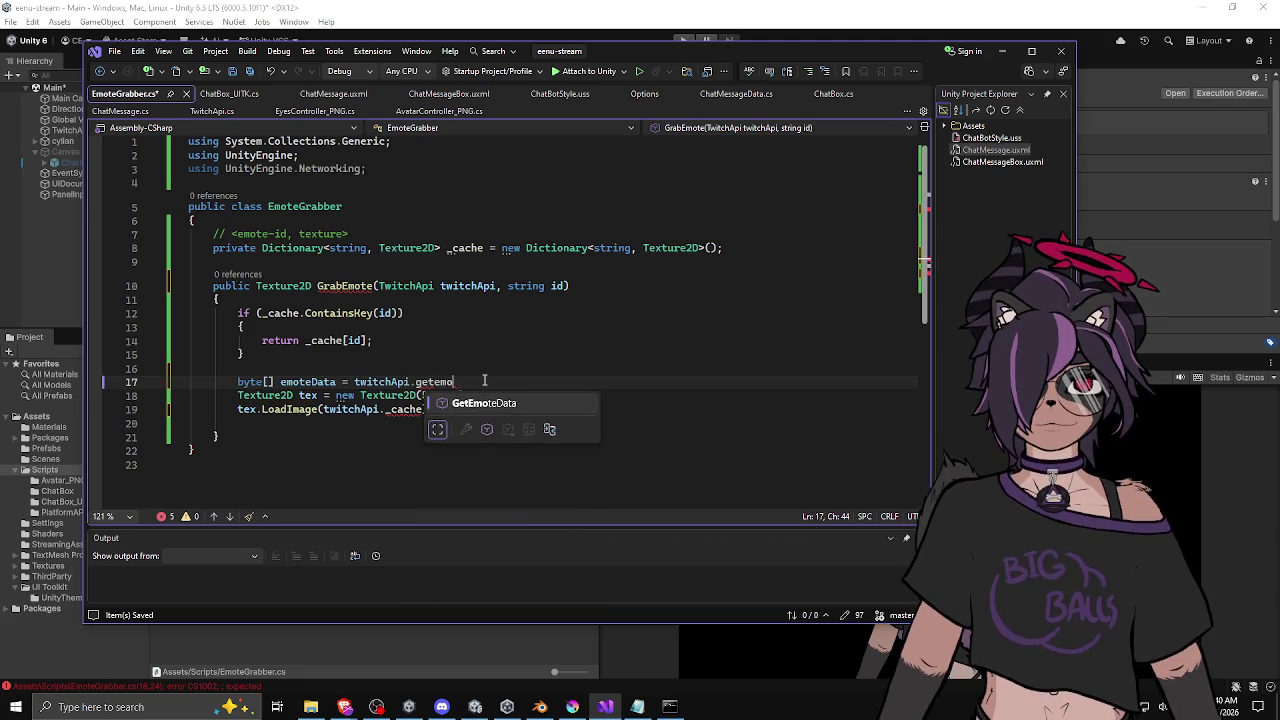
type("(")
key("Escape")
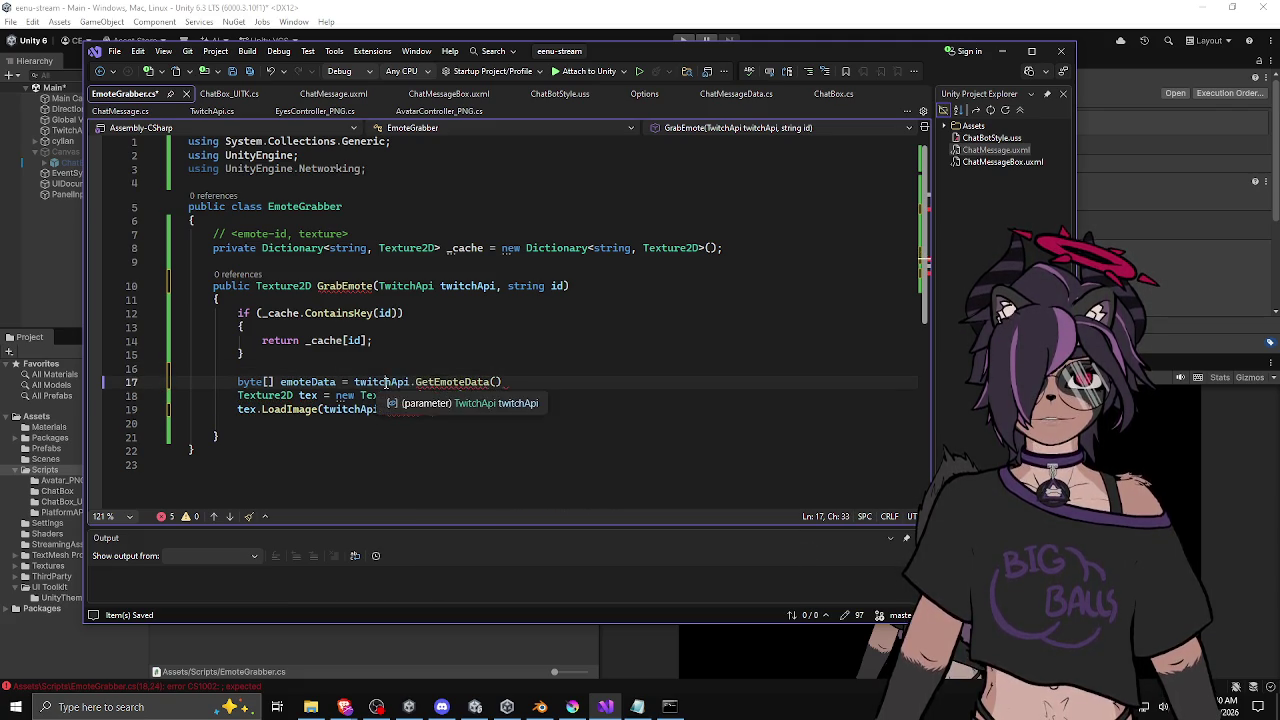
Step: Pass id as the GetEmoteData argument to complete the emoteData line
left_click(380, 381)
key("Up")
left_click(508, 381)
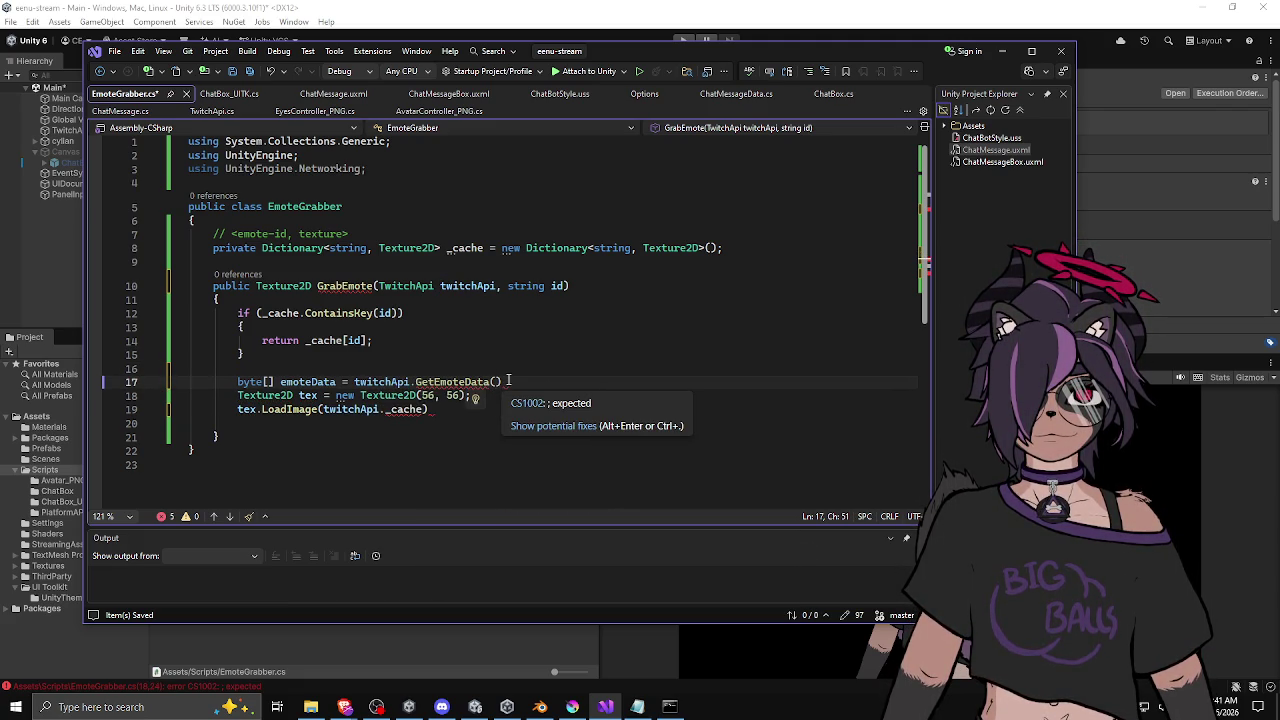
mouse_move(457, 383)
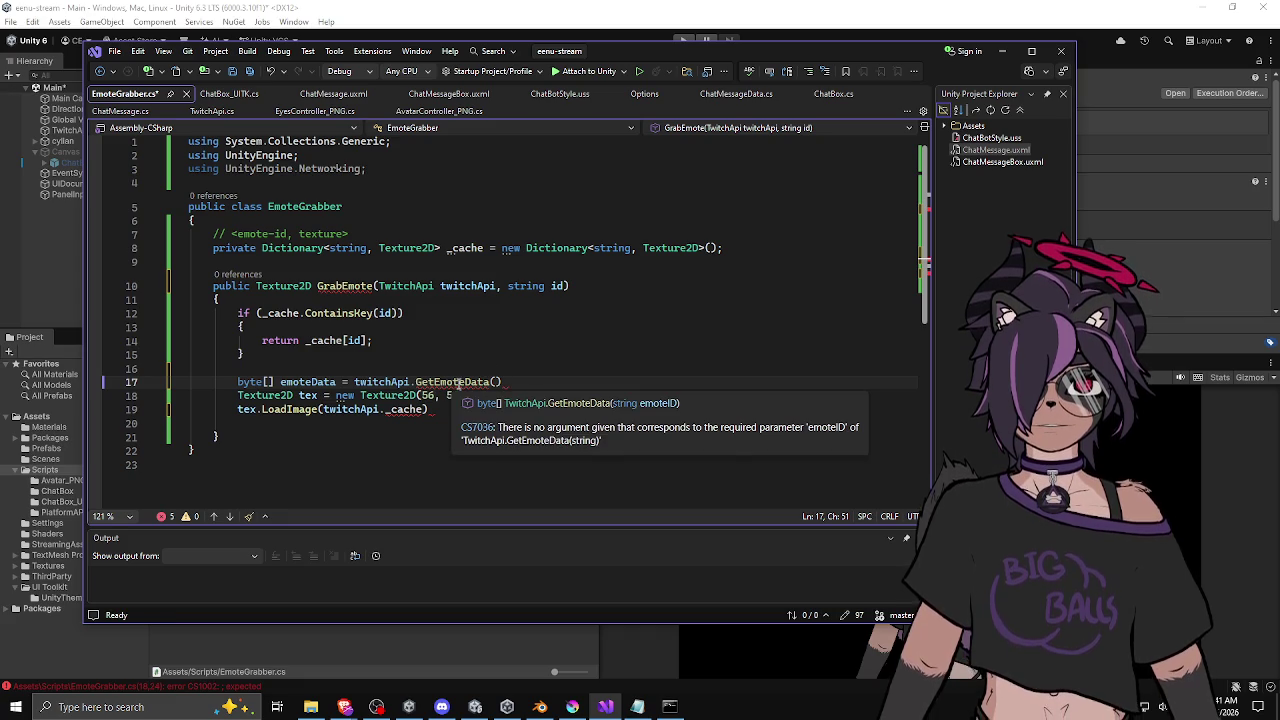
mouse_move(505, 382)
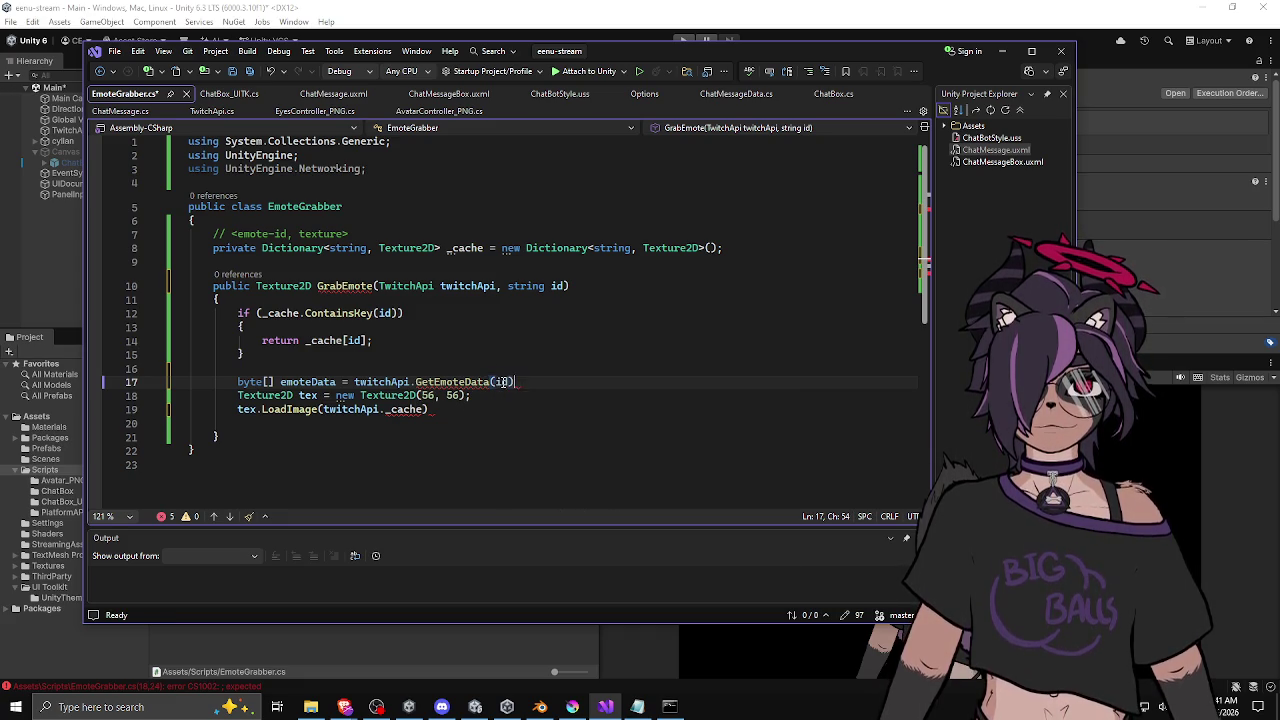
type("id);")
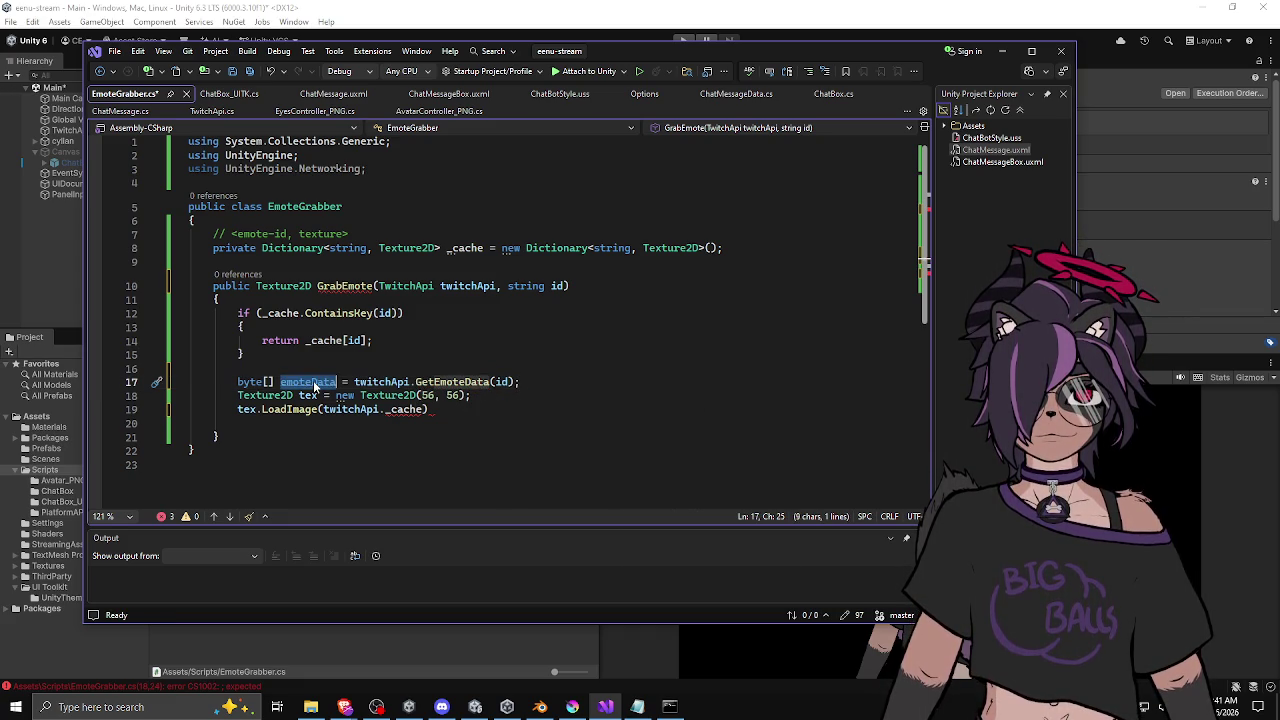
Step: Move the Texture2D creation and LoadImage lines into a new if (emoteData != null) block
key("Return")
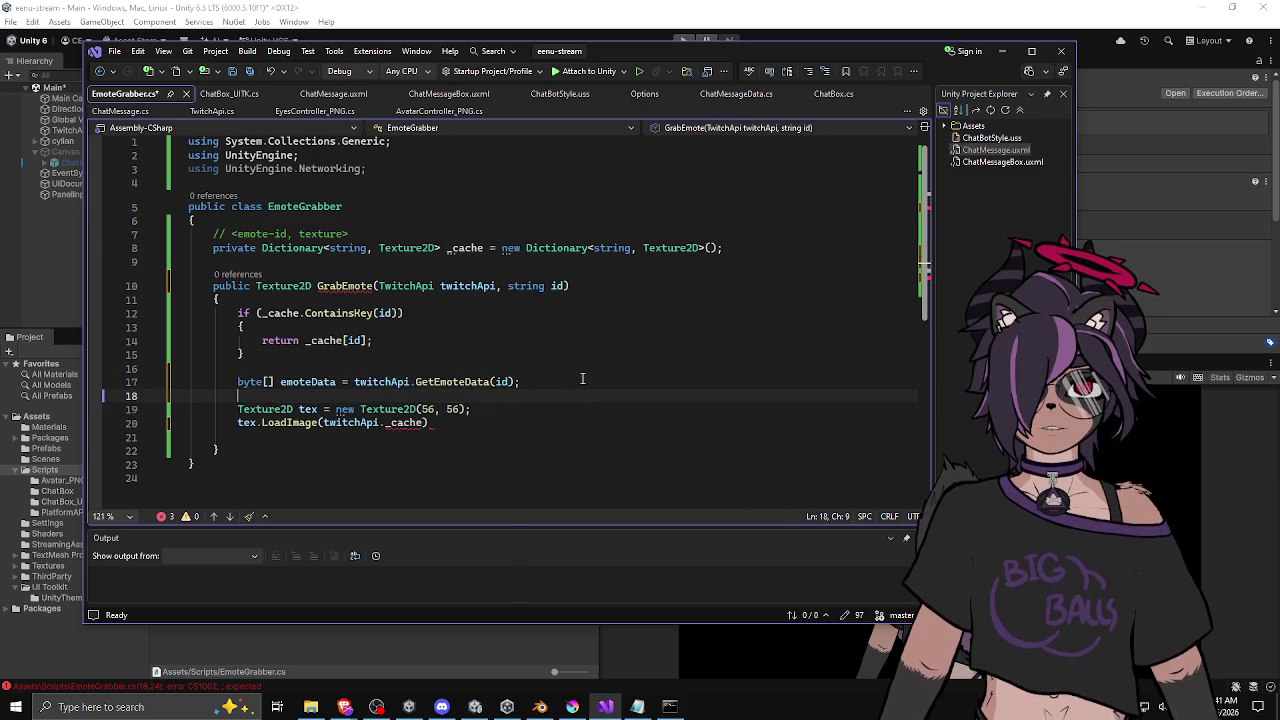
type("if (em")
key("Tab")
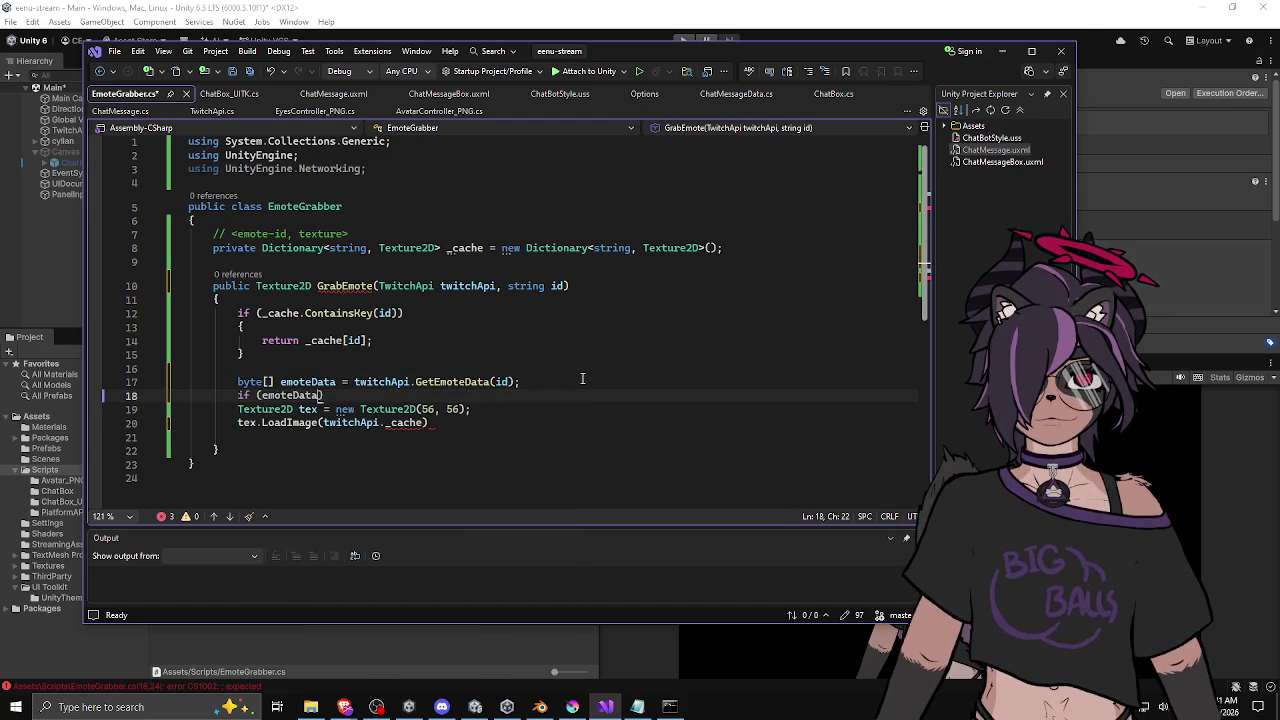
type("!= null)")
key("Return")
type("{")
key("Return")
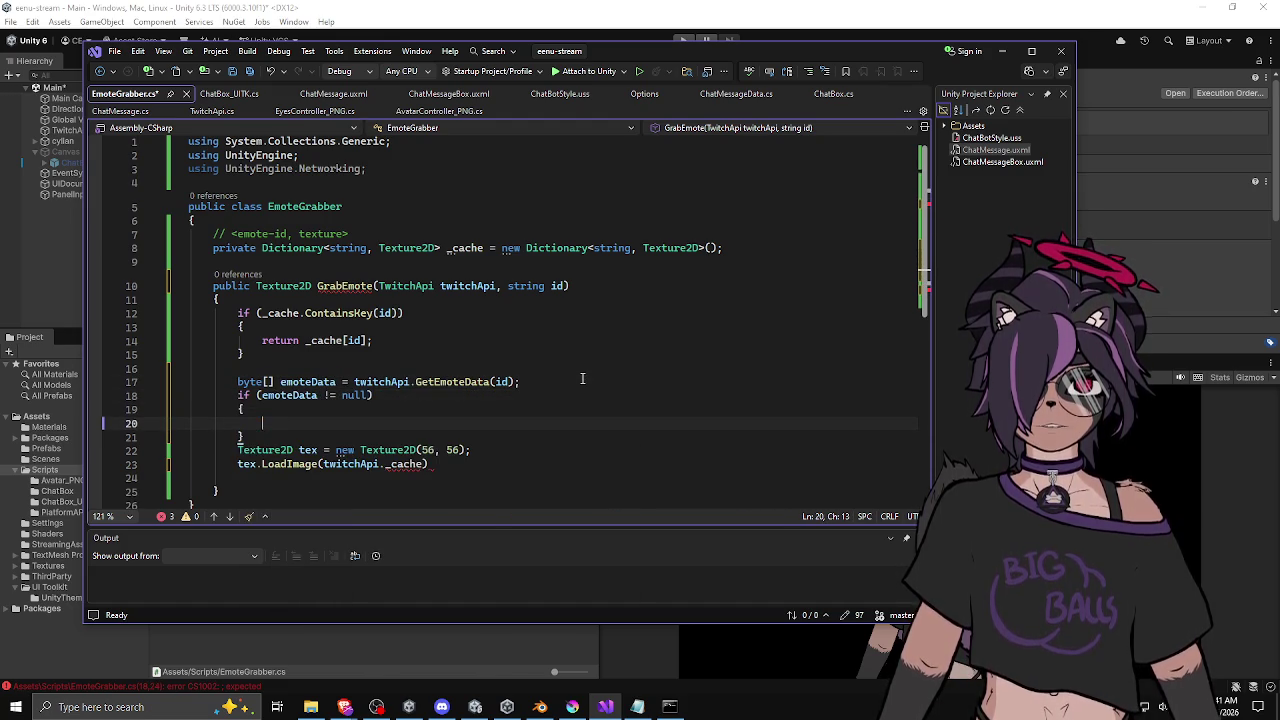
key("Down")
key("Down")
key("shift+Down")
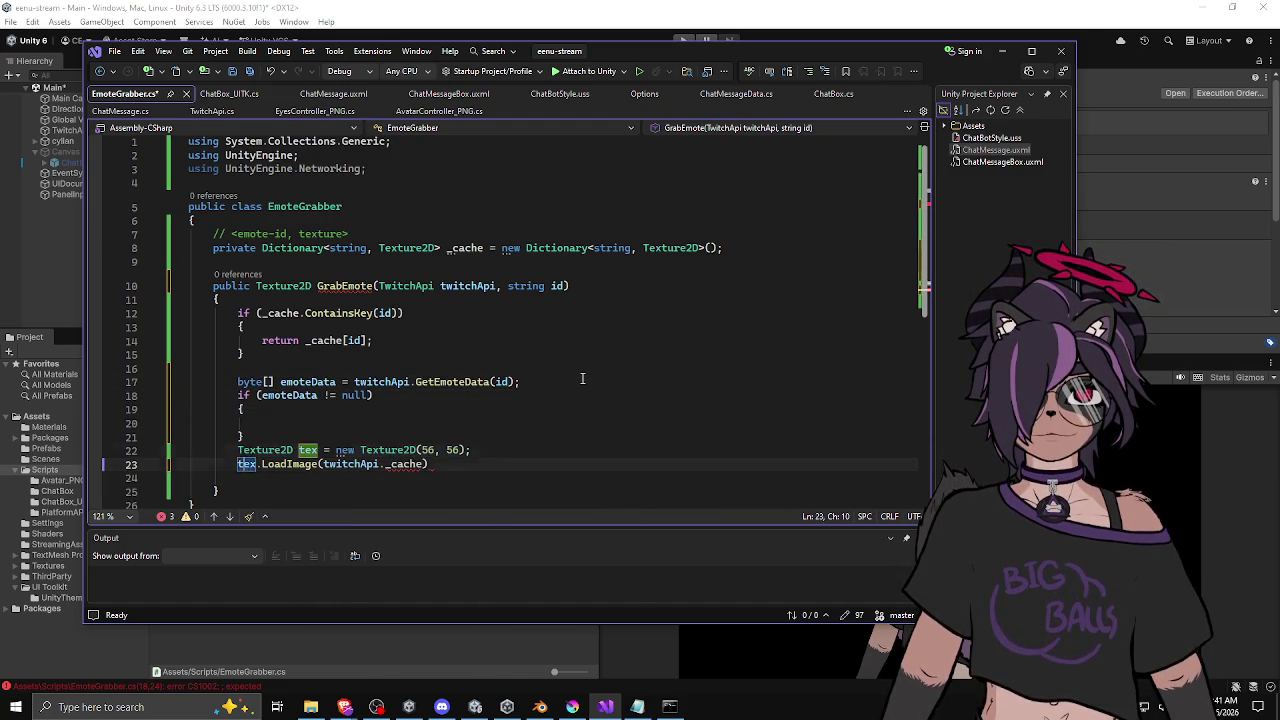
key("alt+Up")
key("alt+Up")
Step: Select the erroneous _cache argument in the LoadImage call
left_click(470, 424)
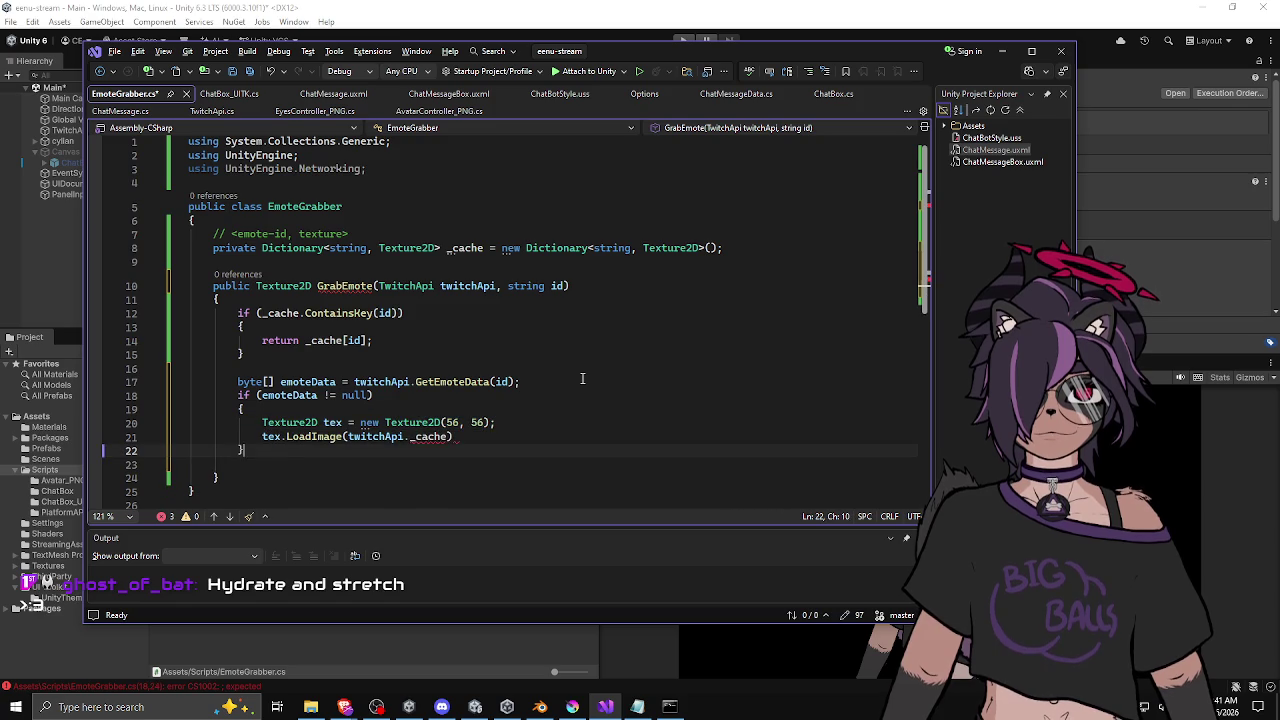
left_click(493, 436)
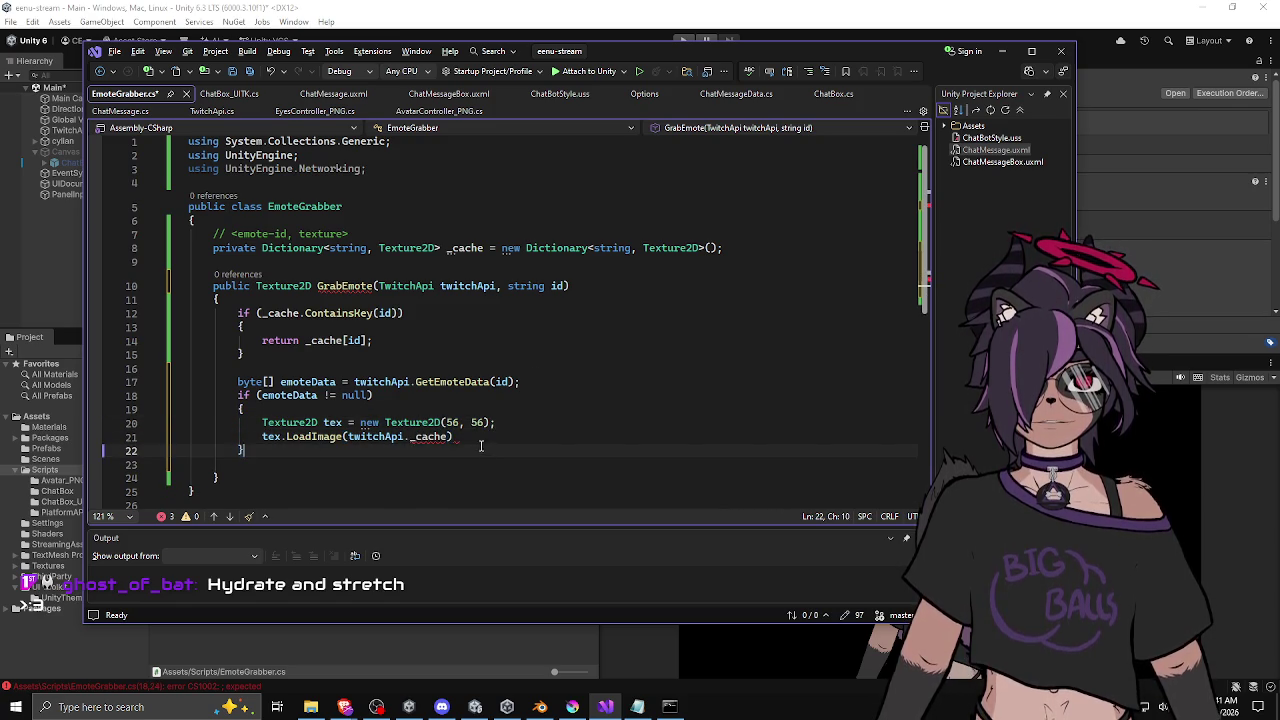
double_click(416, 438)
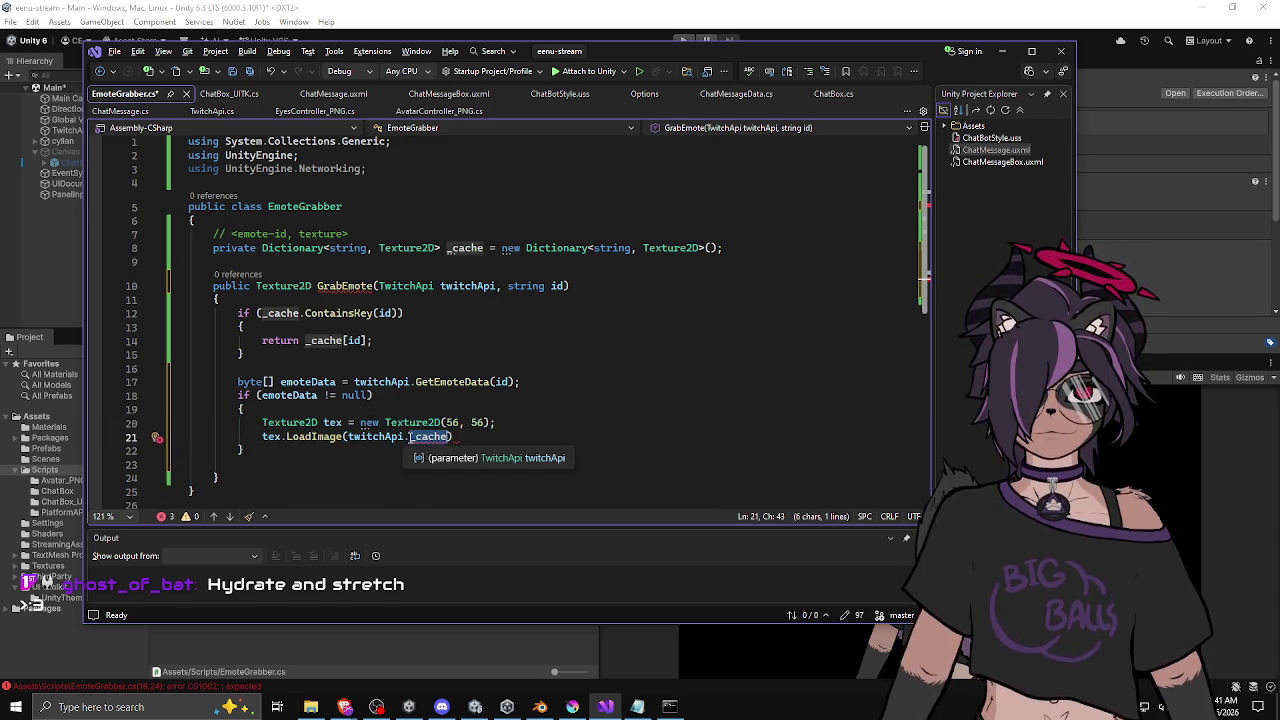
left_click(478, 440)
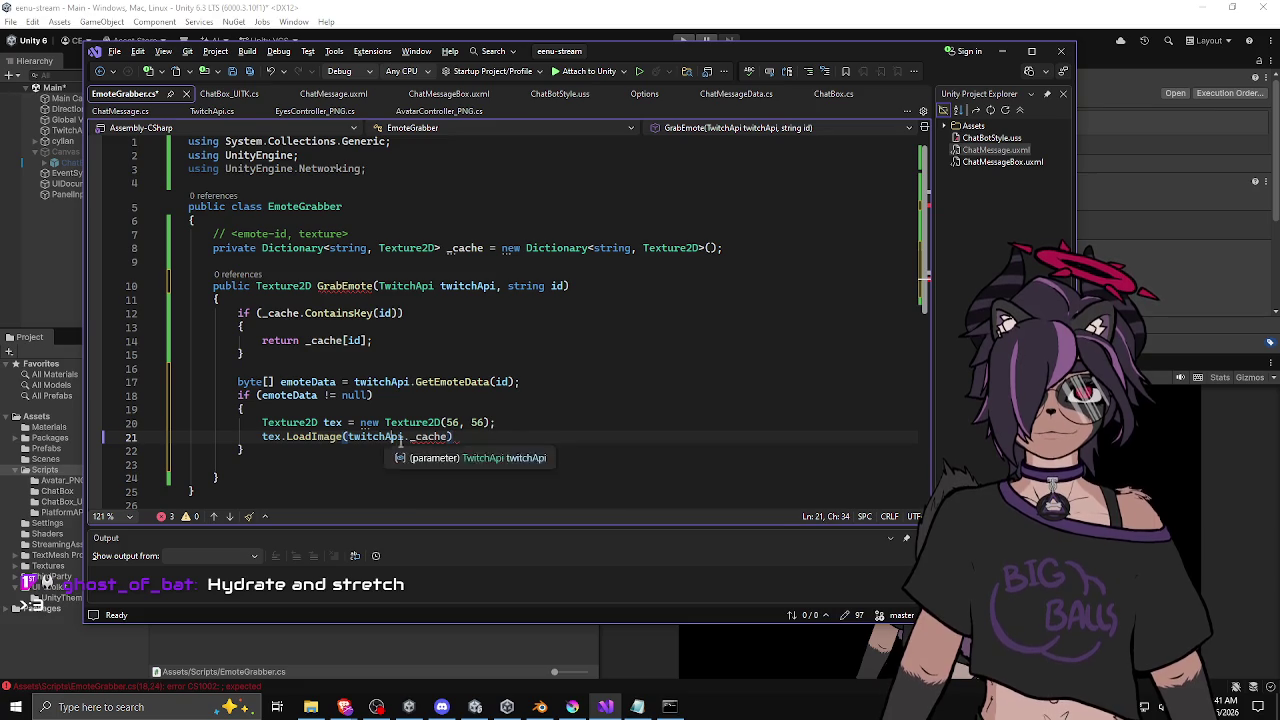
double_click(430, 438)
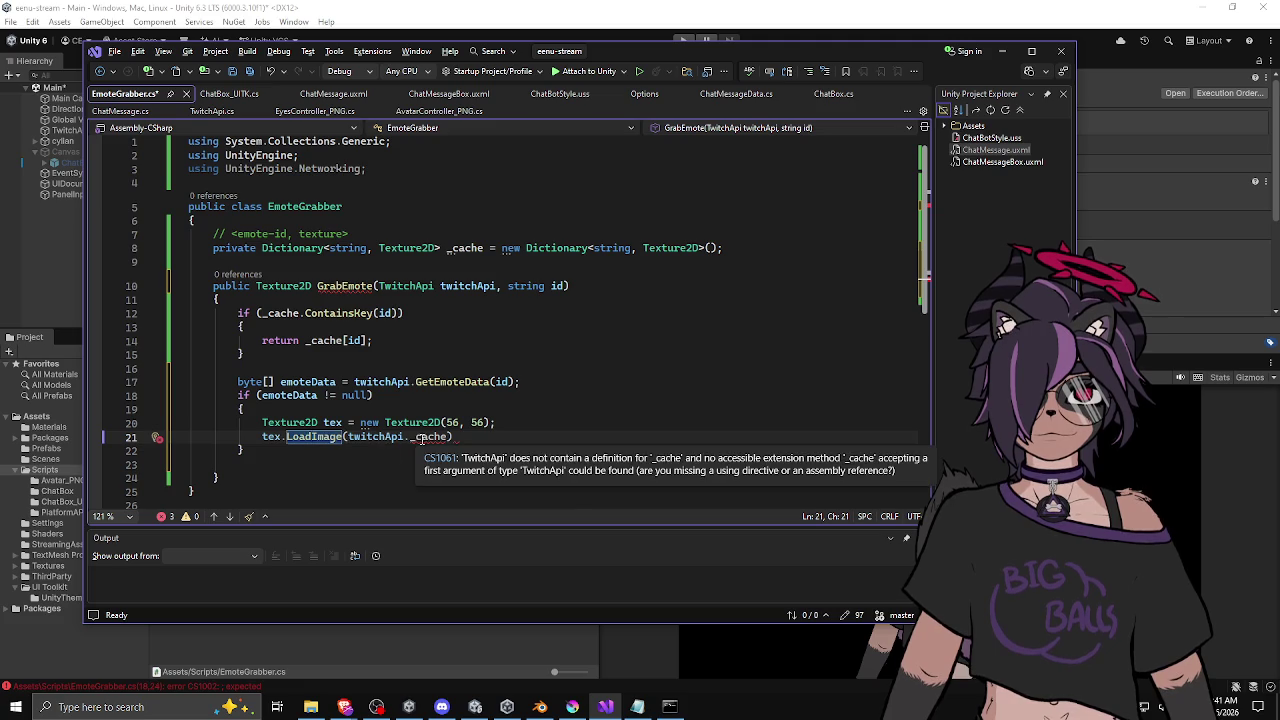
Step: Replace LoadImage's twitchApi._cache argument with 'emoteData, true' and save
double_click(308, 381)
key("ctrl+c")
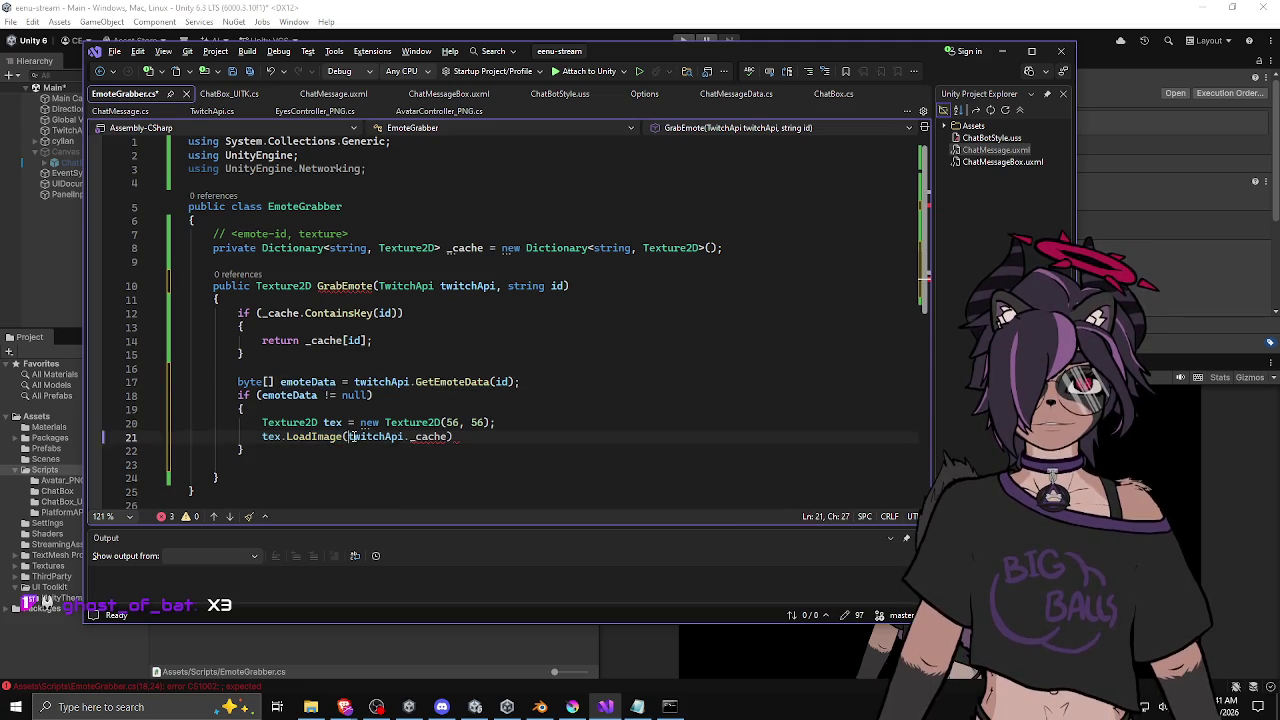
left_click_drag(348, 436, 452, 436)
key("ctrl+v")
type(", tru")
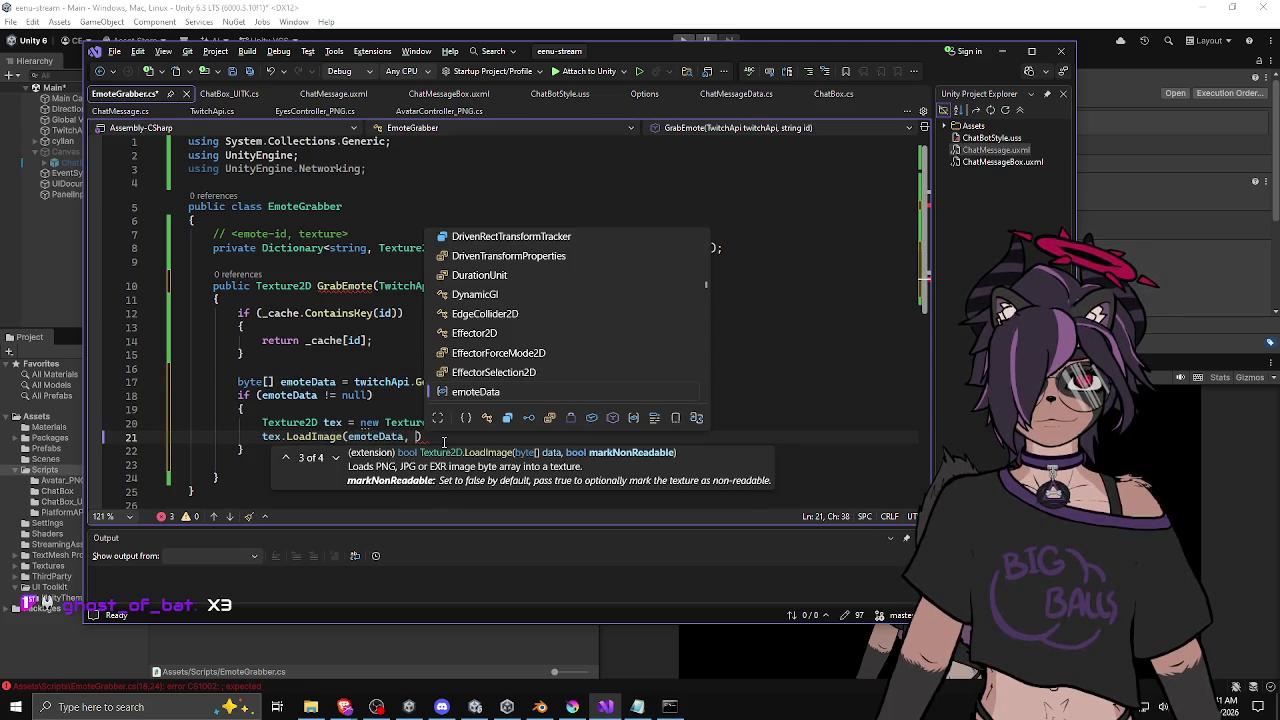
type("e);")
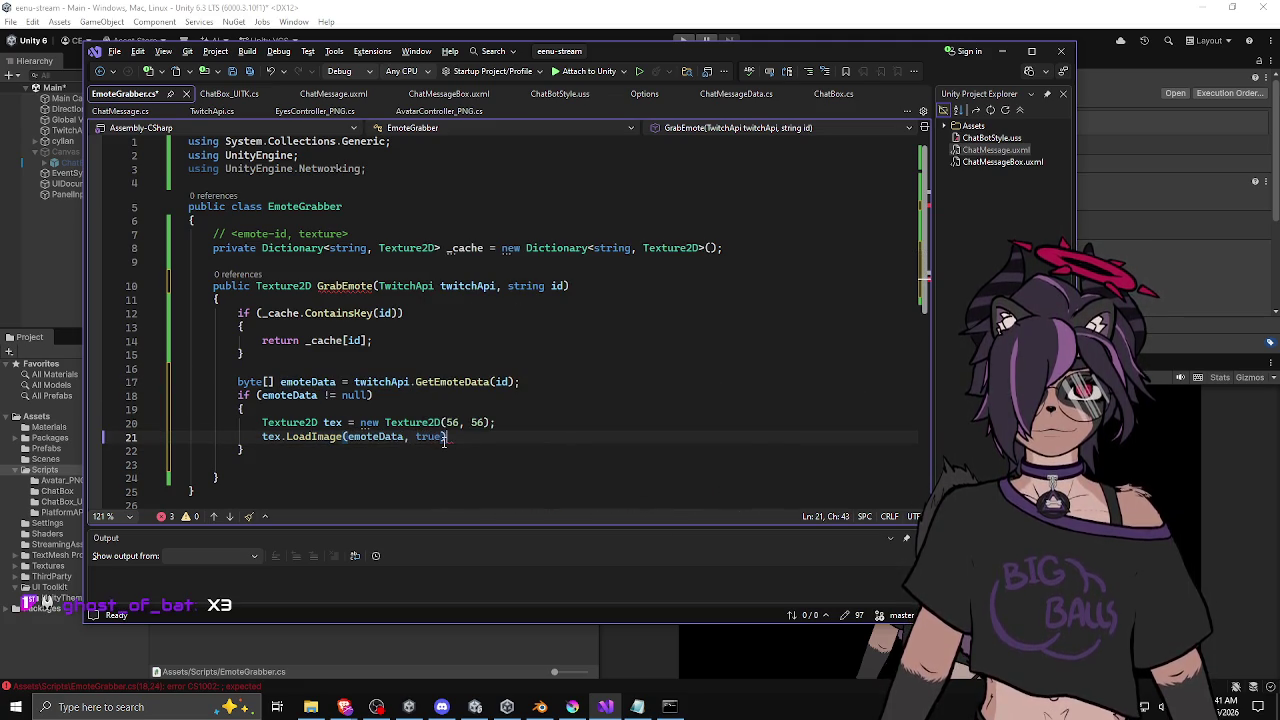
key("ctrl+s")
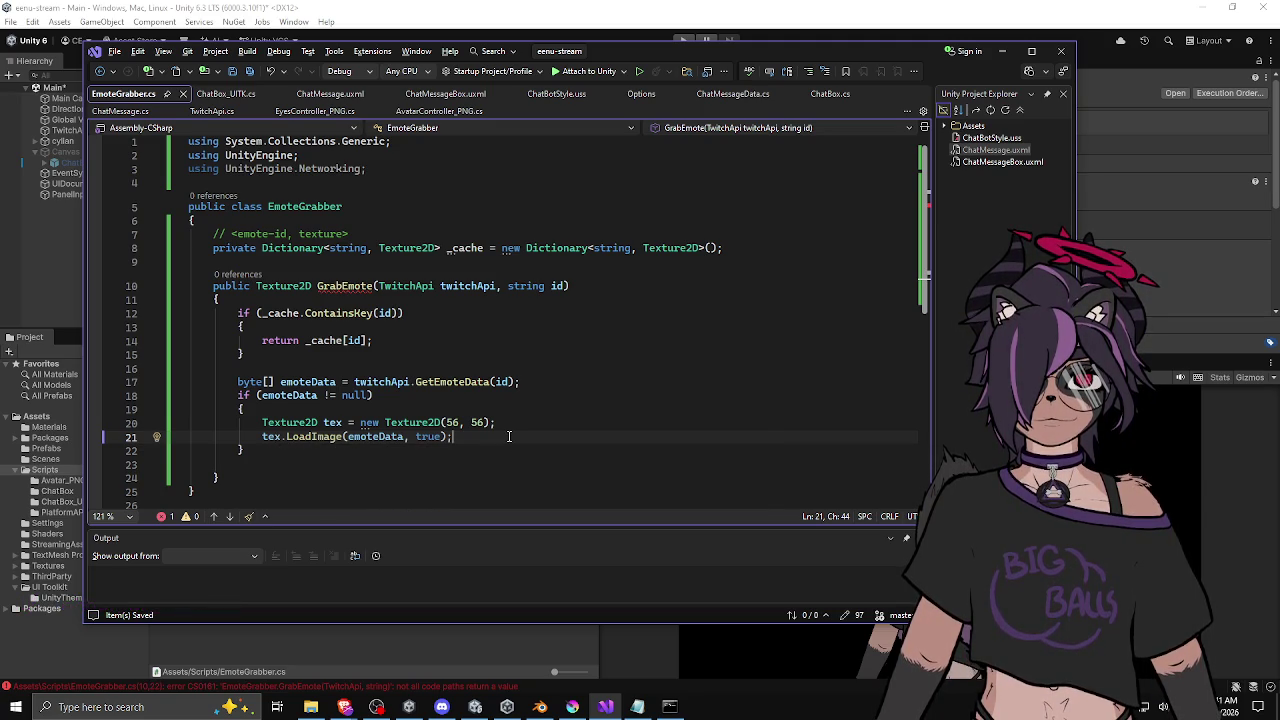
Step: Add _cache.Add(id, tex) and return tex inside the if, plus return null after it
key("Return")
type("_")
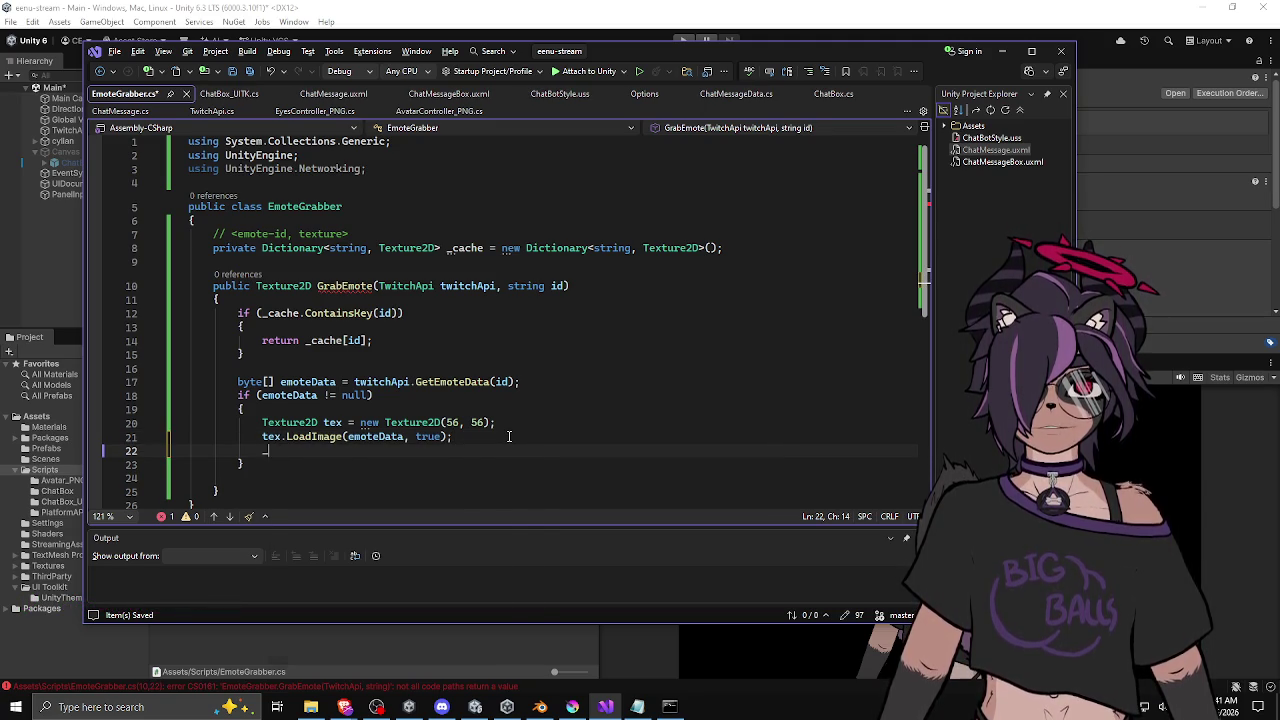
type("cache.a(")
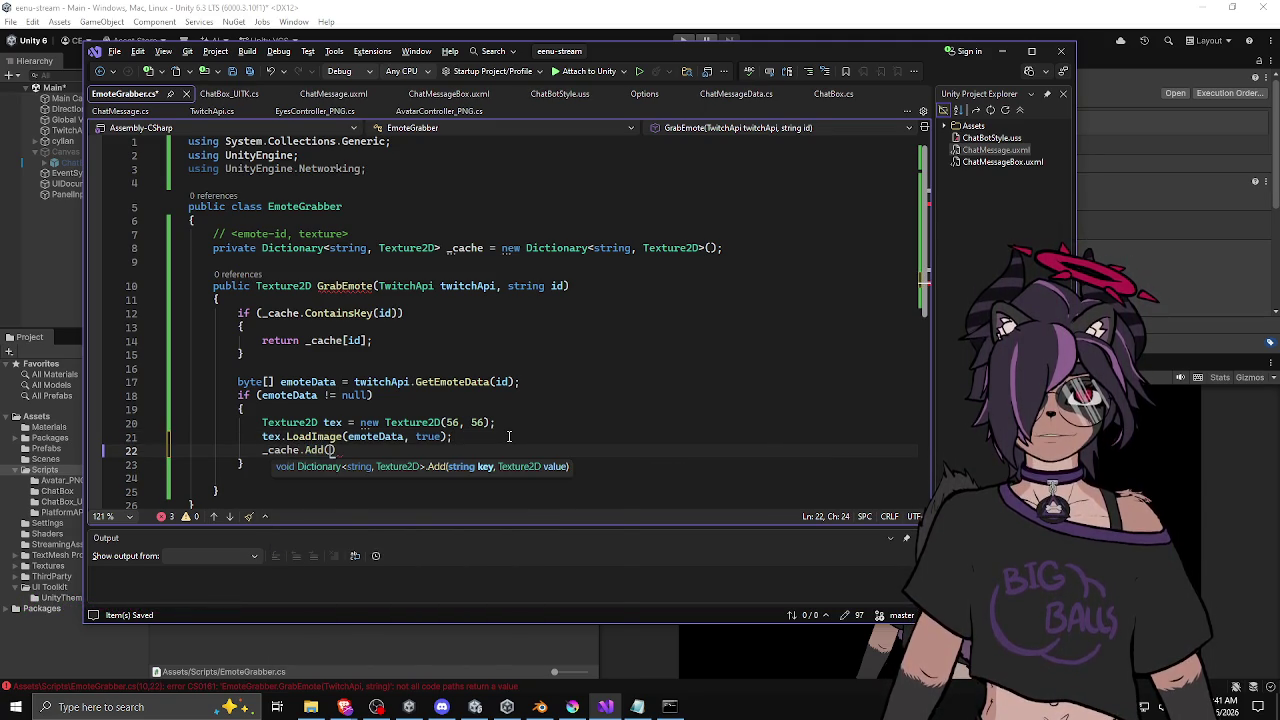
type("id, t")
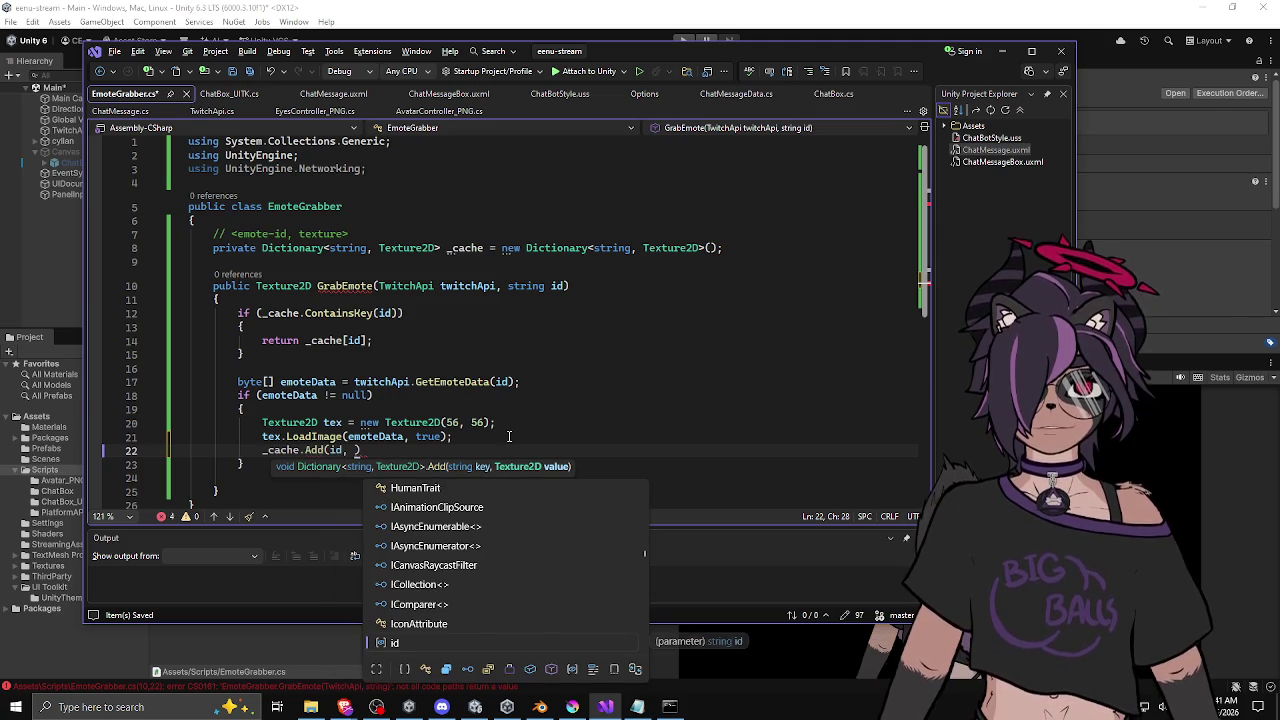
type("ex);")
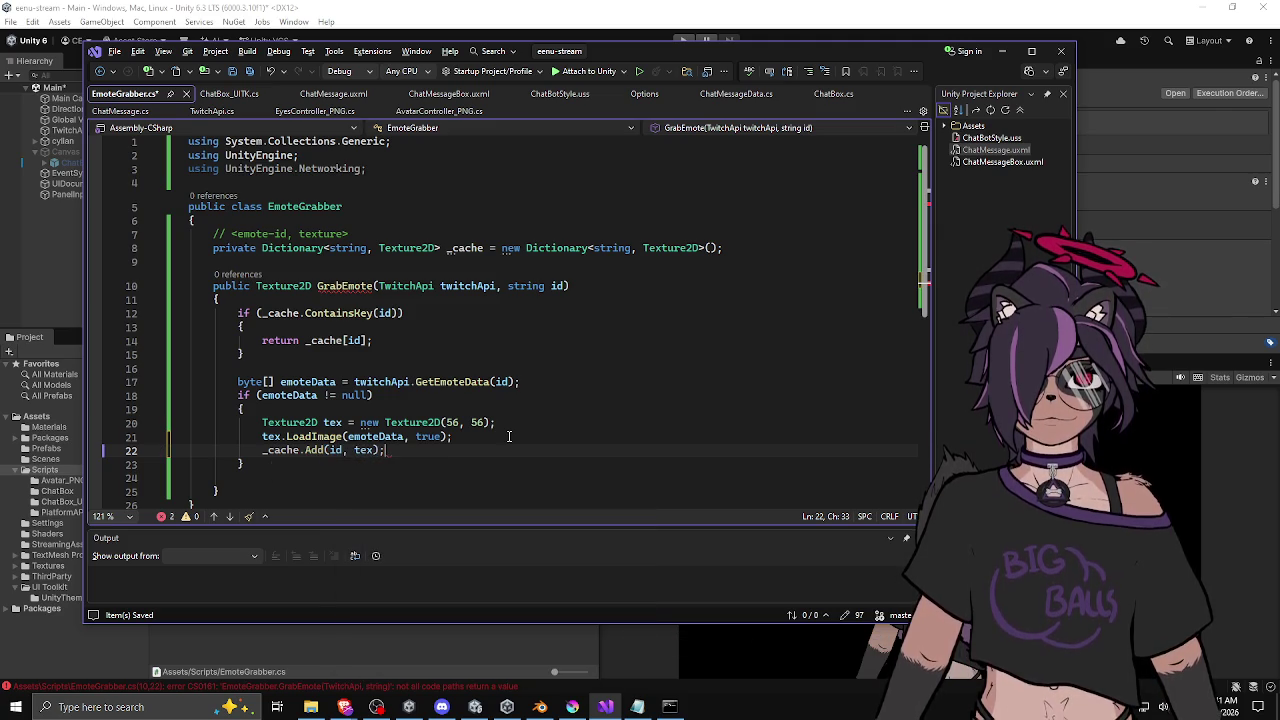
left_click(361, 463)
scroll(361, 463, "down", 1)
mouse_move(408, 409)
left_mouse_down()
mouse_move(408, 396)
mouse_move(408, 409)
left_mouse_up()
key("Return")
type("return tex;")
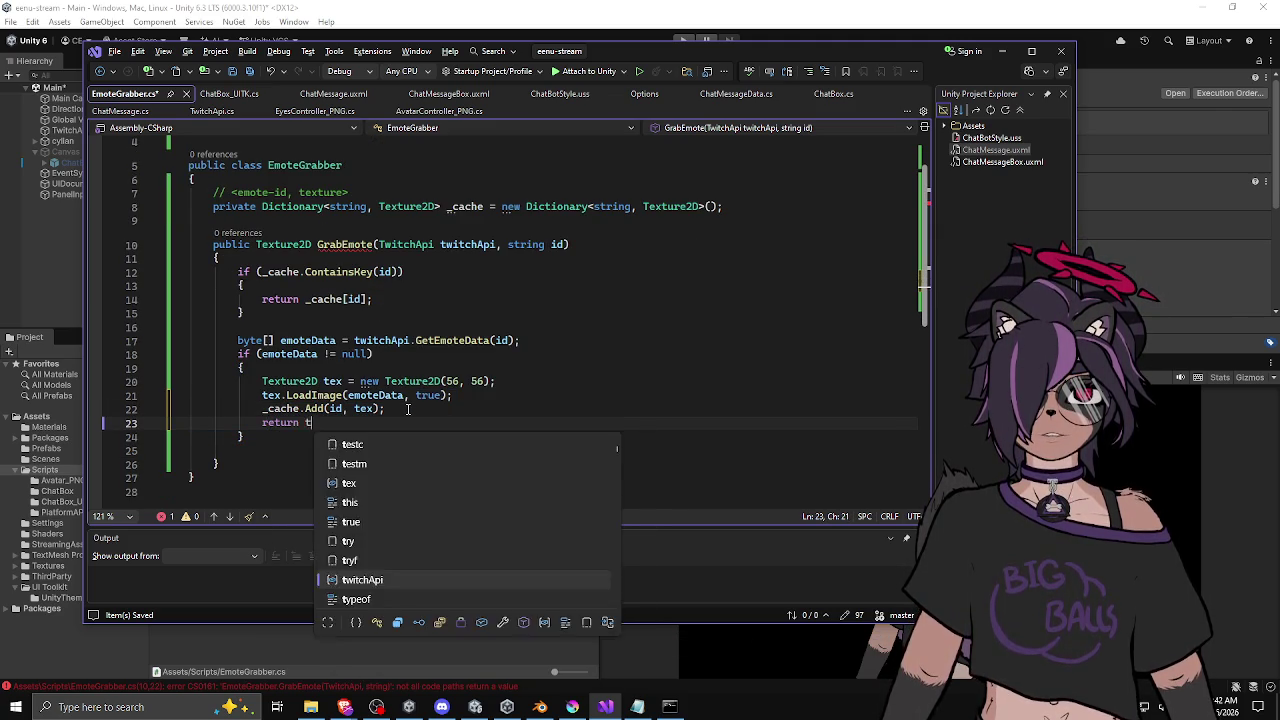
key("Escape")
key("Down")
key("Return")
key("Return")
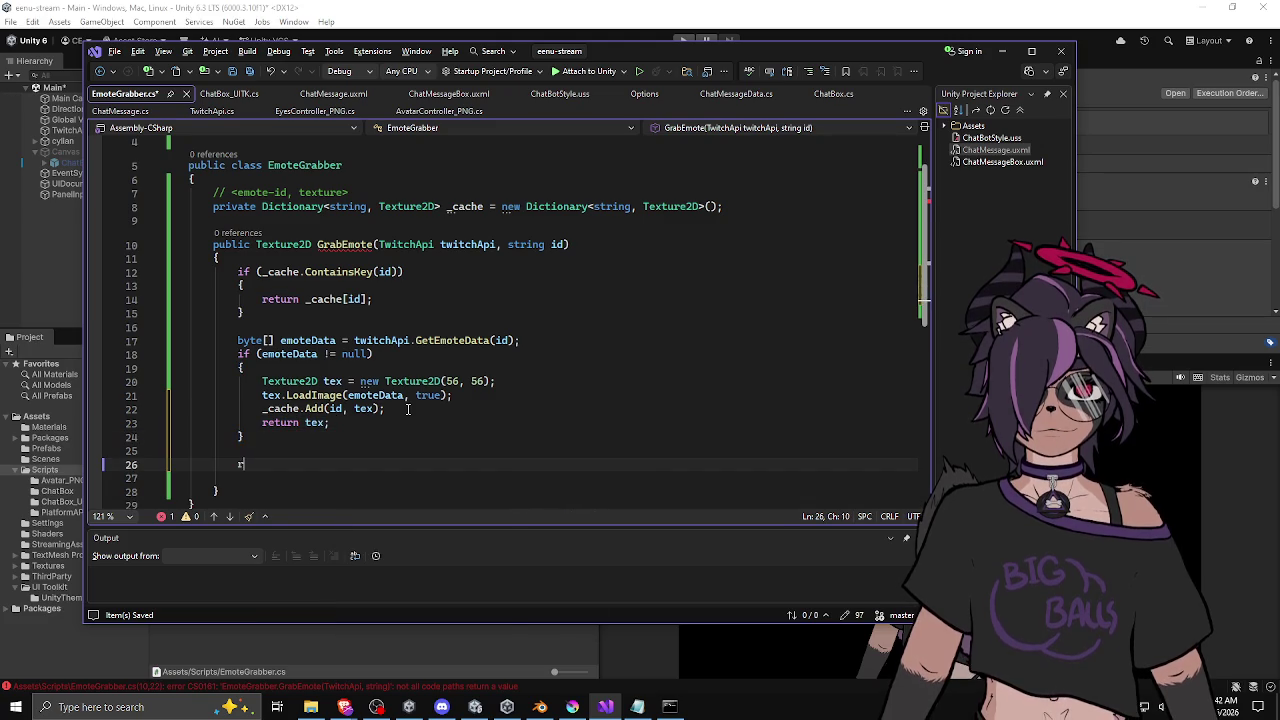
type("return null;")
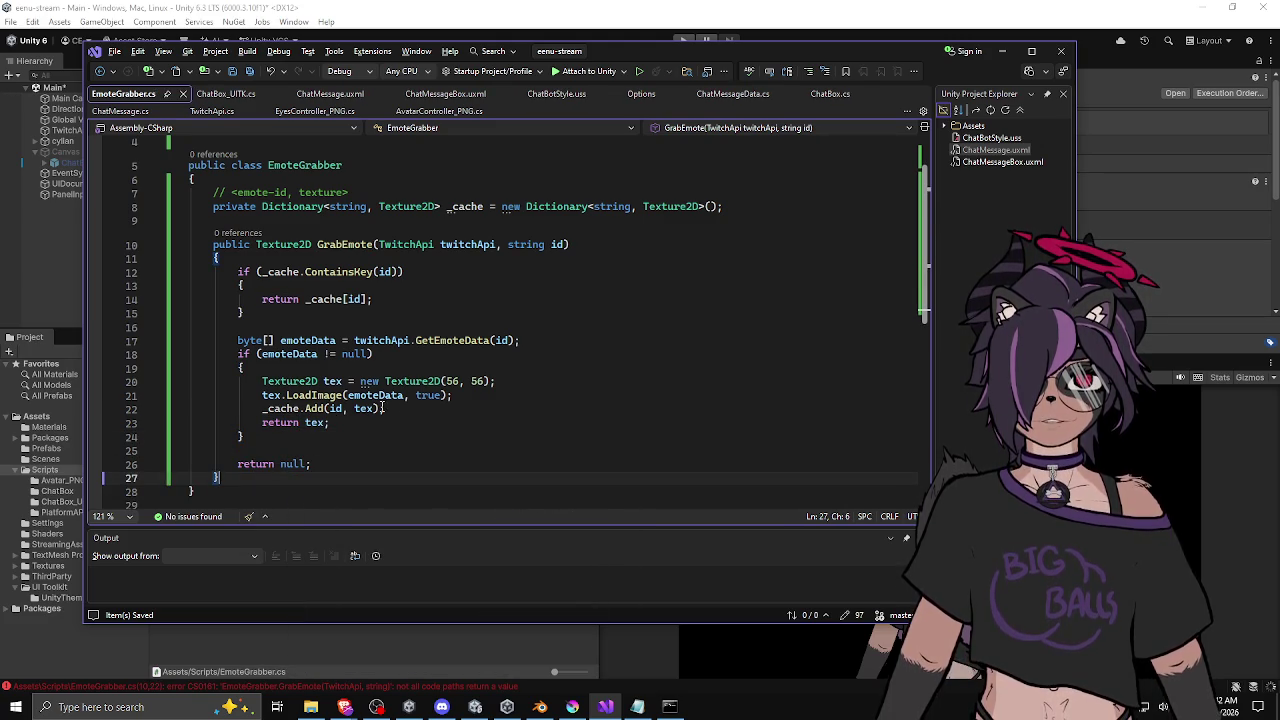
left_click(385, 299)
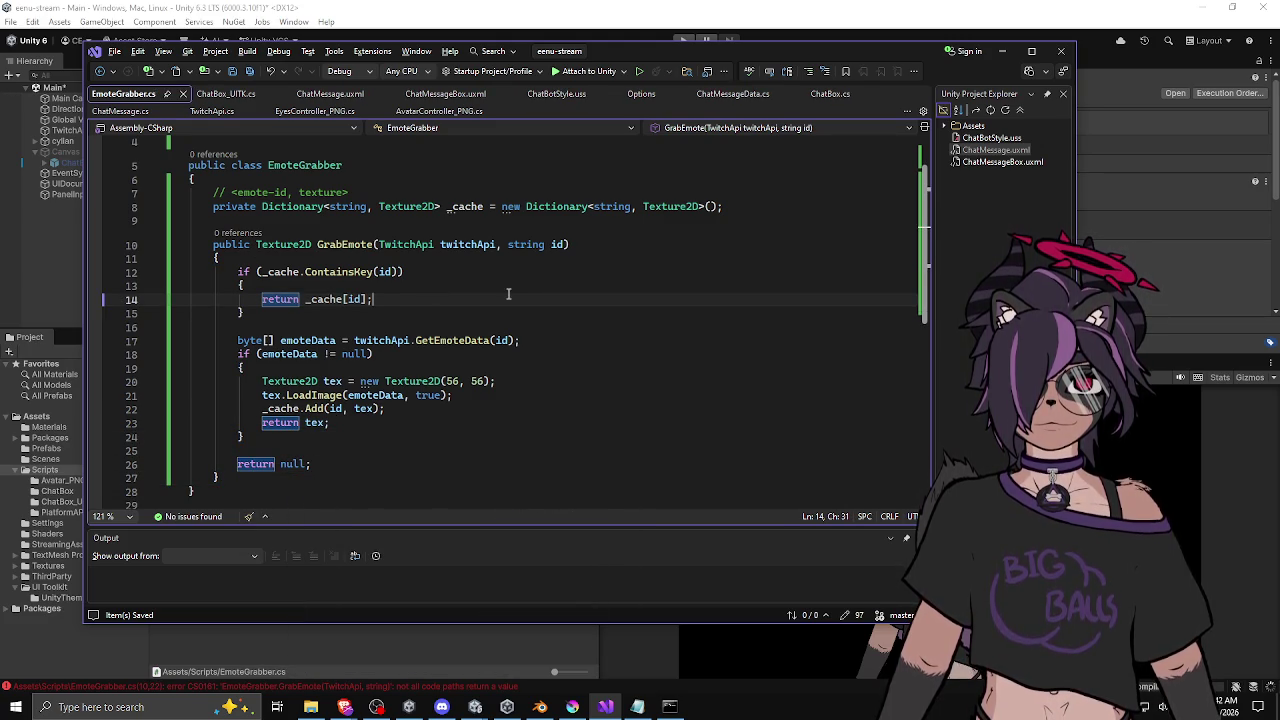
double_click(347, 245)
left_click(341, 206)
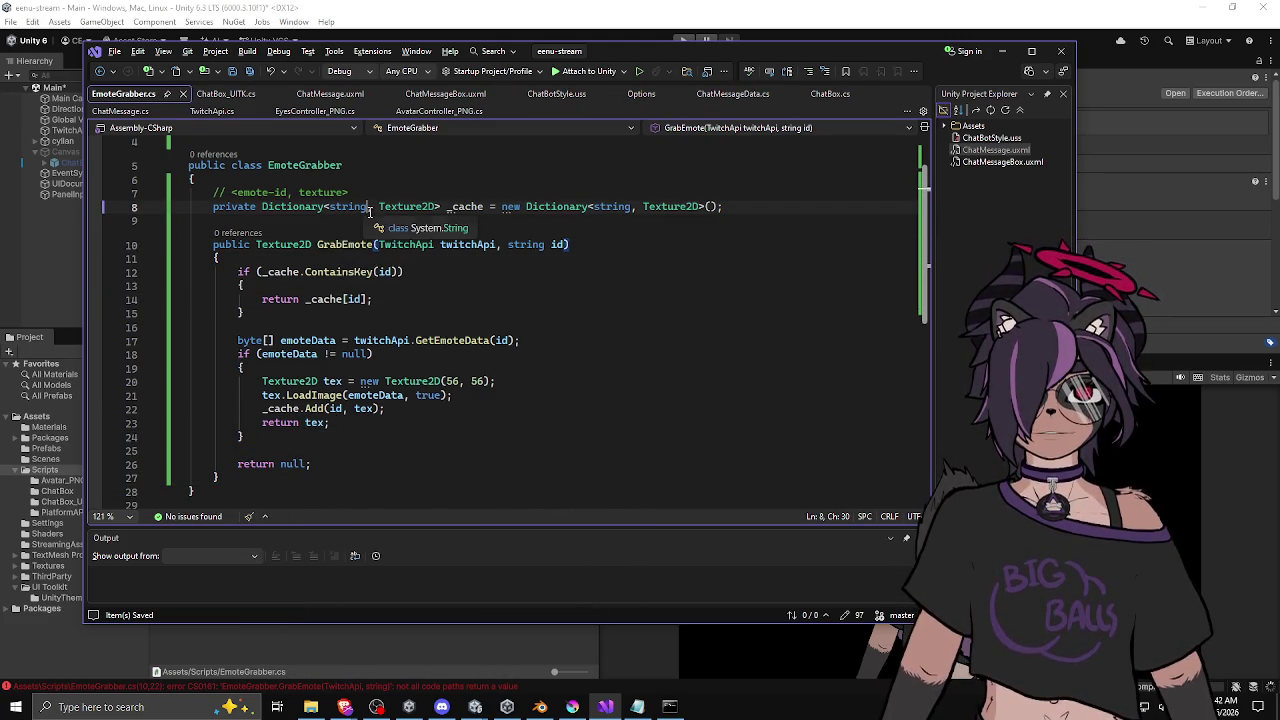
left_click_drag(450, 395, 180, 258)
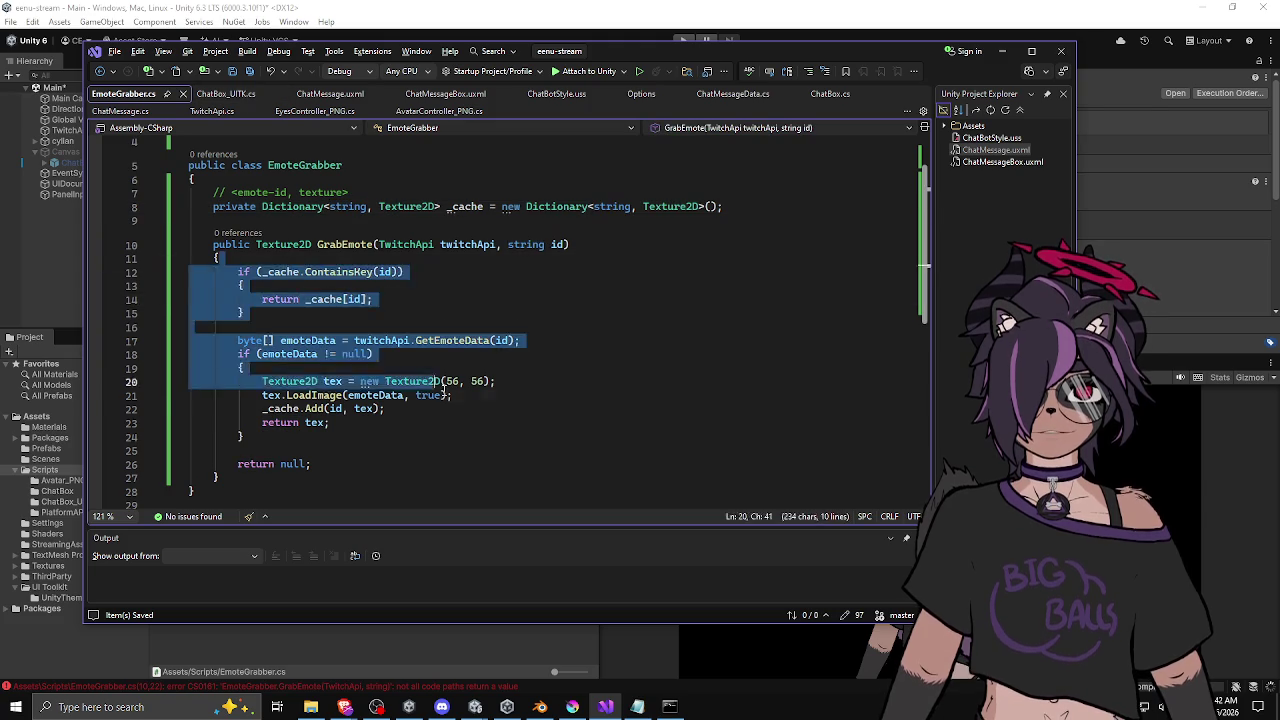
left_click(452, 395)
left_click(438, 355)
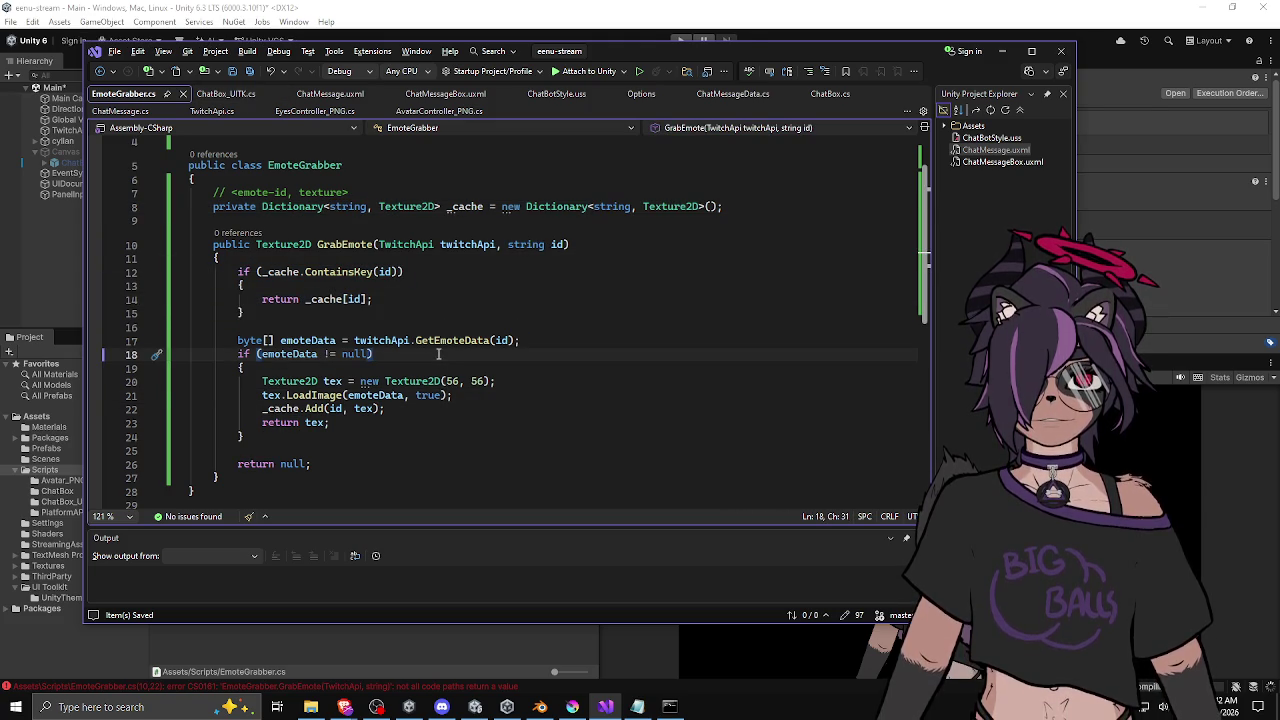
left_click(456, 300)
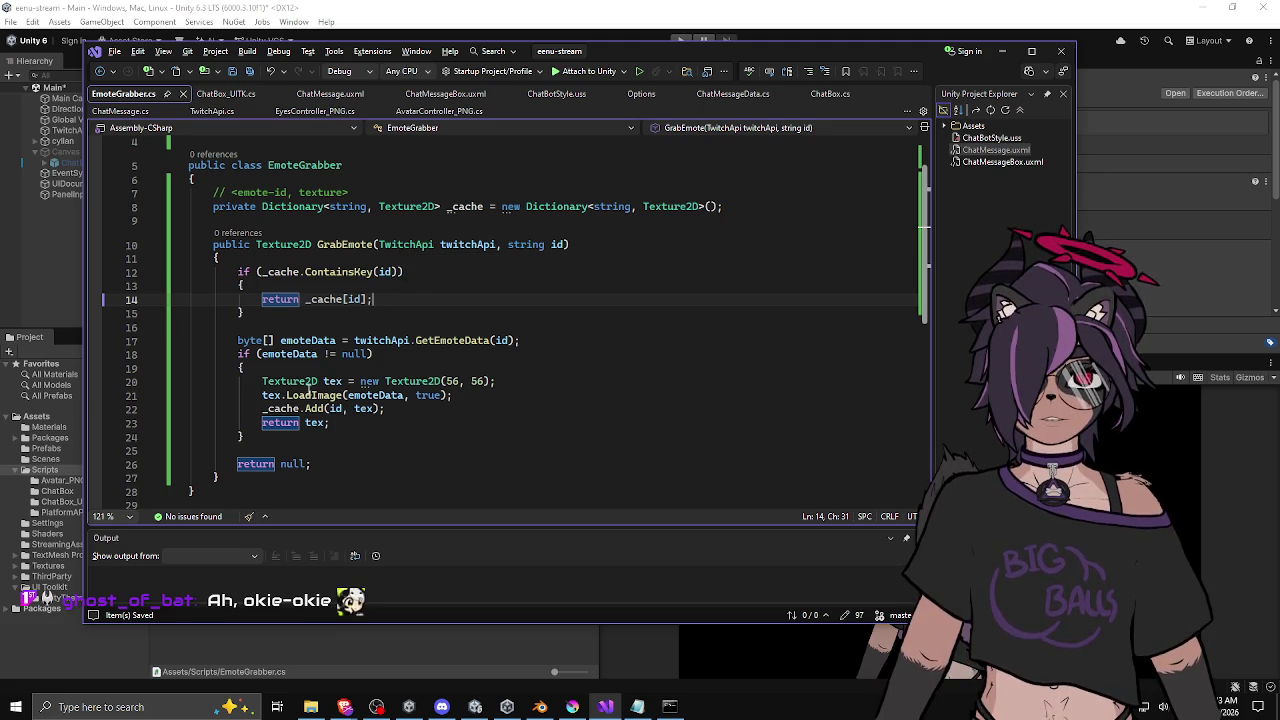
left_click_drag(291, 381, 347, 409)
left_click(419, 409)
key("Down")
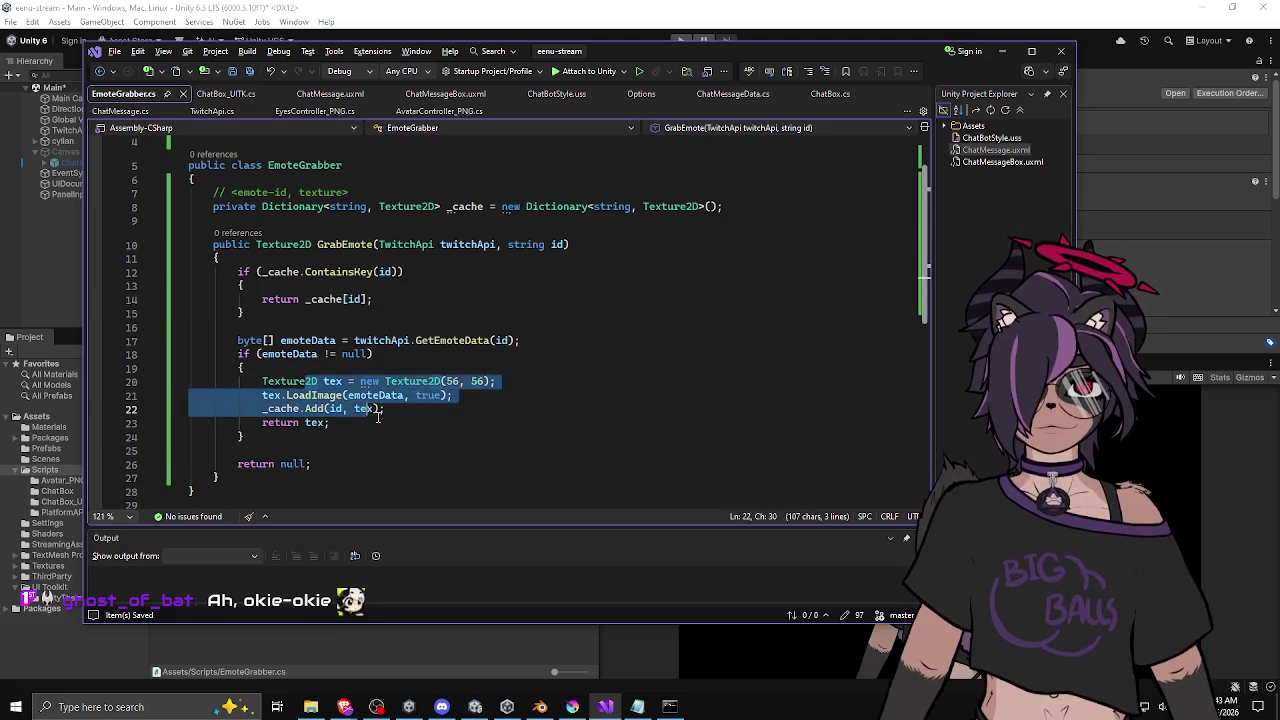
left_click_drag(180, 381, 180, 423)
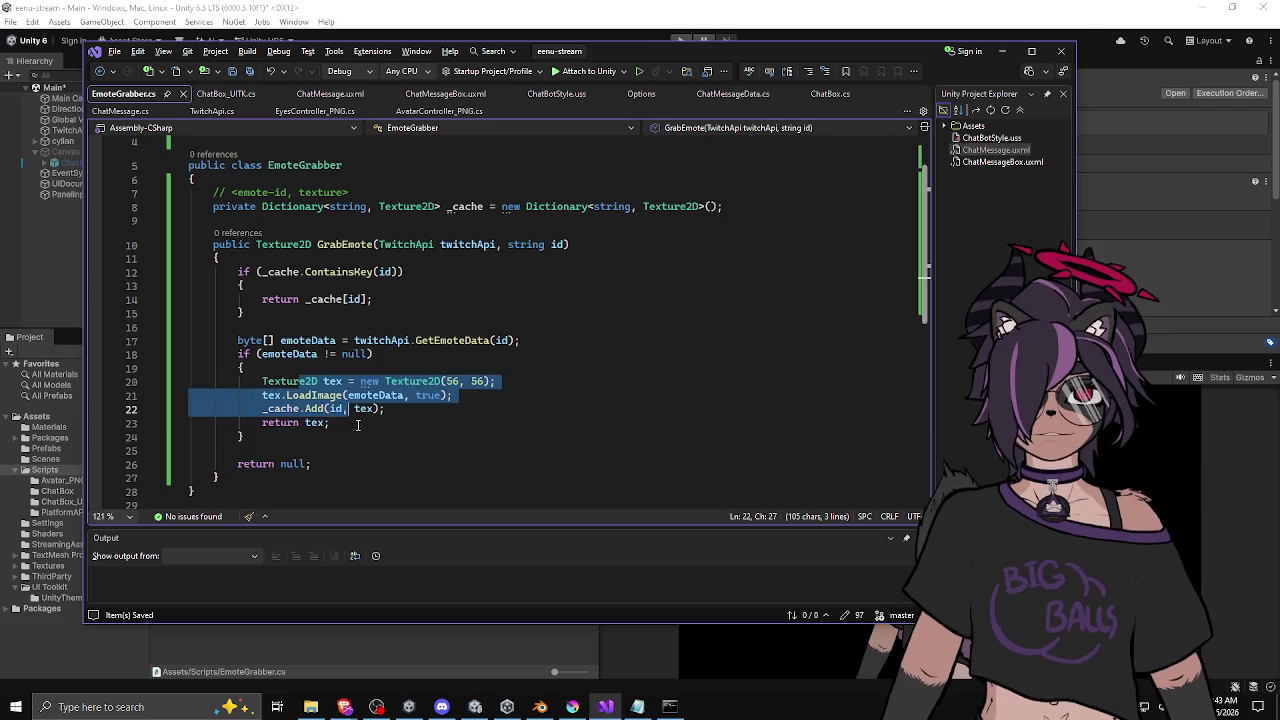
left_click(358, 425)
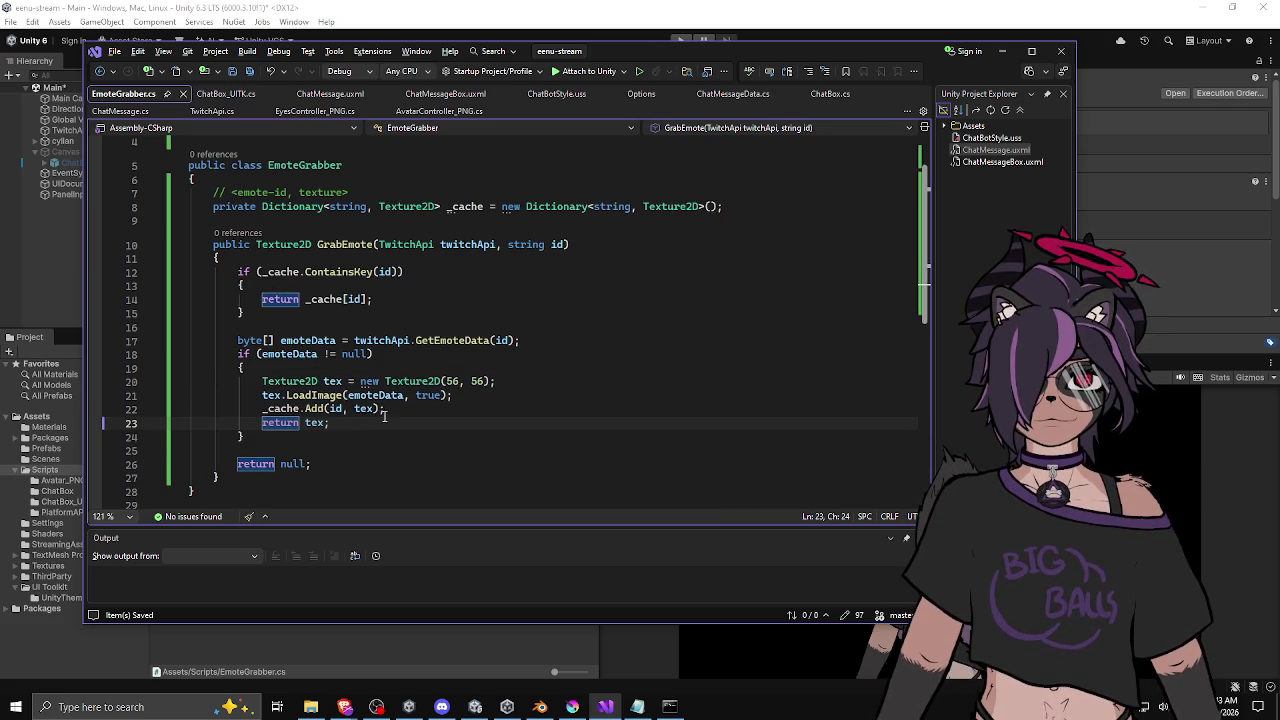
left_click(397, 410)
key("Down")
key("Down")
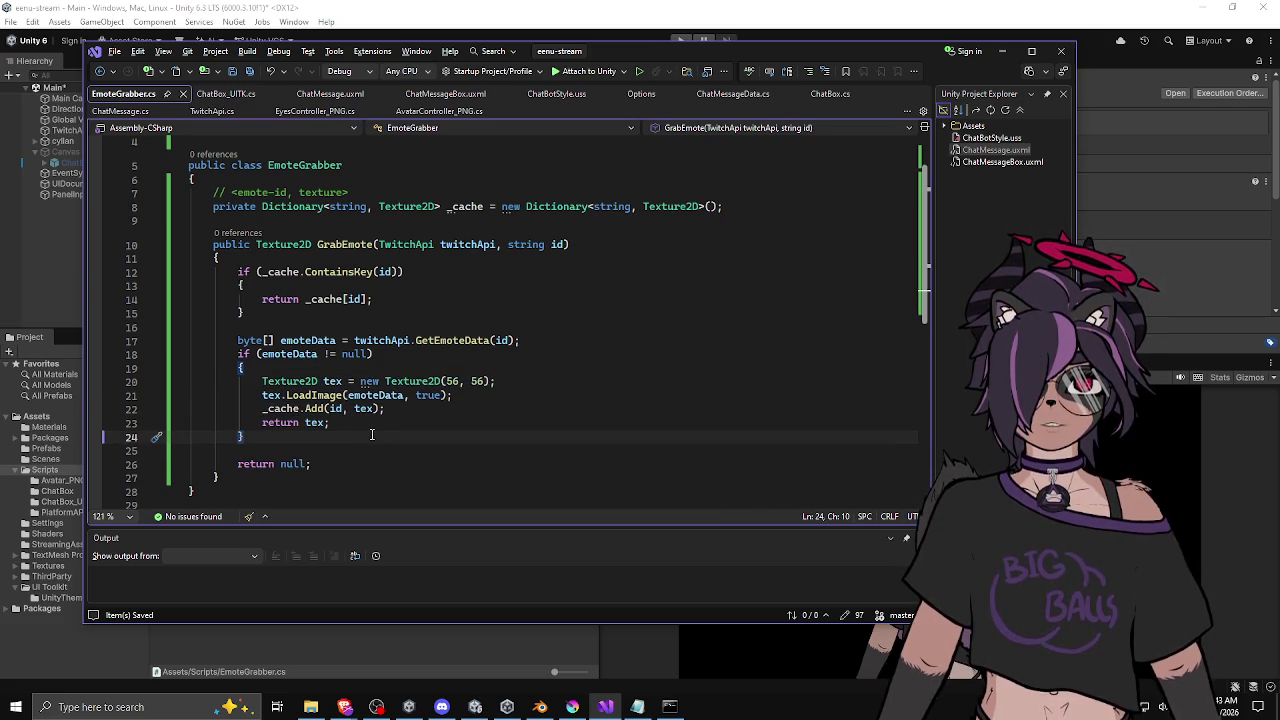
key("Up")
key("Down")
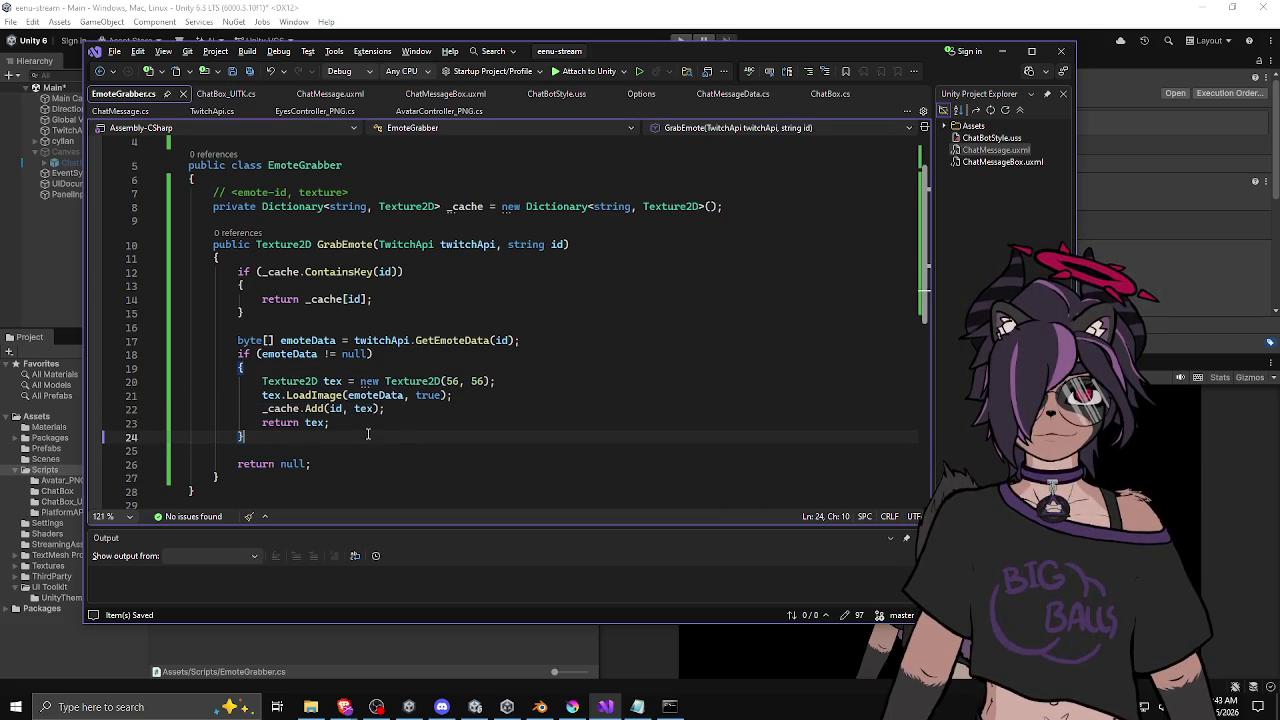
left_click(454, 404)
key("Down")
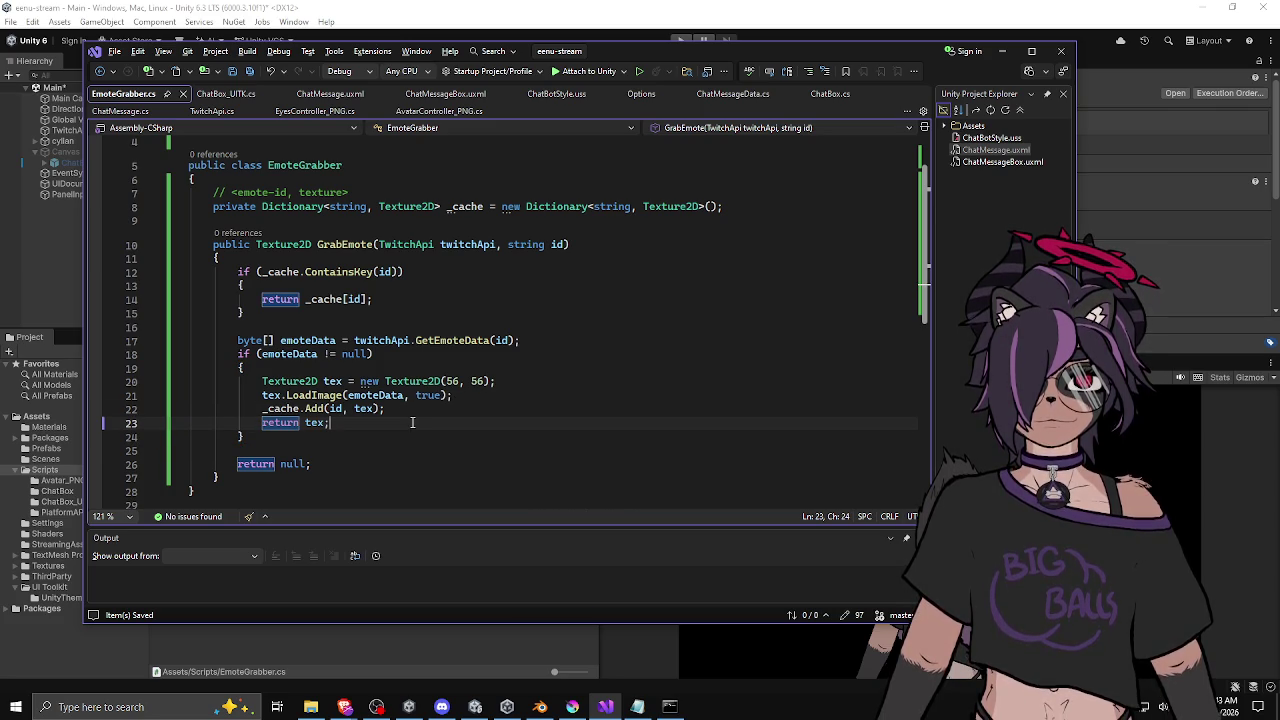
key("Down")
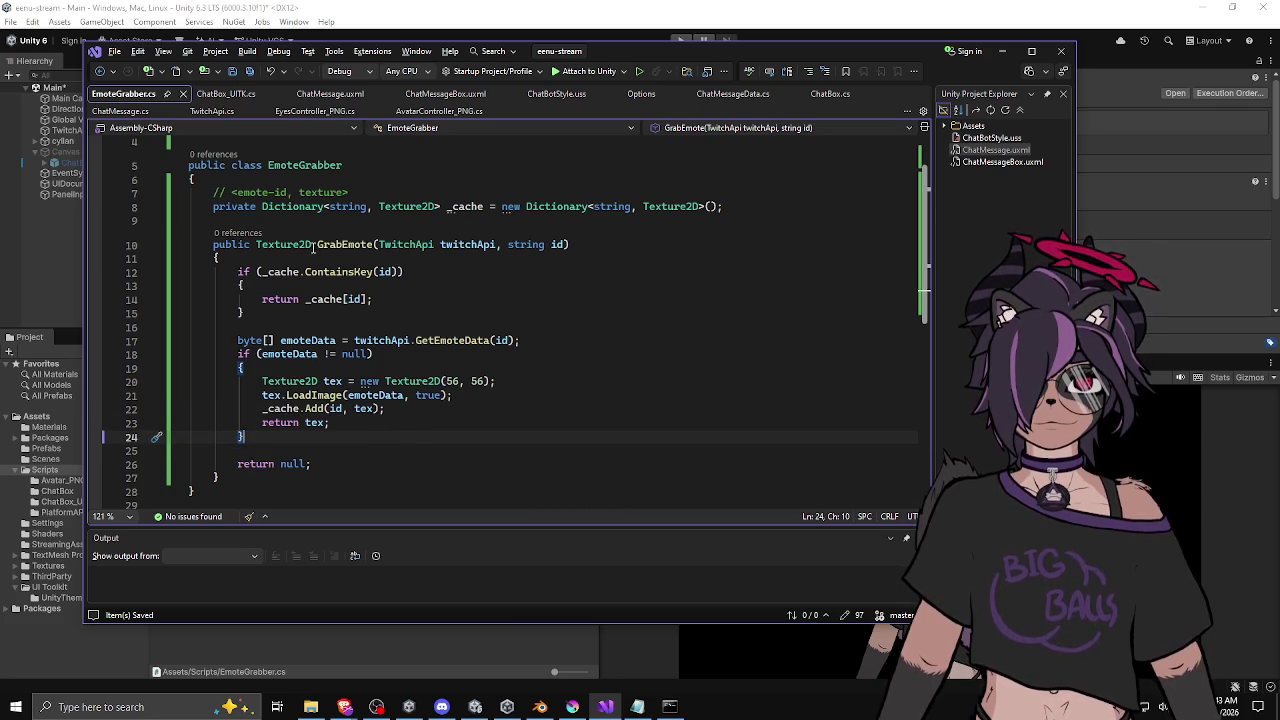
left_click_drag(238, 271, 372, 299)
left_click(404, 271)
left_click(371, 299)
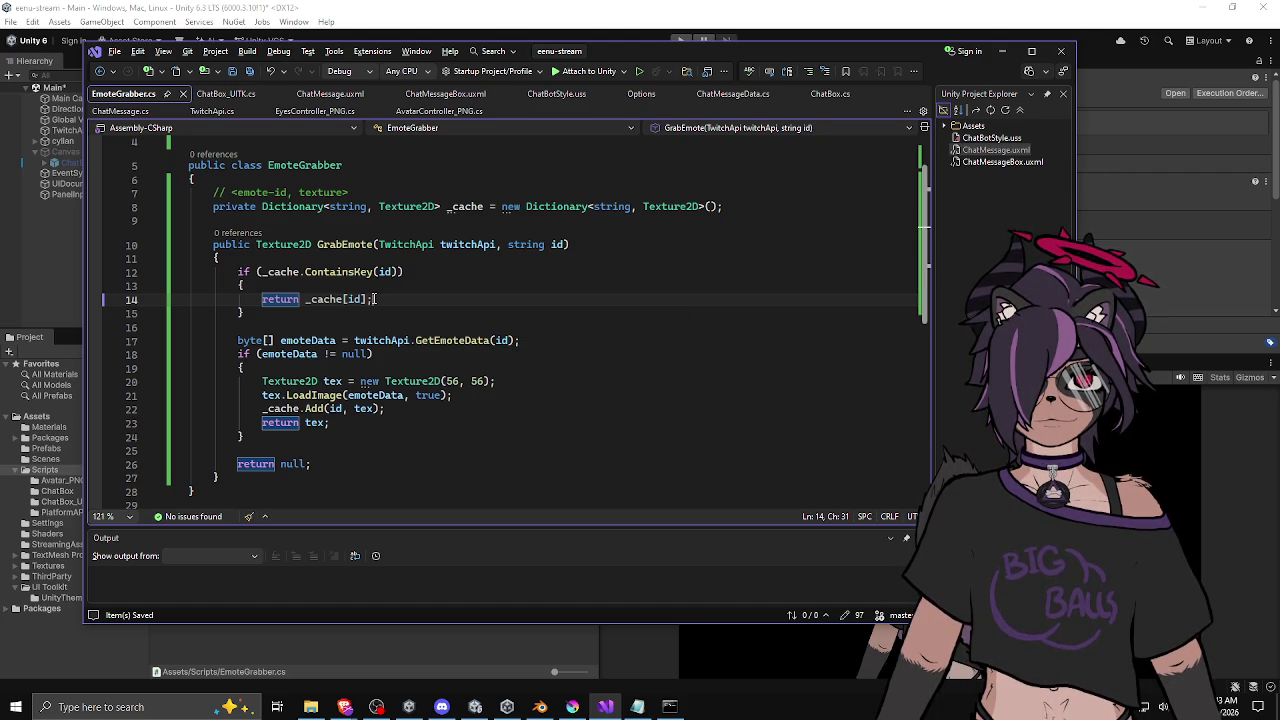
Step: Jump to GetEmoteData's definition with F12, return to GrabEmote, then switch to ChatBox_UITK.cs
left_click(438, 341)
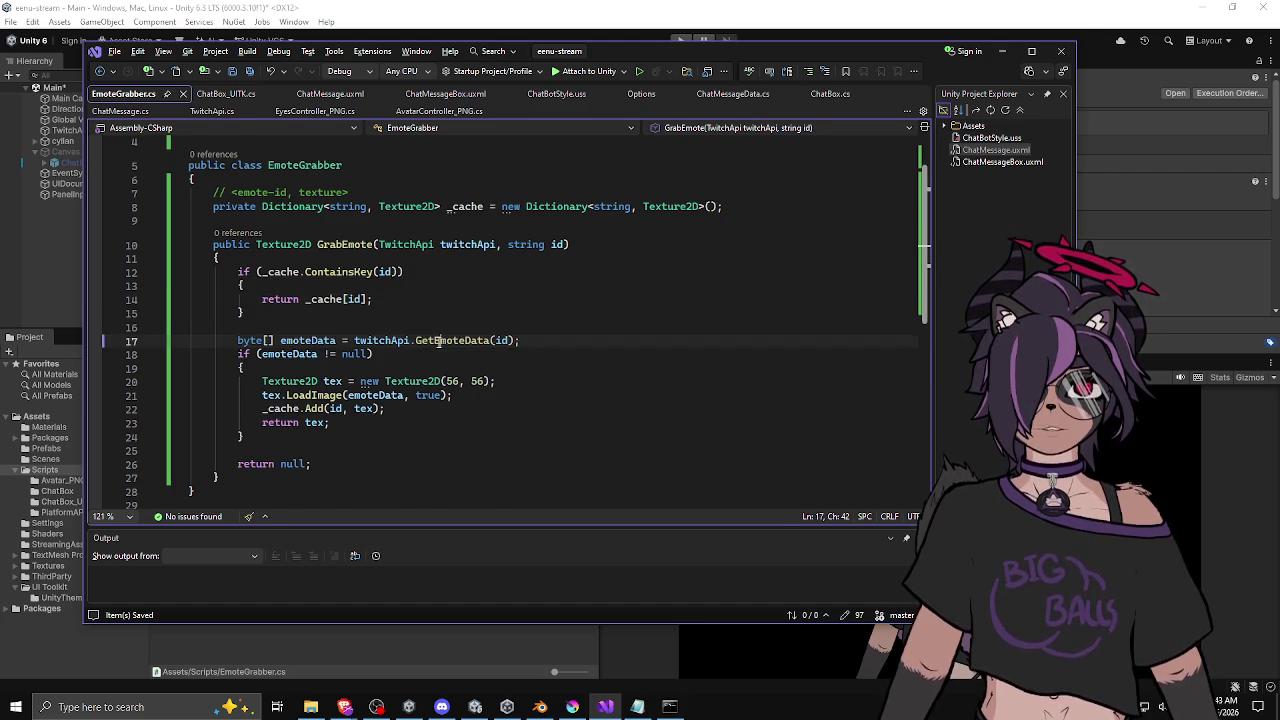
key("F12")
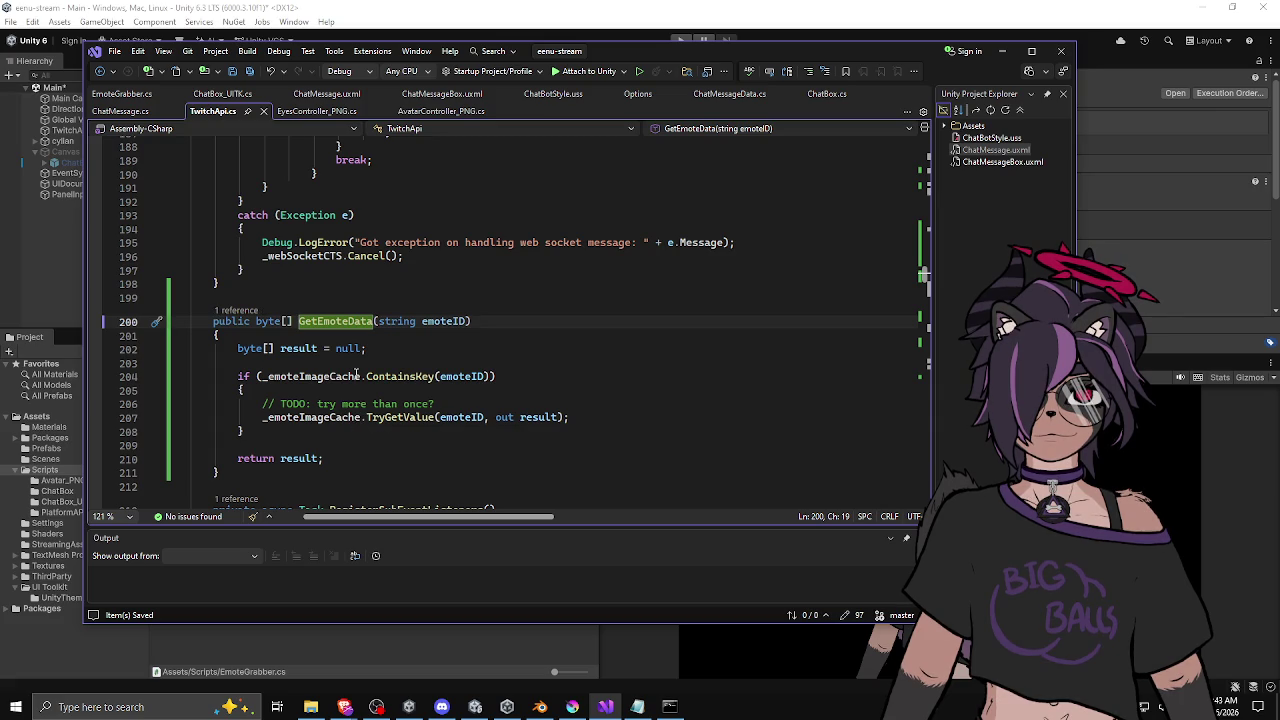
left_click(349, 446)
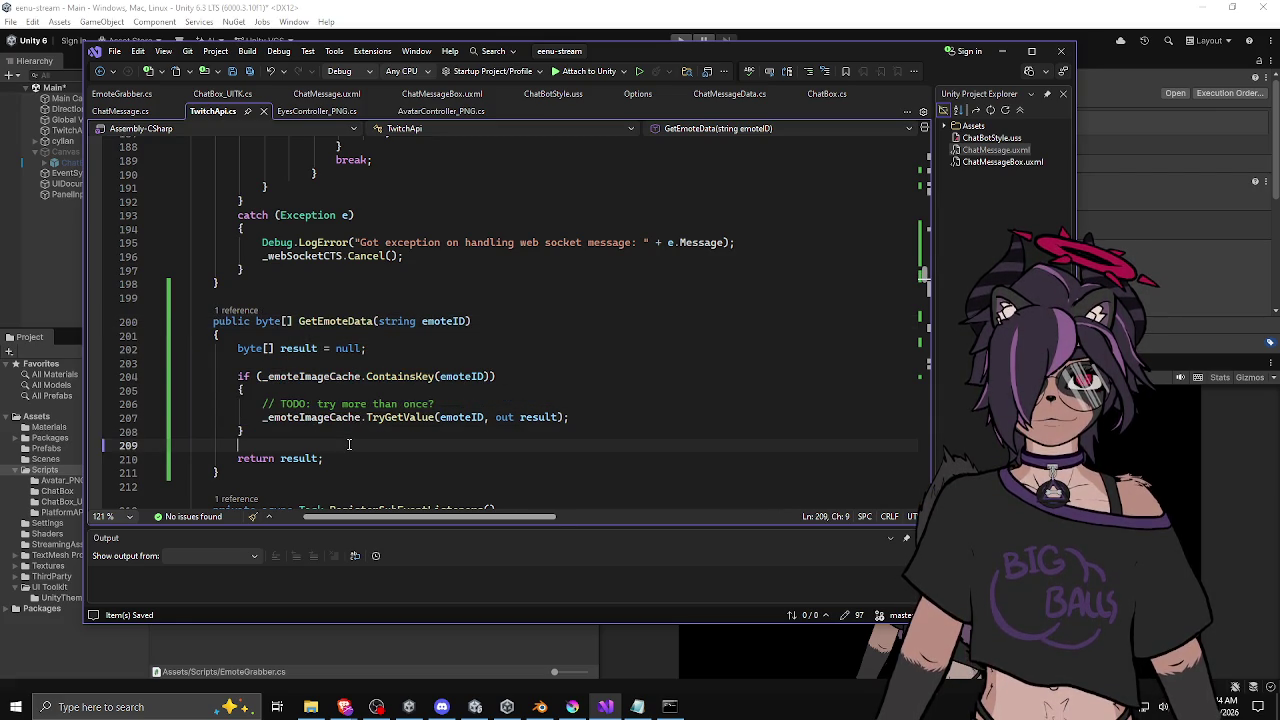
key("ctrl+minus")
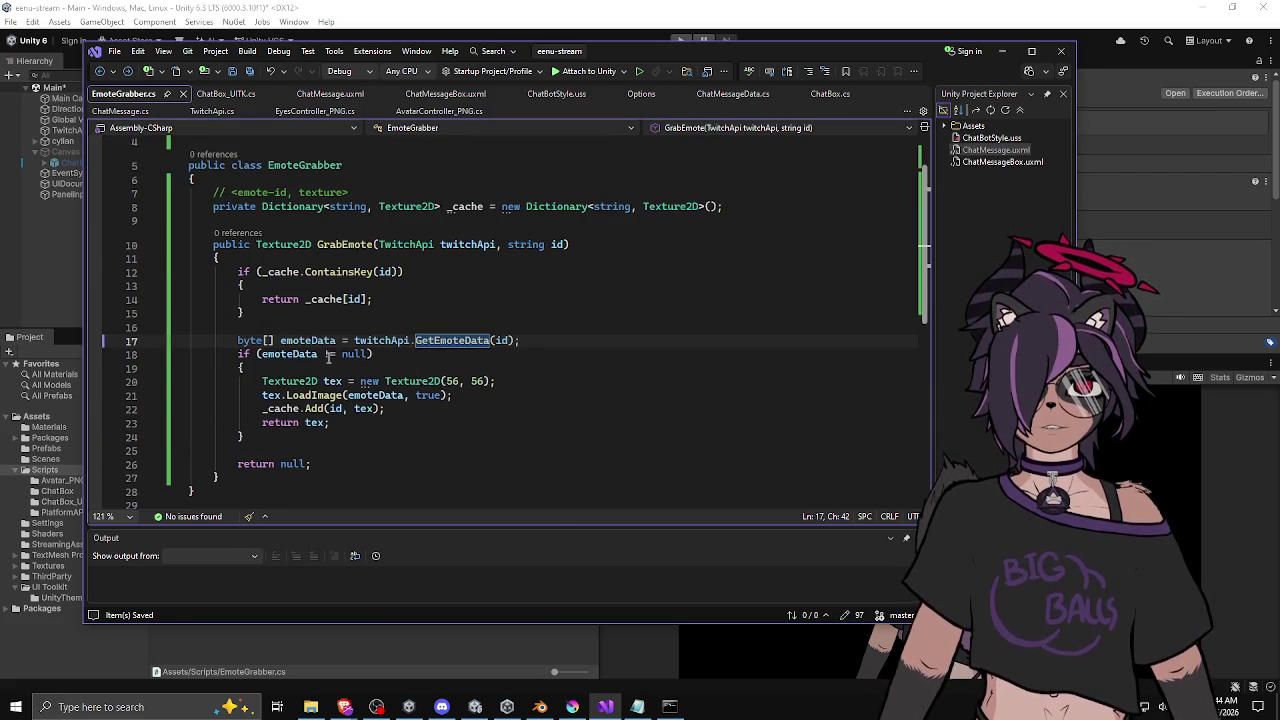
key("Down")
key("Down")
key("Down")
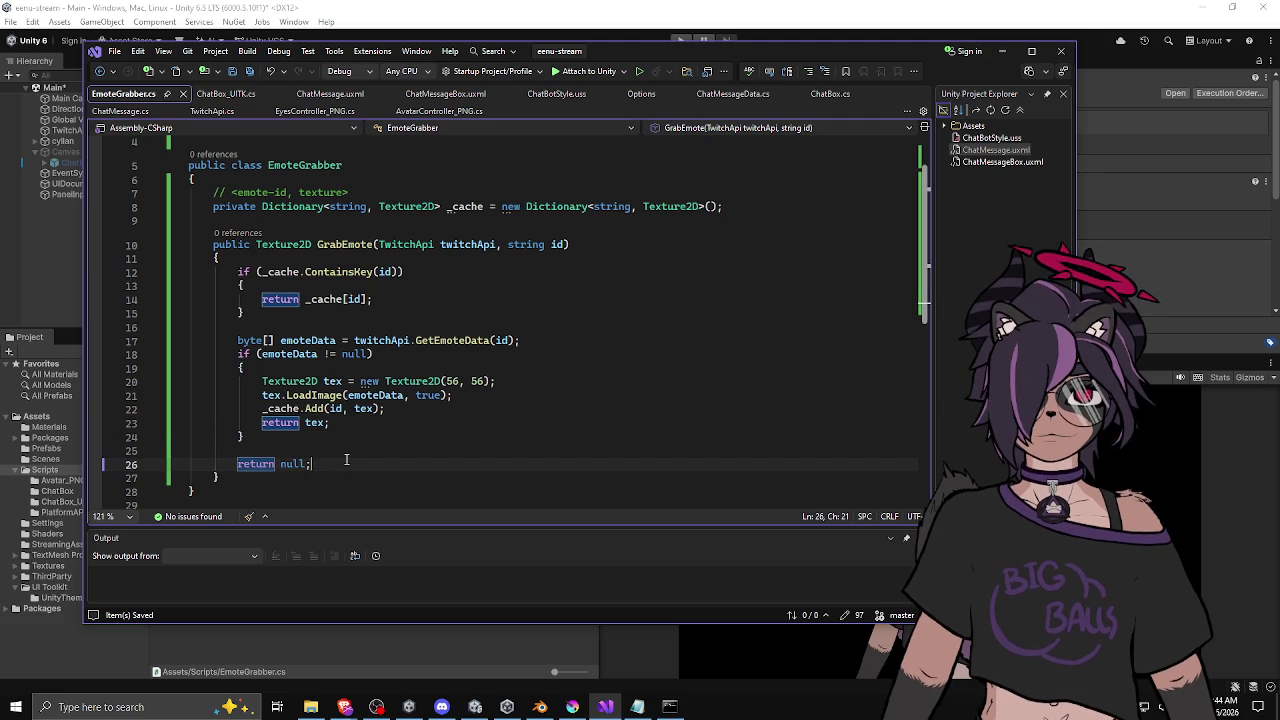
key("Up")
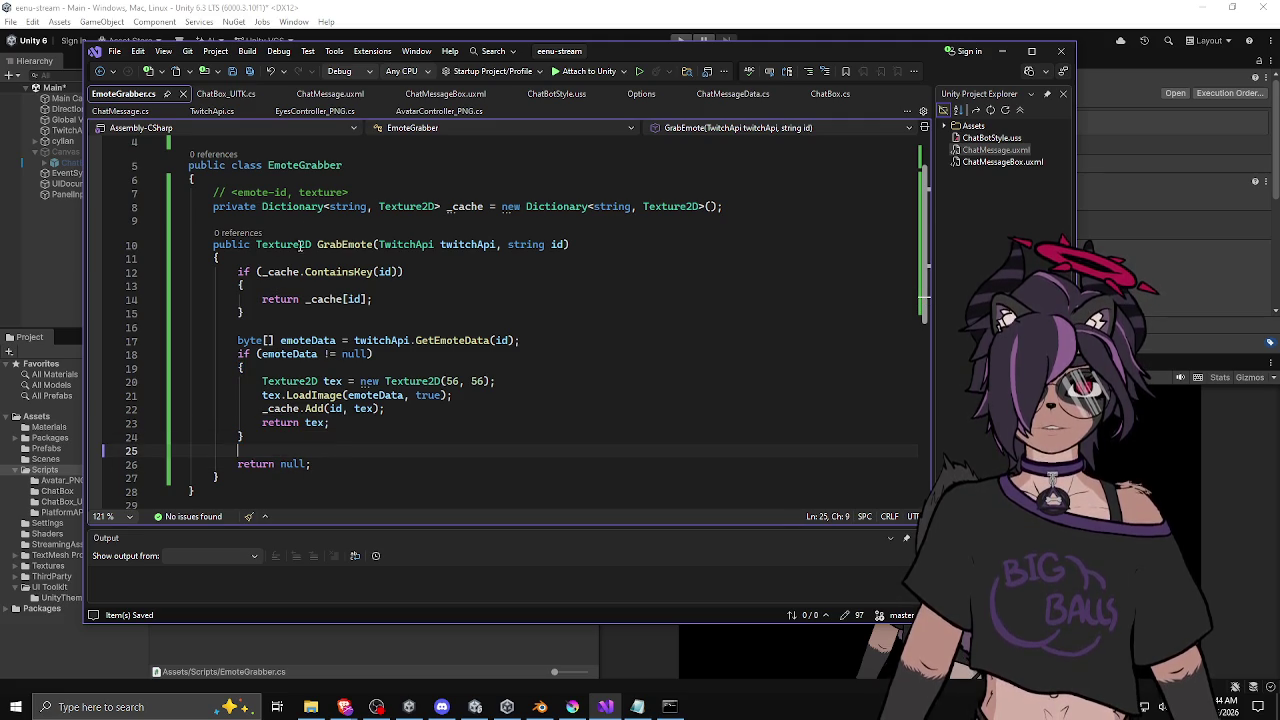
left_click(382, 291)
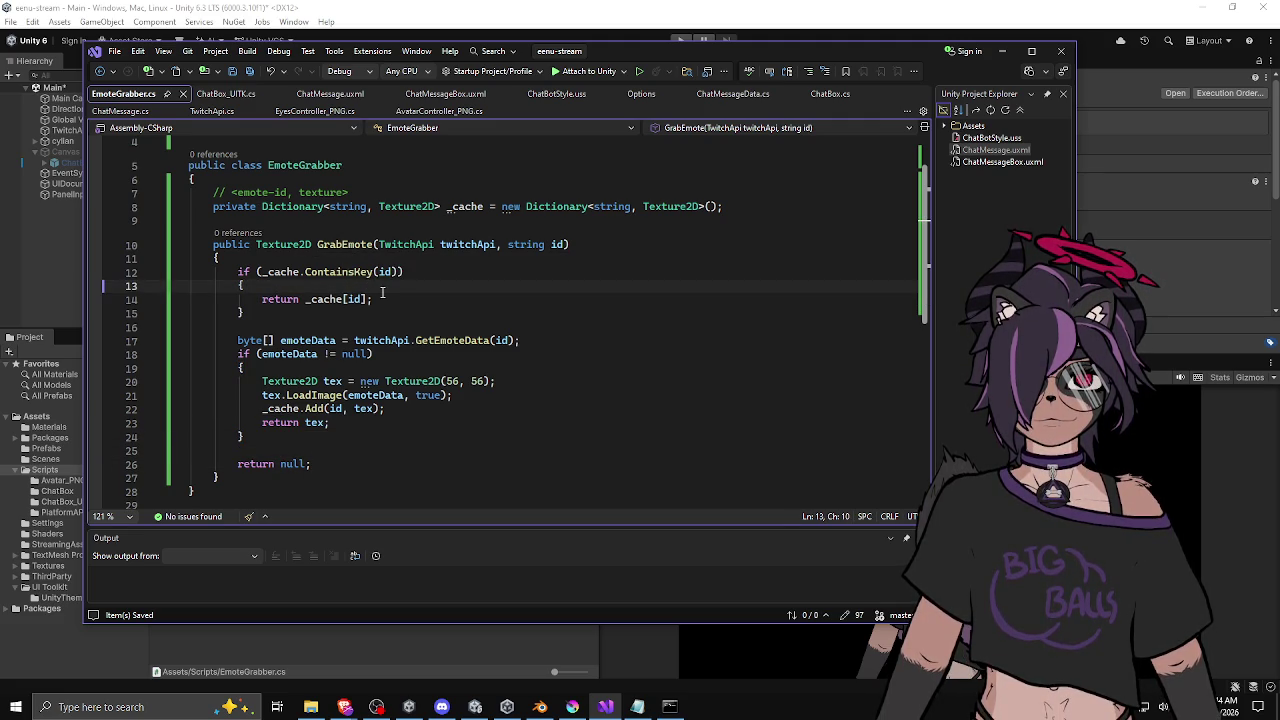
left_click(238, 94)
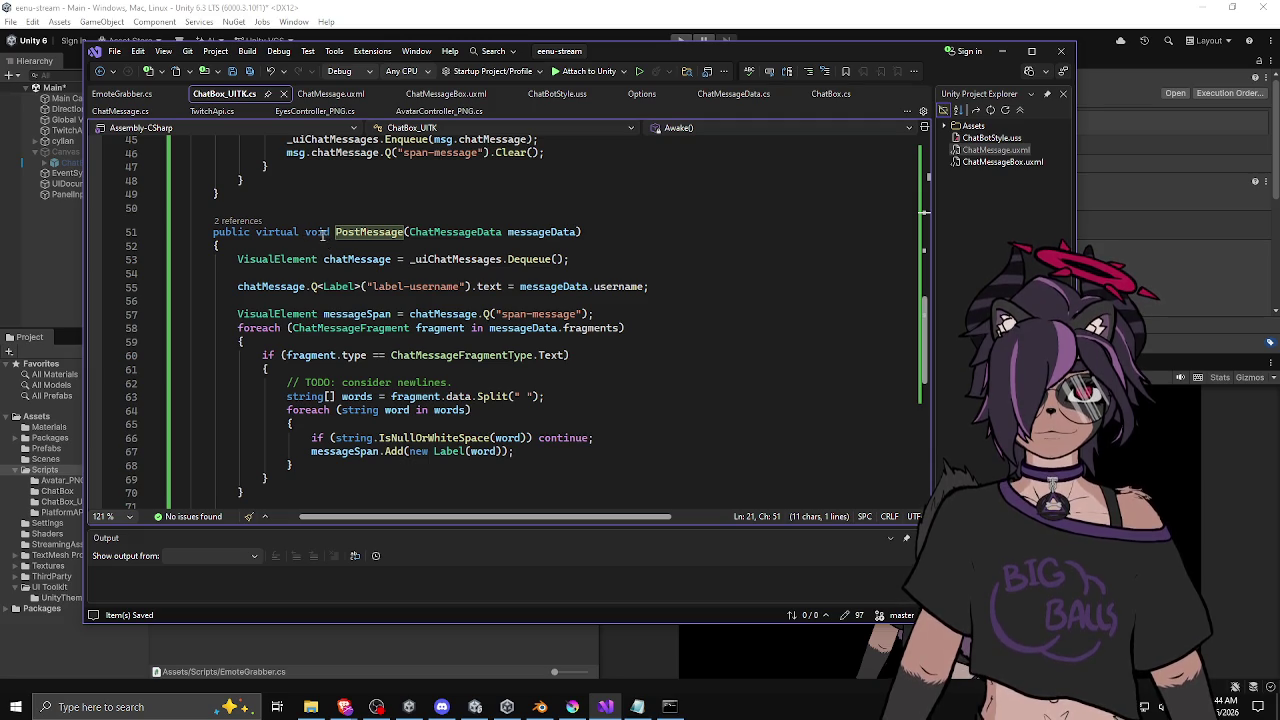
Step: Add an else branch after the text-fragment block beginning 'Texture2D emoteTexture ='
double_click(327, 258)
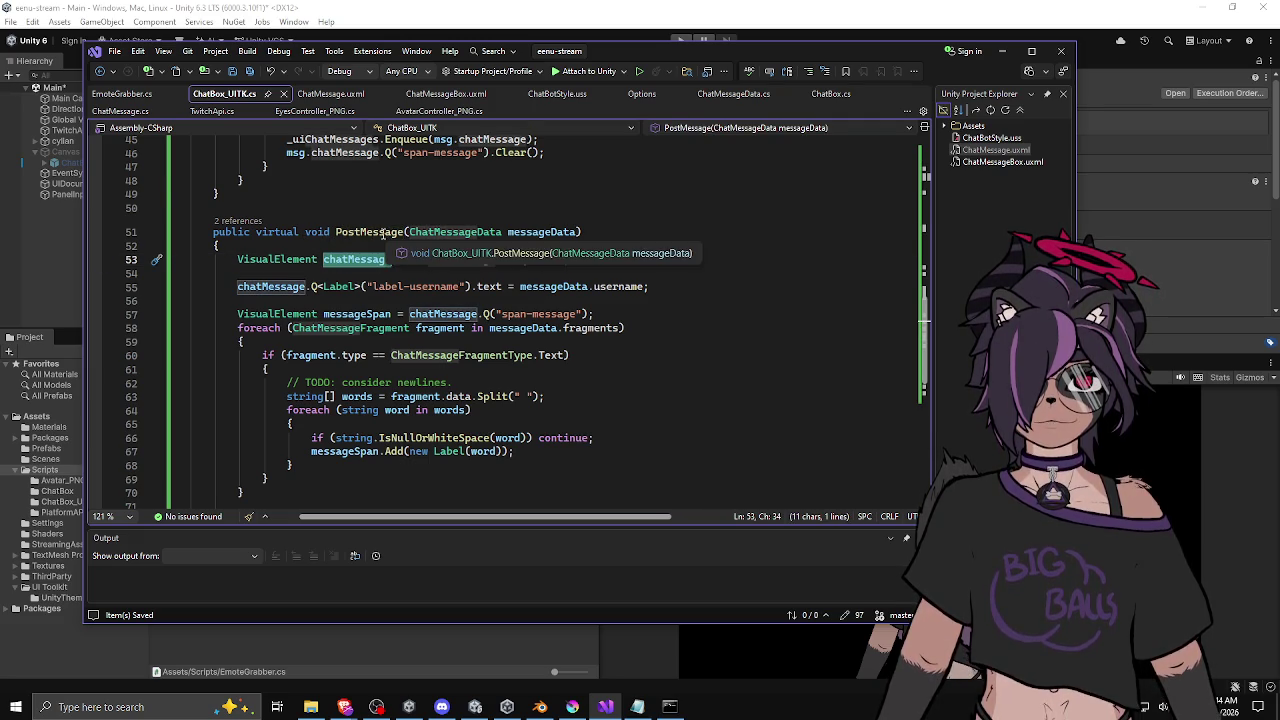
scroll(345, 337, "down", 2)
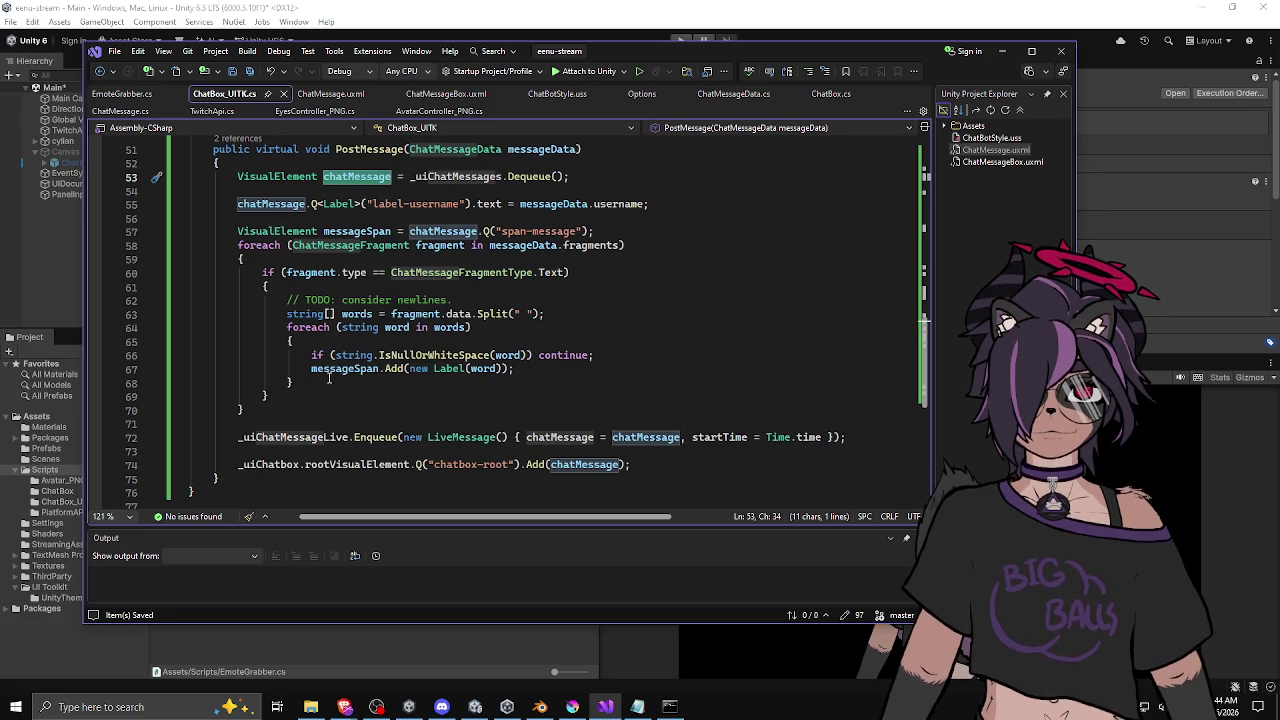
left_click(268, 396)
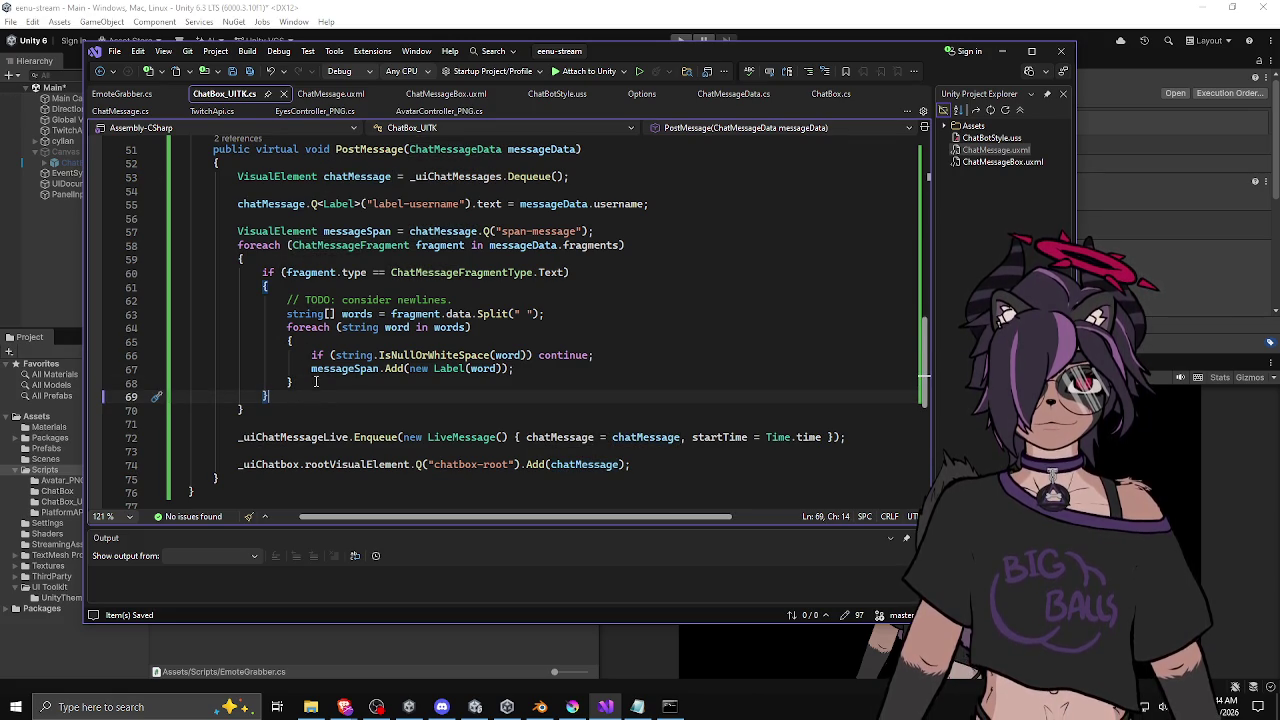
key("Return")
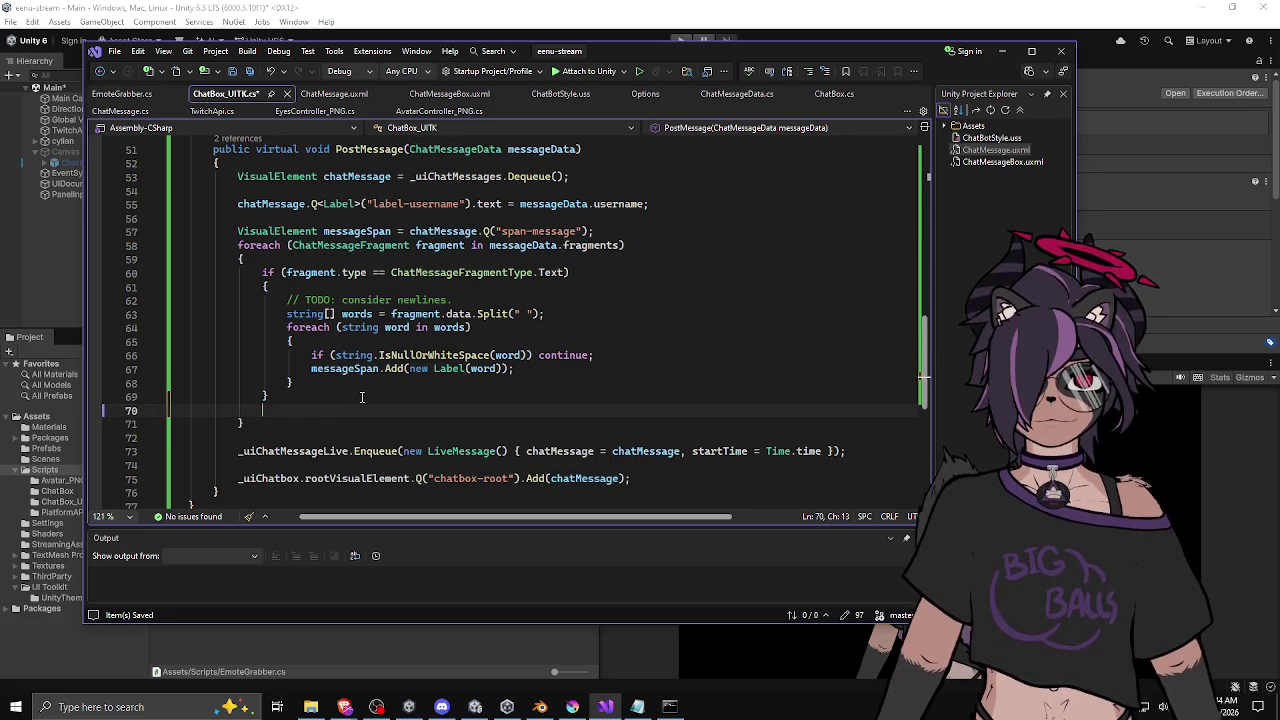
type("else")
key("Return")
type("{")
key("Return")
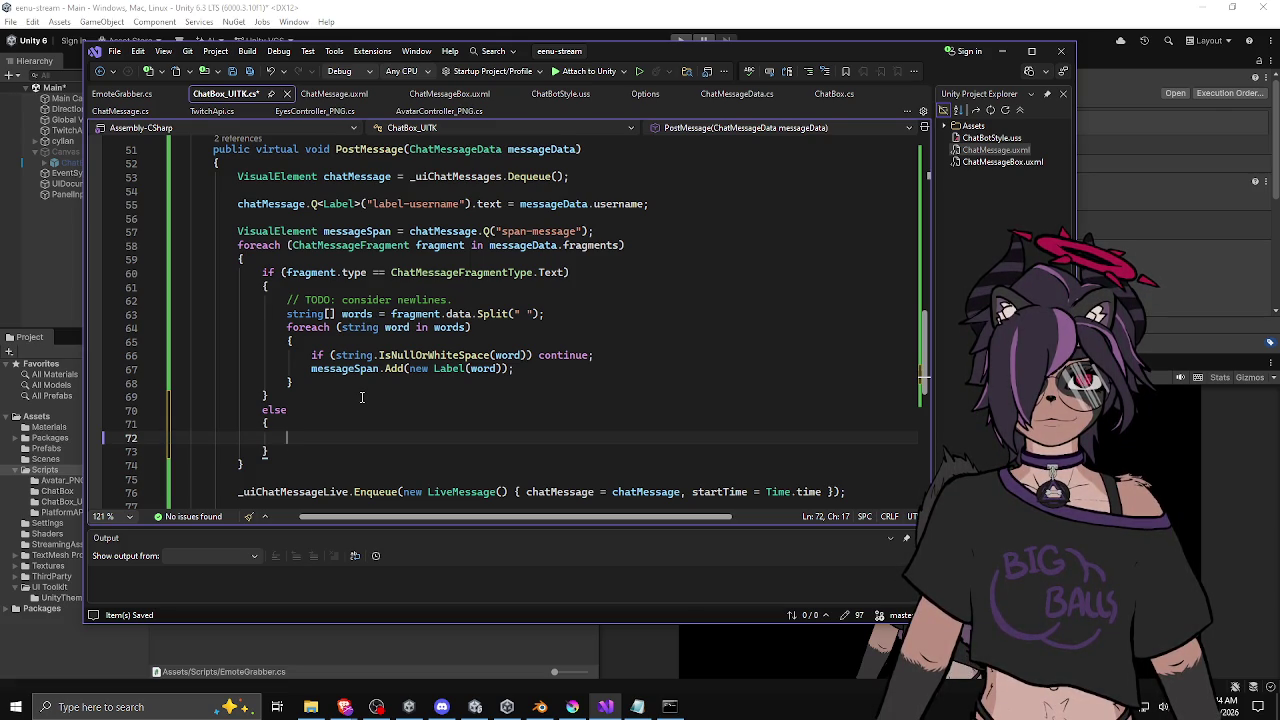
type("Texture2D ")
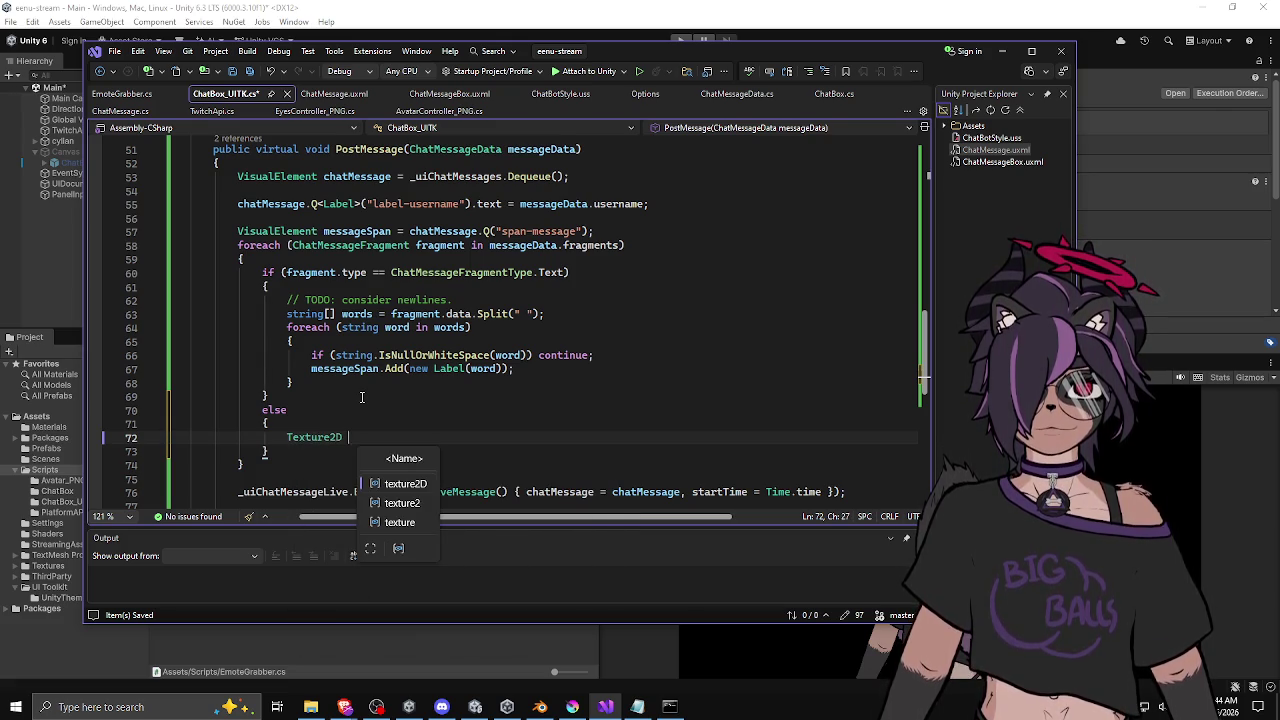
type("emoteText")
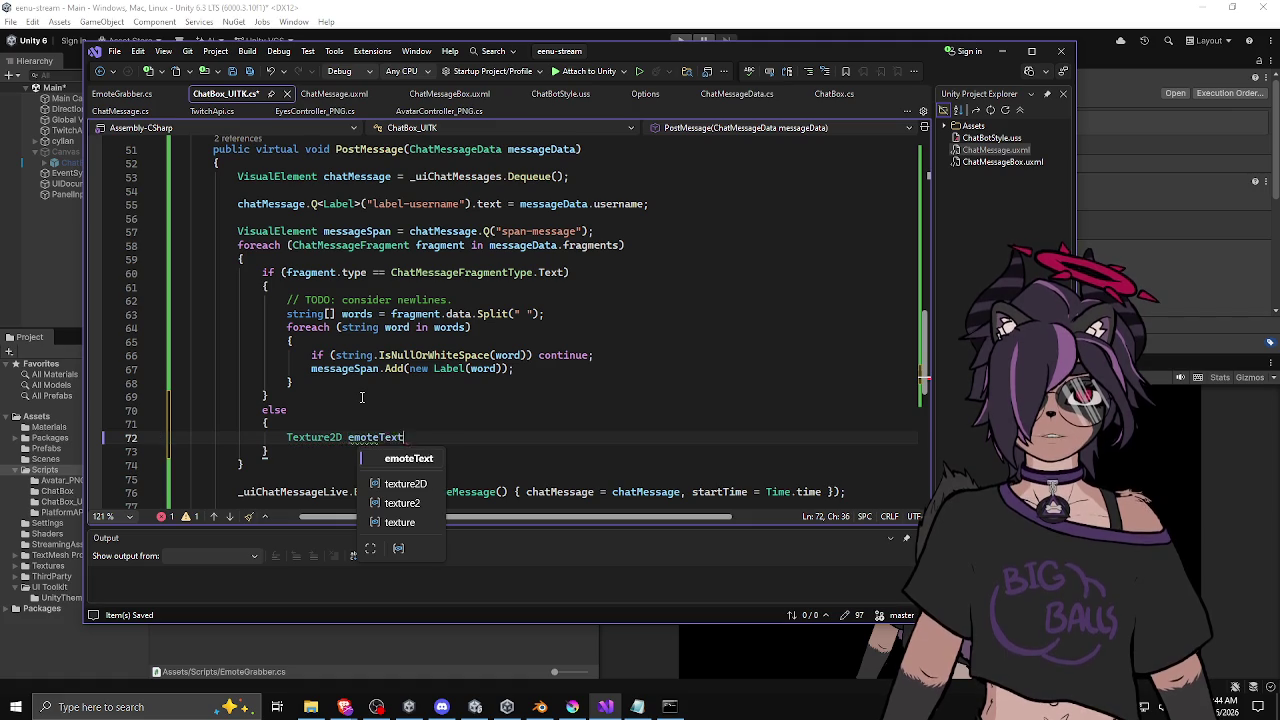
type("ure =")
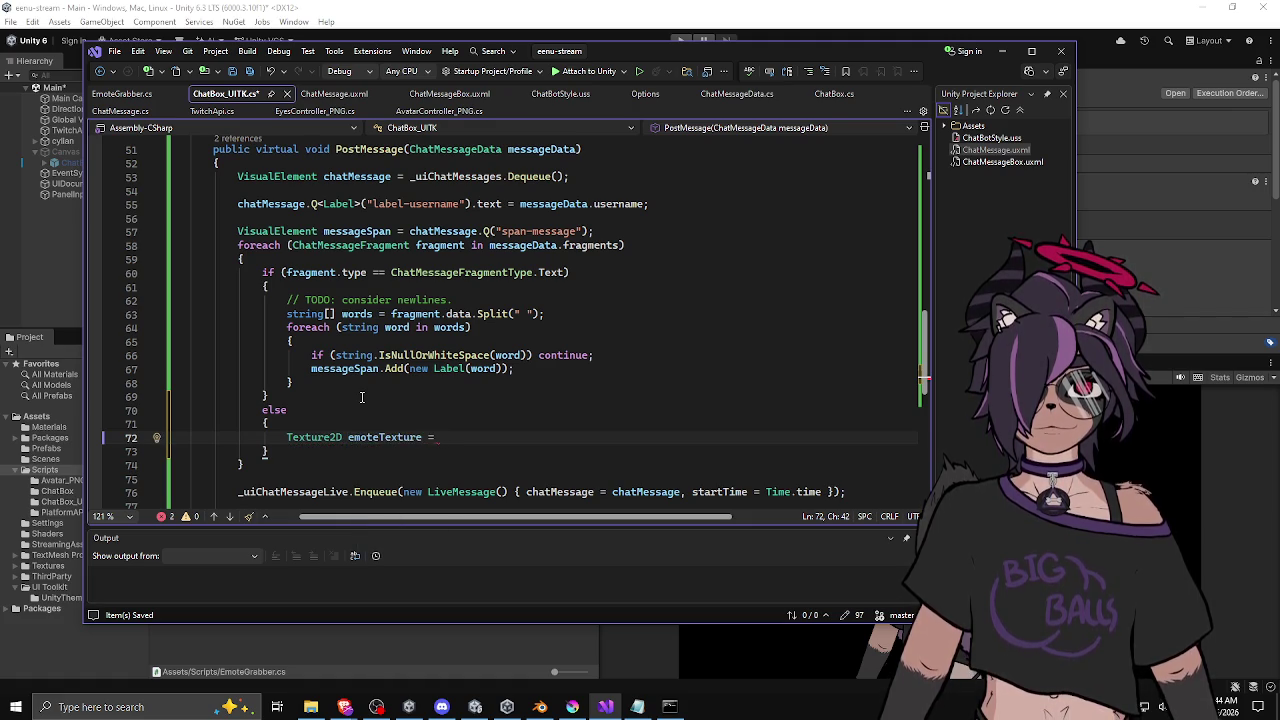
scroll(410, 368, "up", 10)
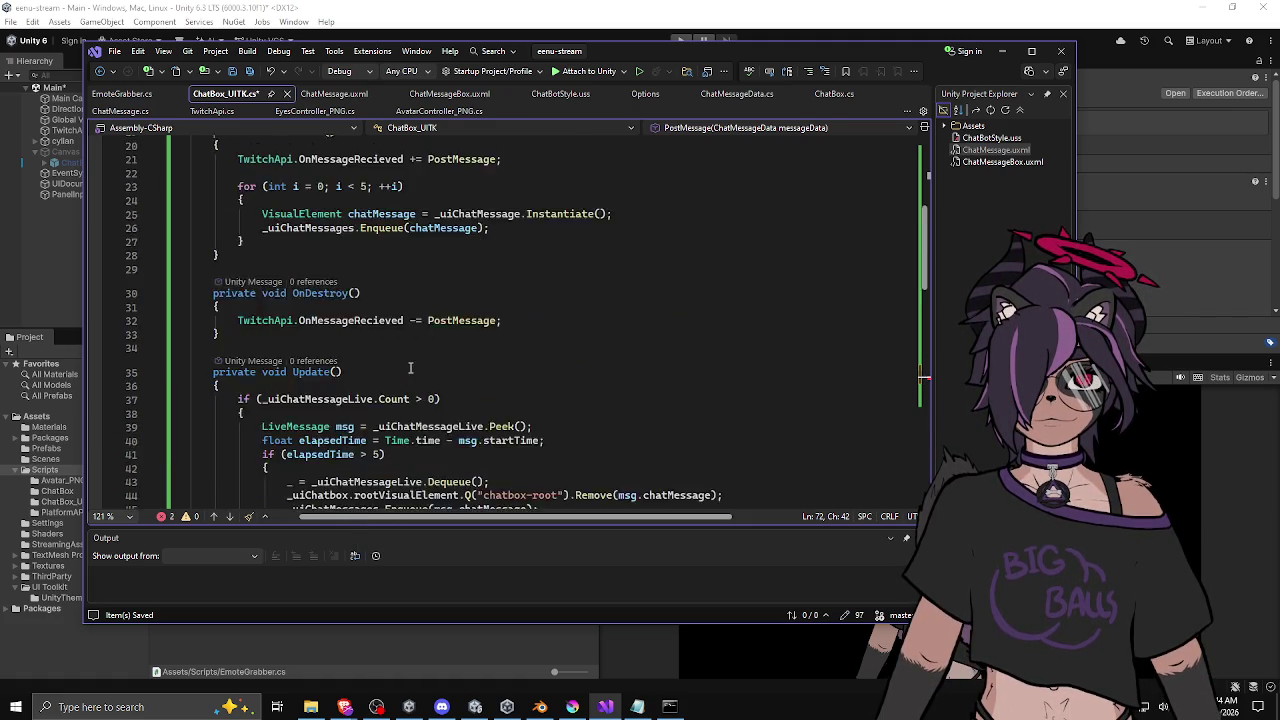
scroll(410, 368, "up", 6)
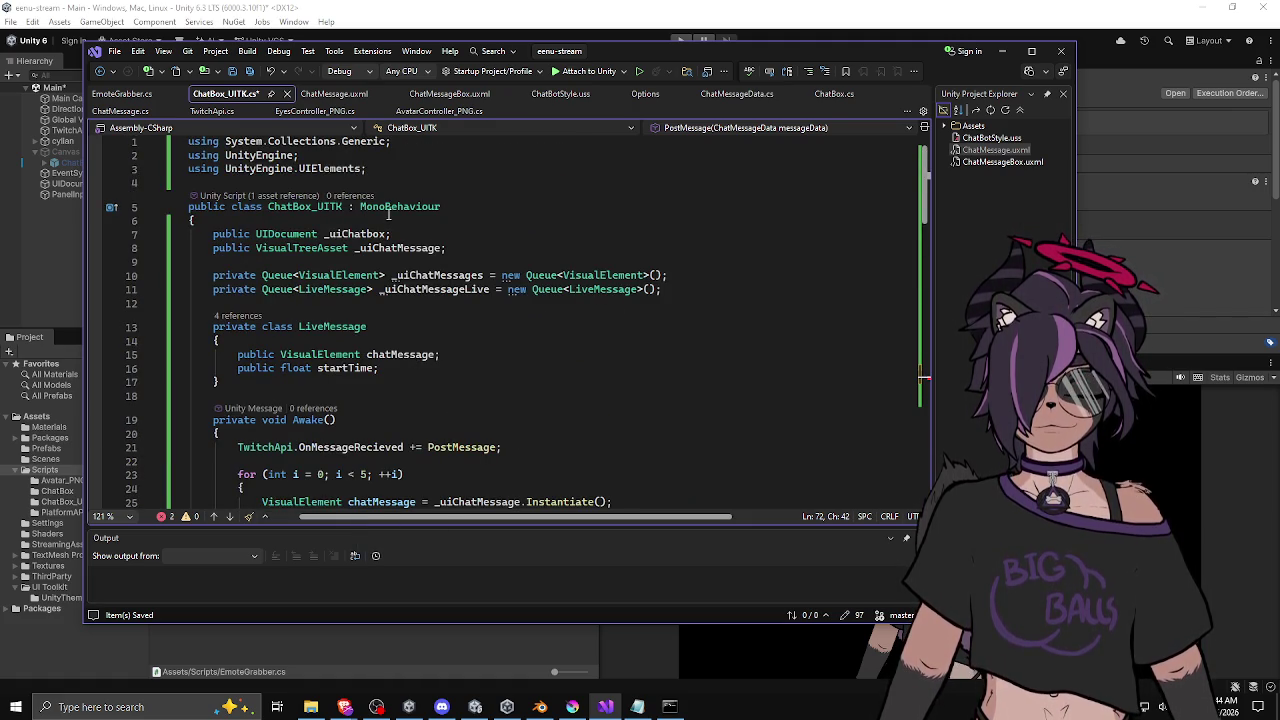
scroll(541, 300, "down", 4)
scroll(542, 307, "down", 6)
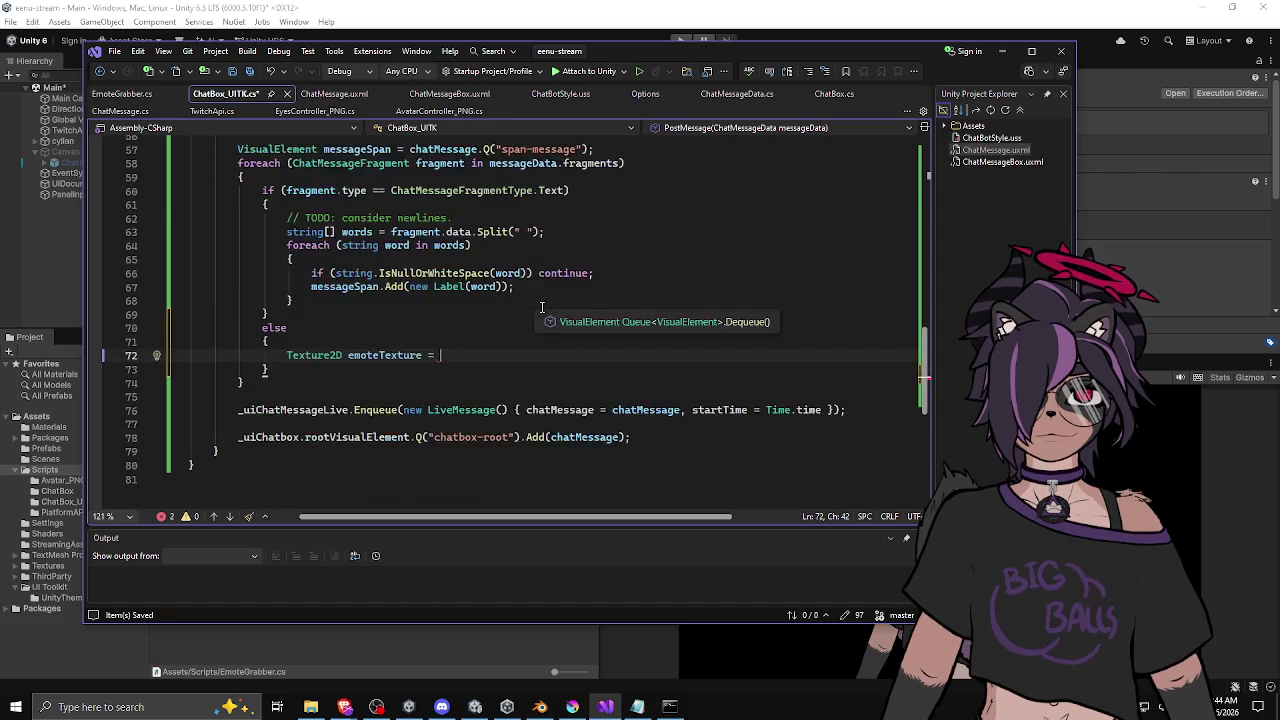
scroll(542, 307, "up", 3)
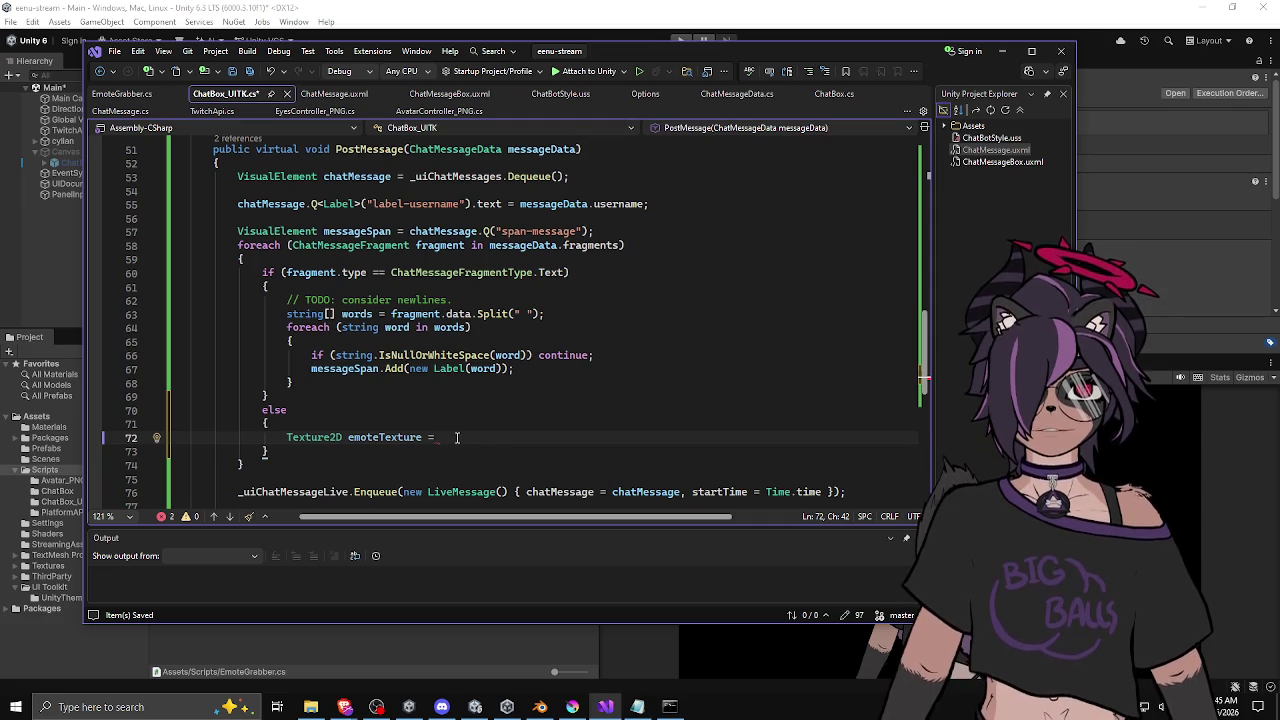
scroll(470, 430, "up", 17)
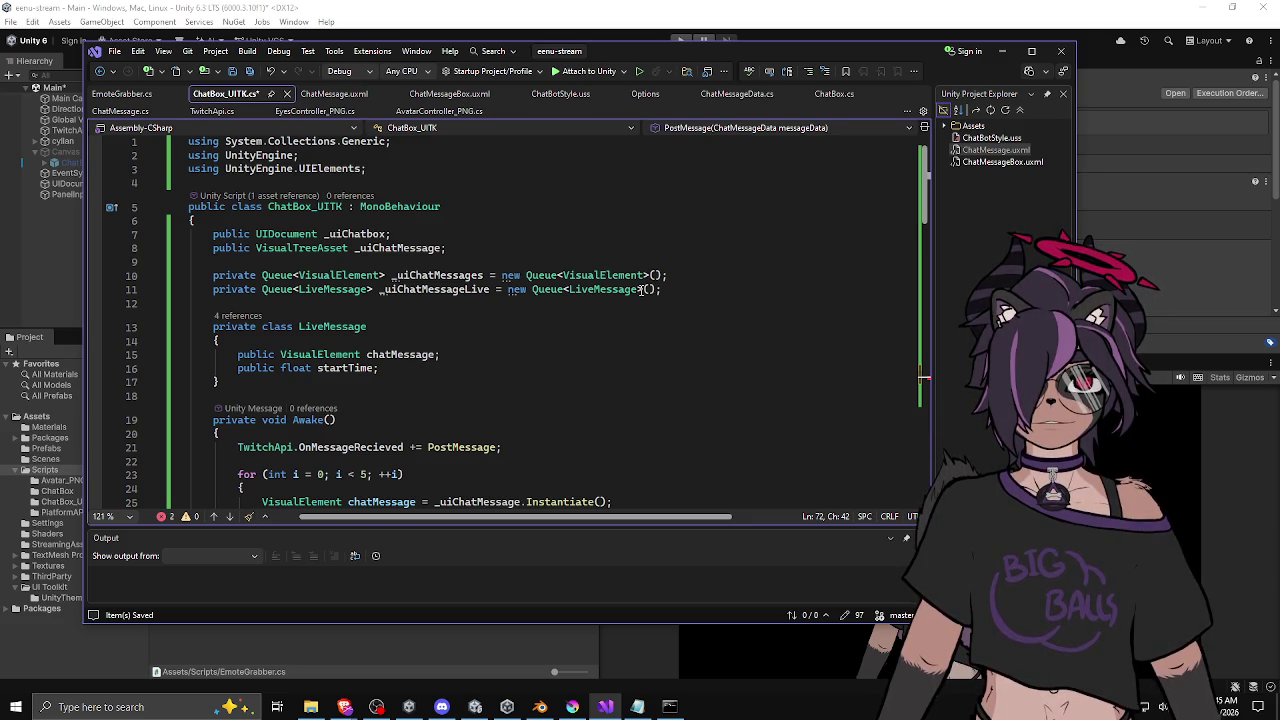
Step: Declare a 'public TwitchApi _twitchApi;' field below the queue declarations
left_click(715, 288)
key("Return")
key("Return")
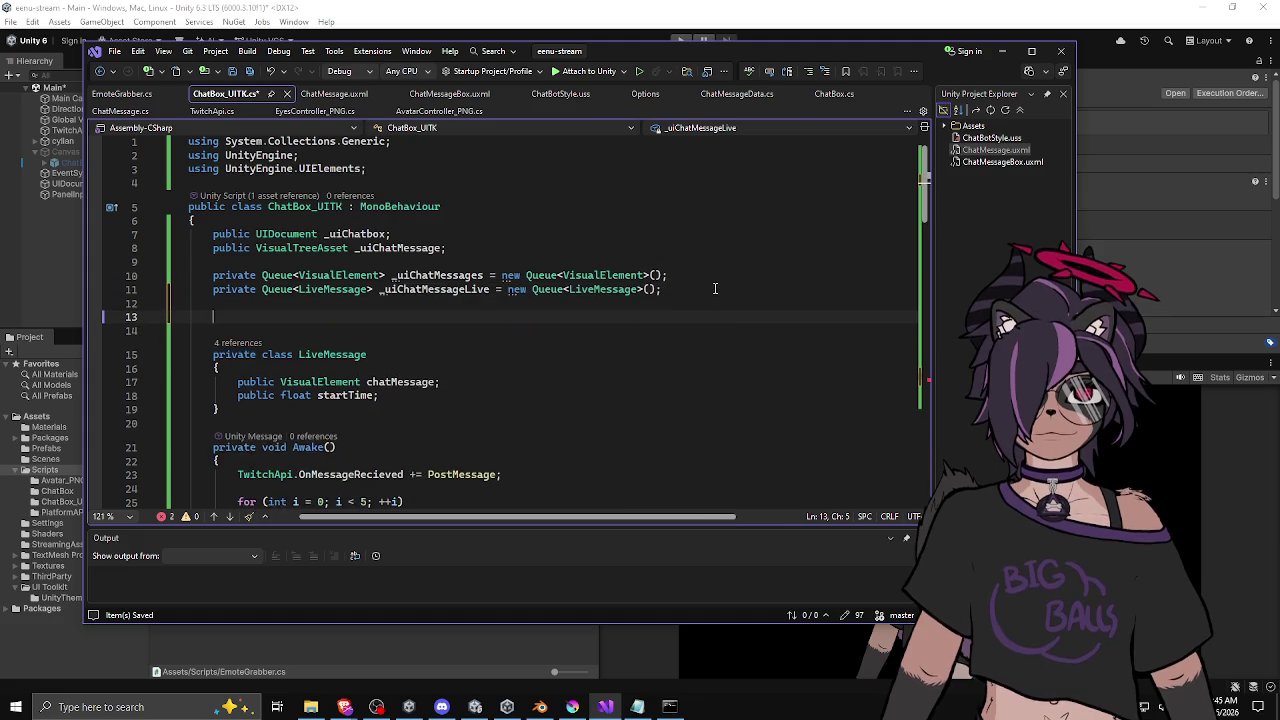
type("publci")
key("BackSpace")
key("BackSpace")
type("ic Tw")
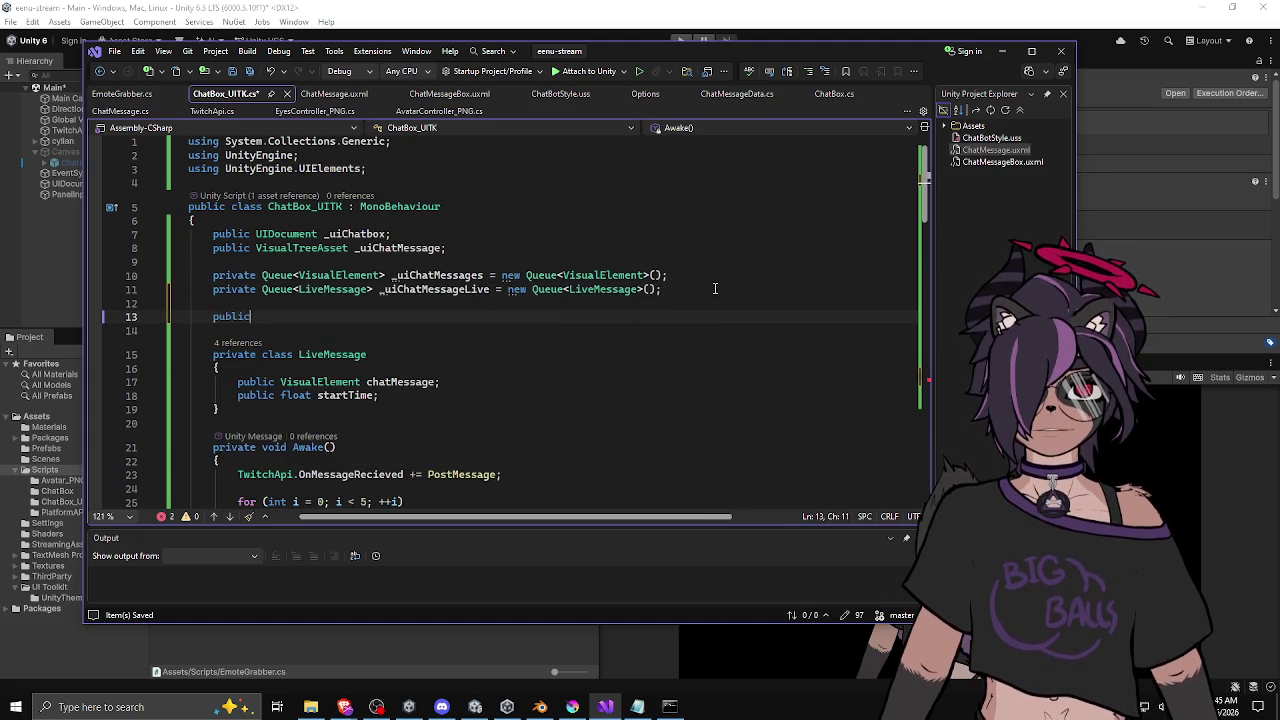
key("Tab")
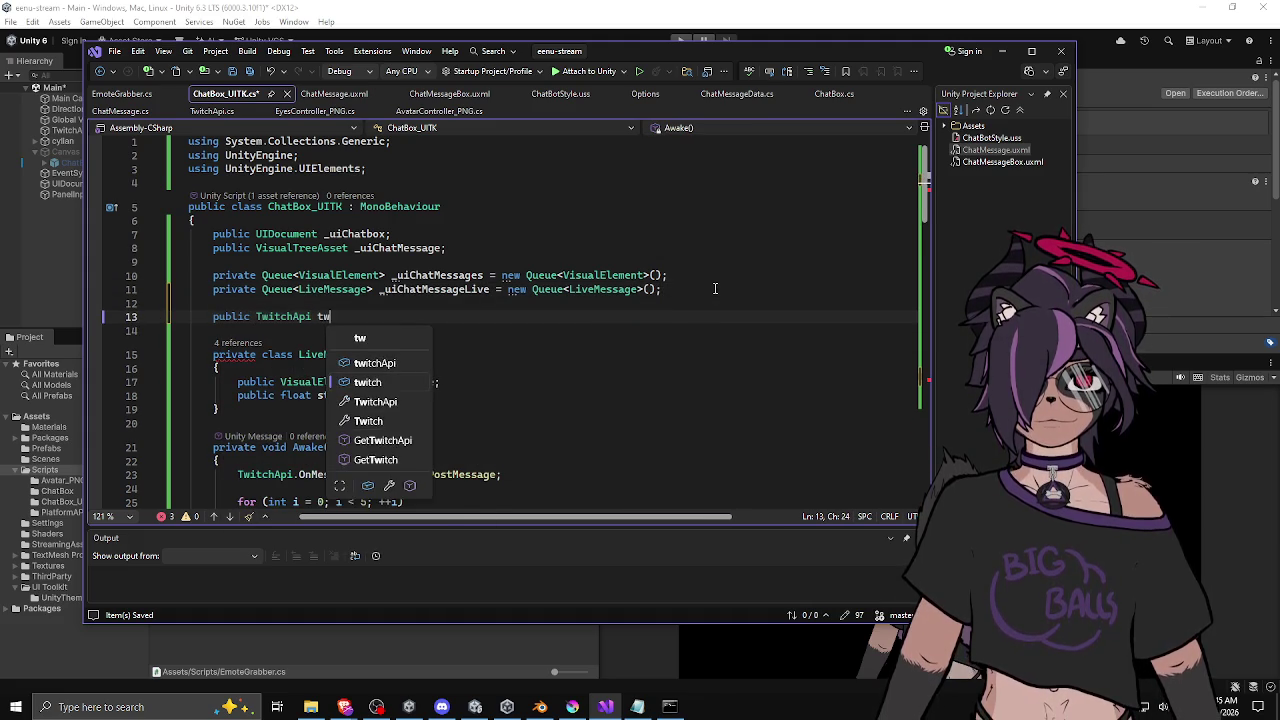
type("_twitchApi;")
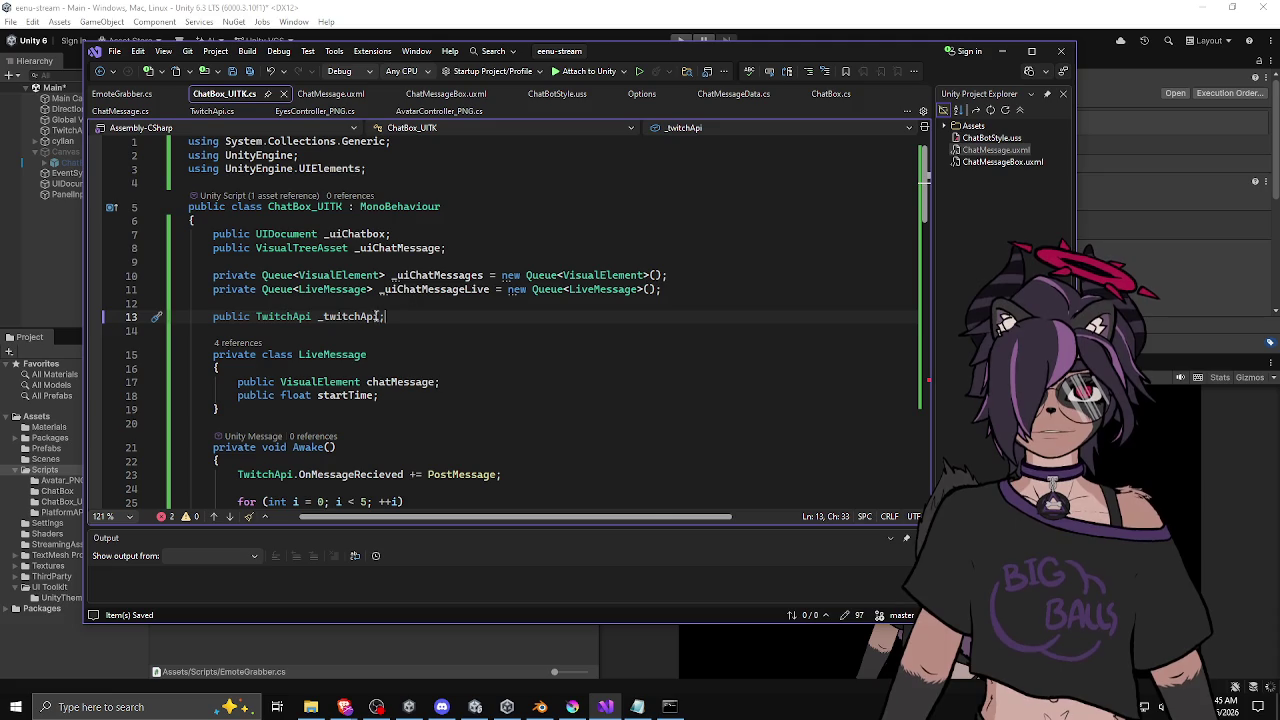
double_click(352, 316)
Step: Extend the else-branch line to 'Texture2D emoteTexture = _twitchApi.GetEmoteData('
scroll(504, 331, "down", 1)
scroll(504, 331, "down", 12)
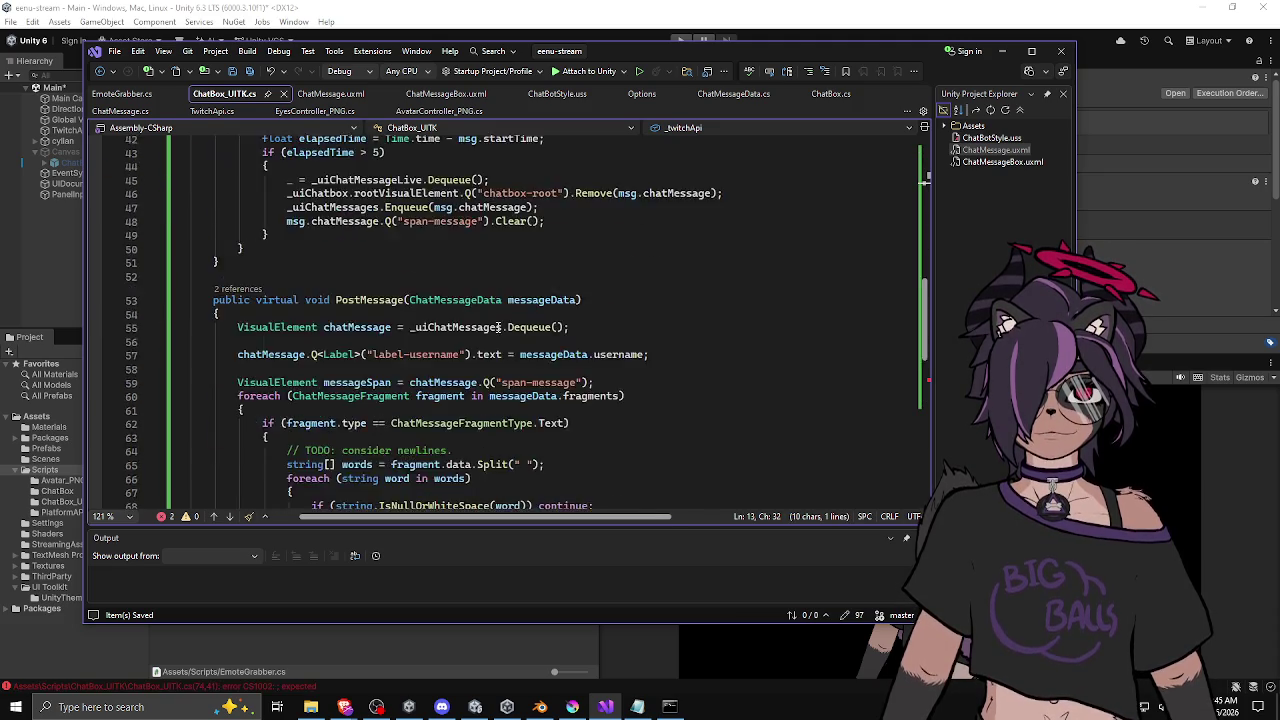
scroll(308, 234, "up", 15)
scroll(308, 234, "down", 19)
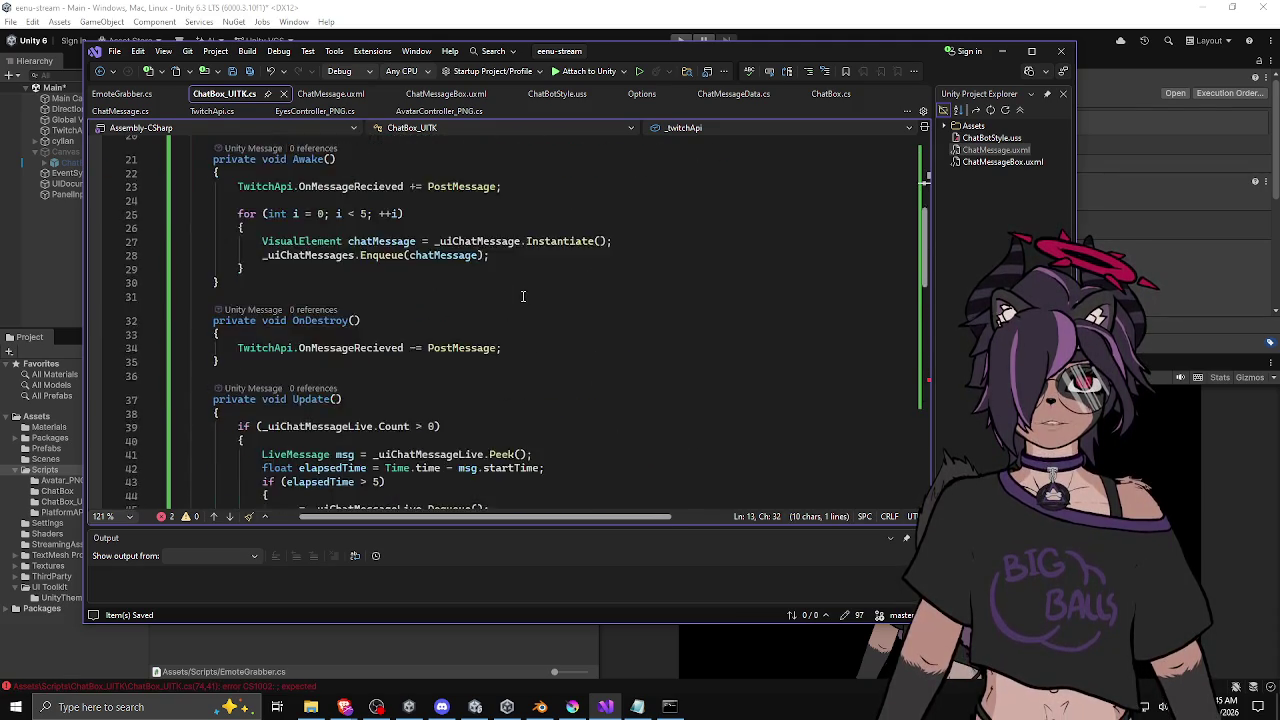
left_click(467, 341)
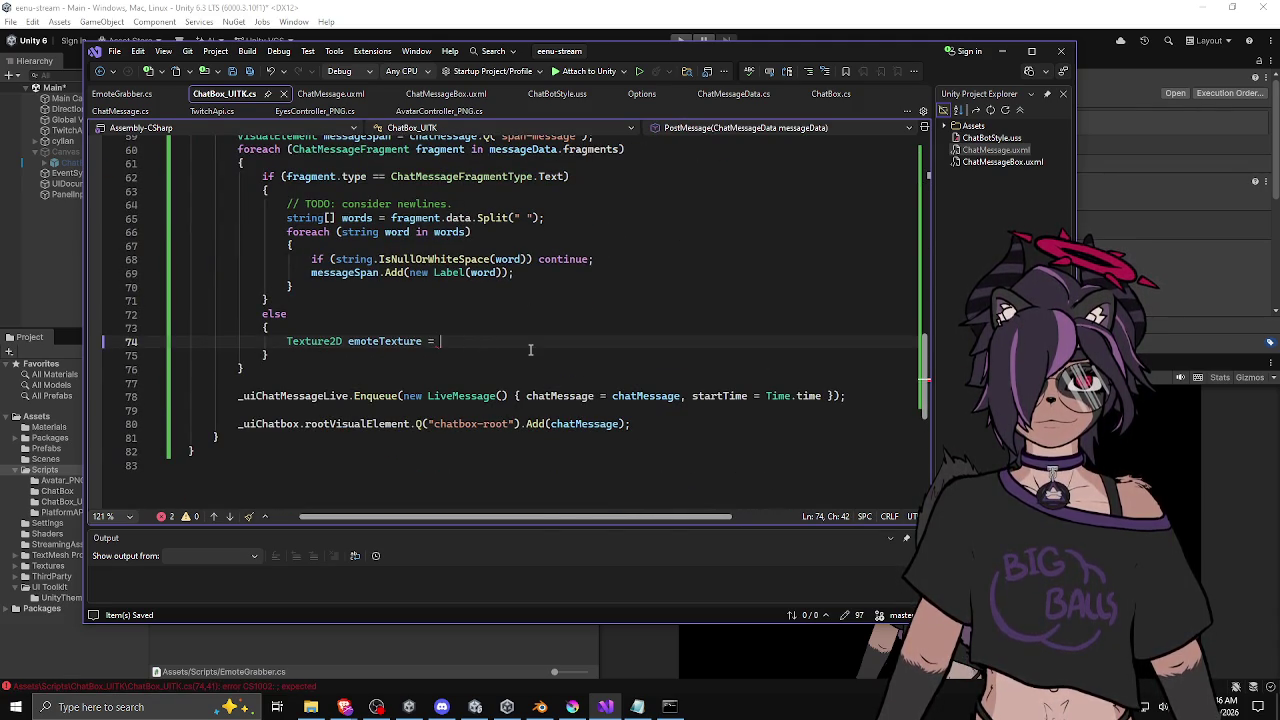
key("ctrl+v")
type(".")
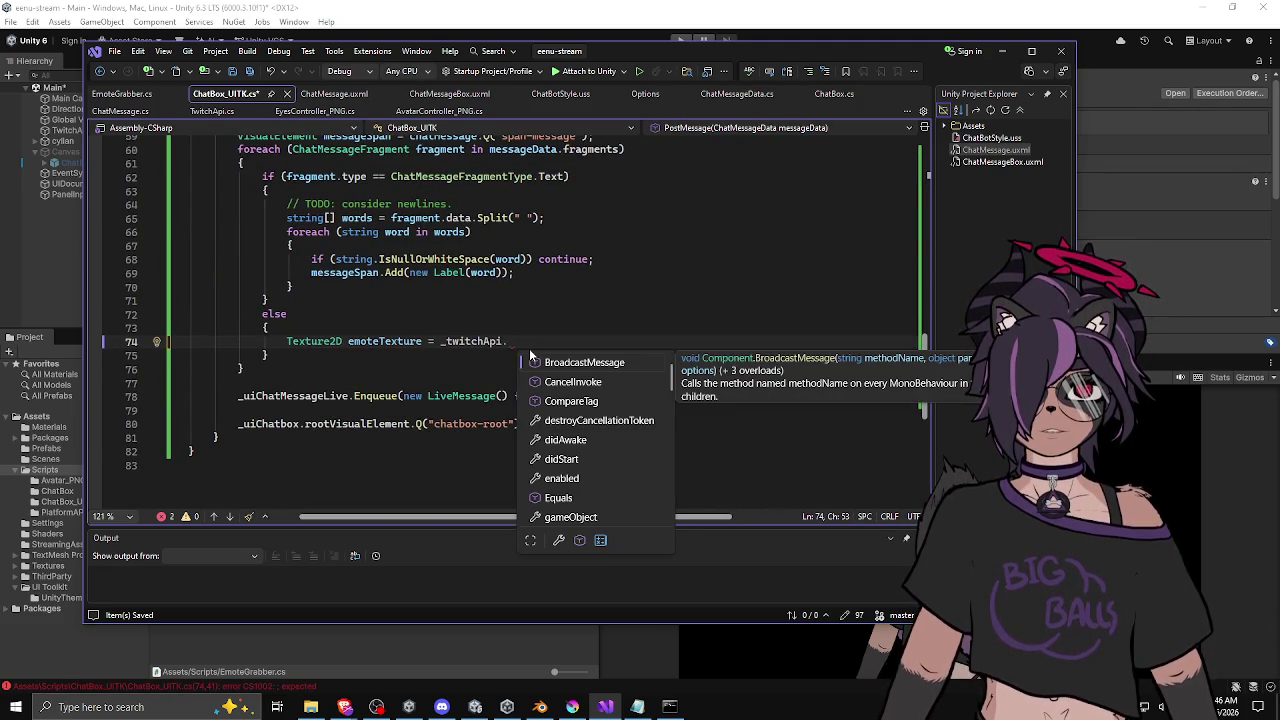
type("GetEmoteData")
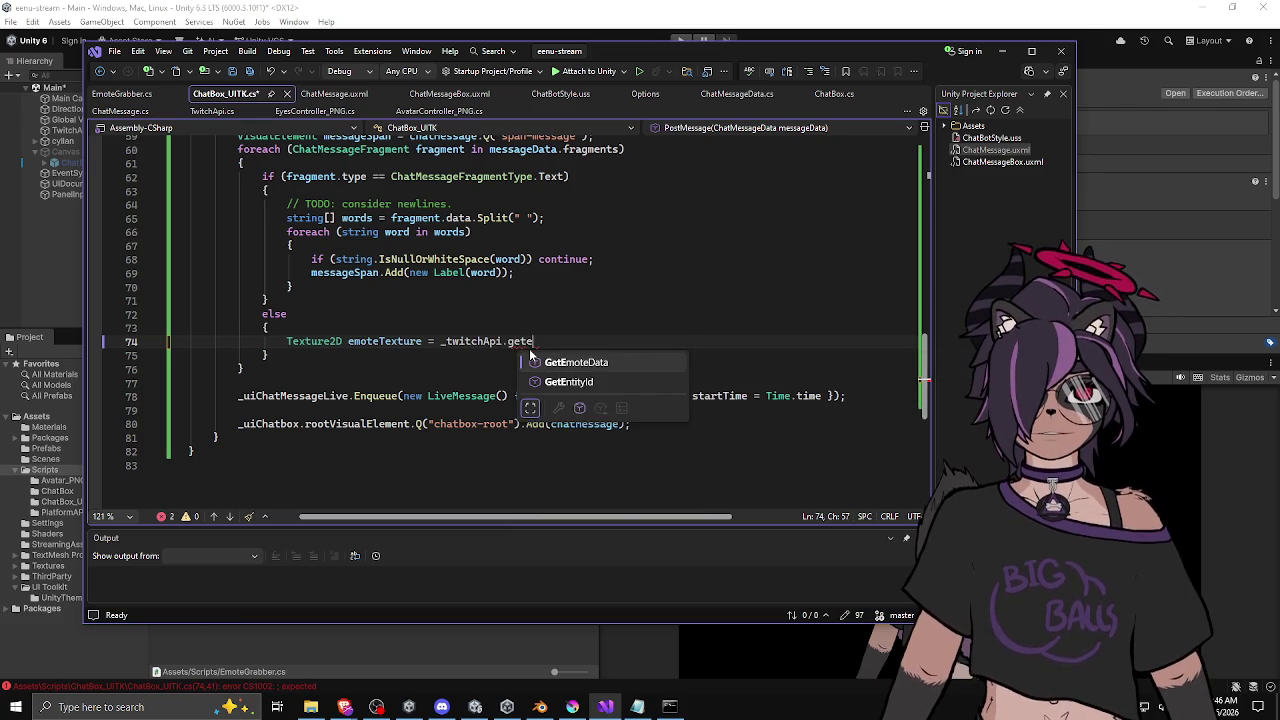
type("(")
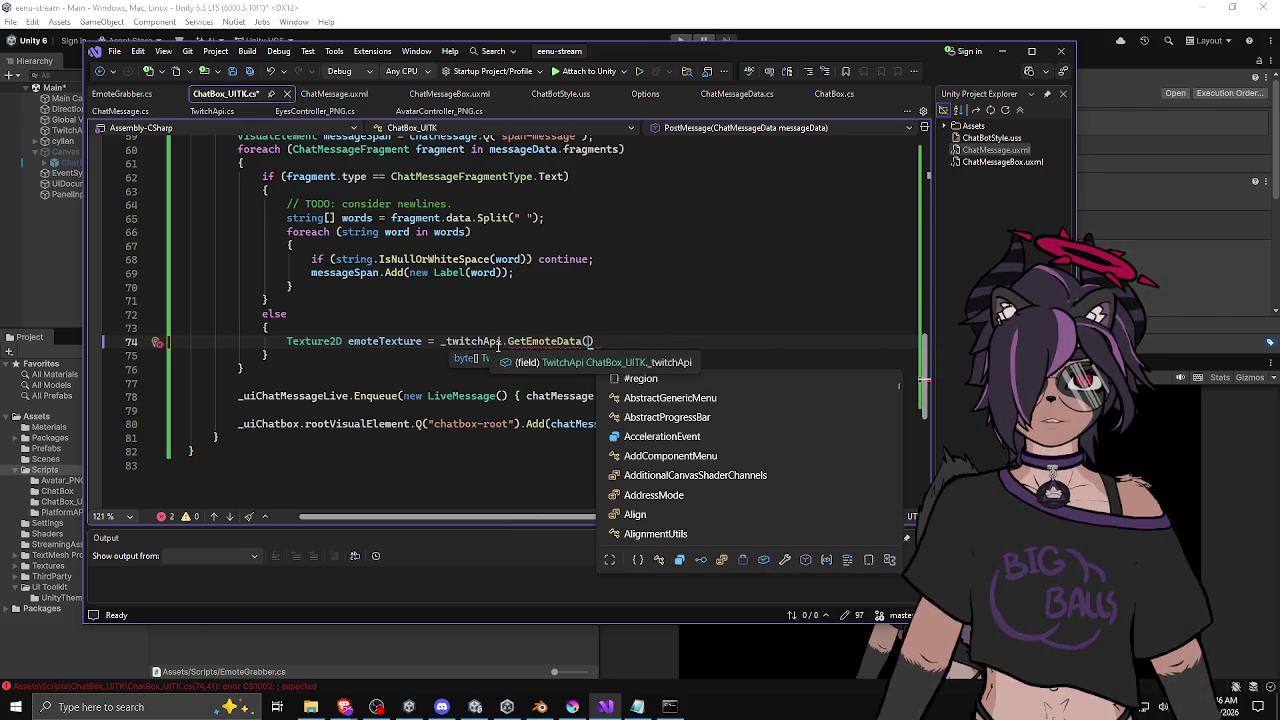
scroll(503, 291, "up", 8)
scroll(503, 291, "up", 11)
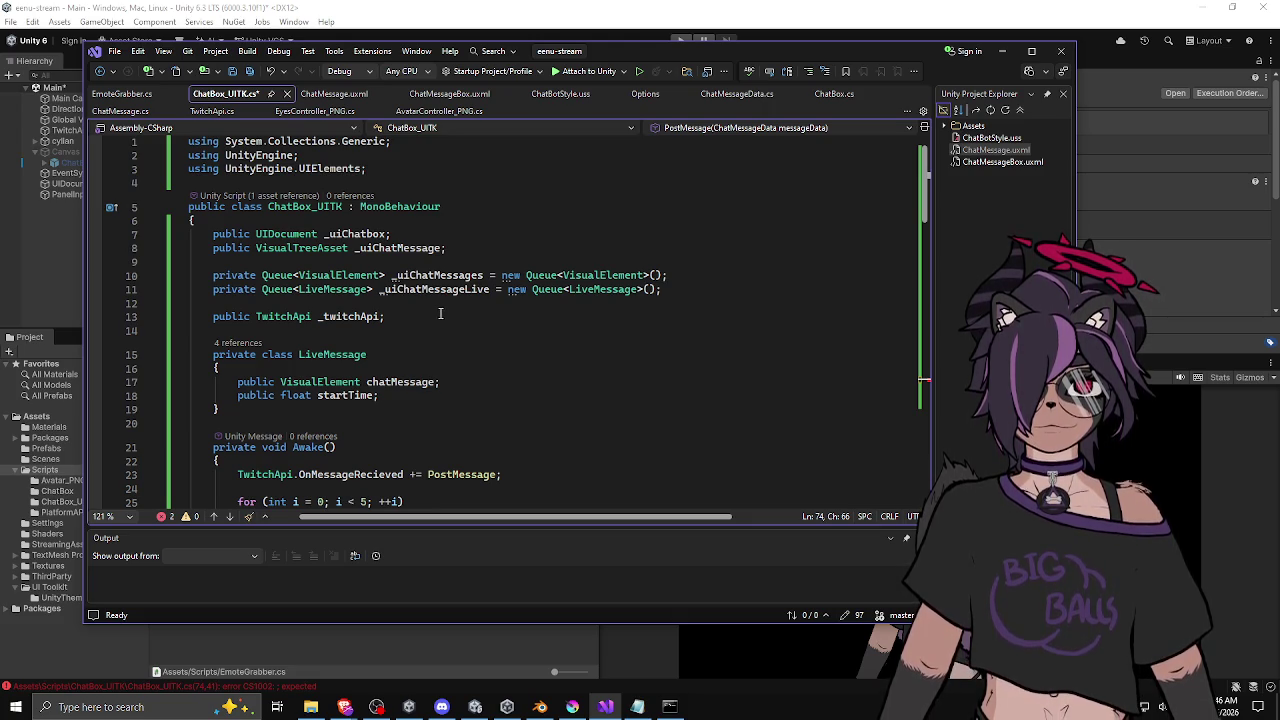
scroll(449, 300, "down", 20)
scroll(449, 300, "up", 7)
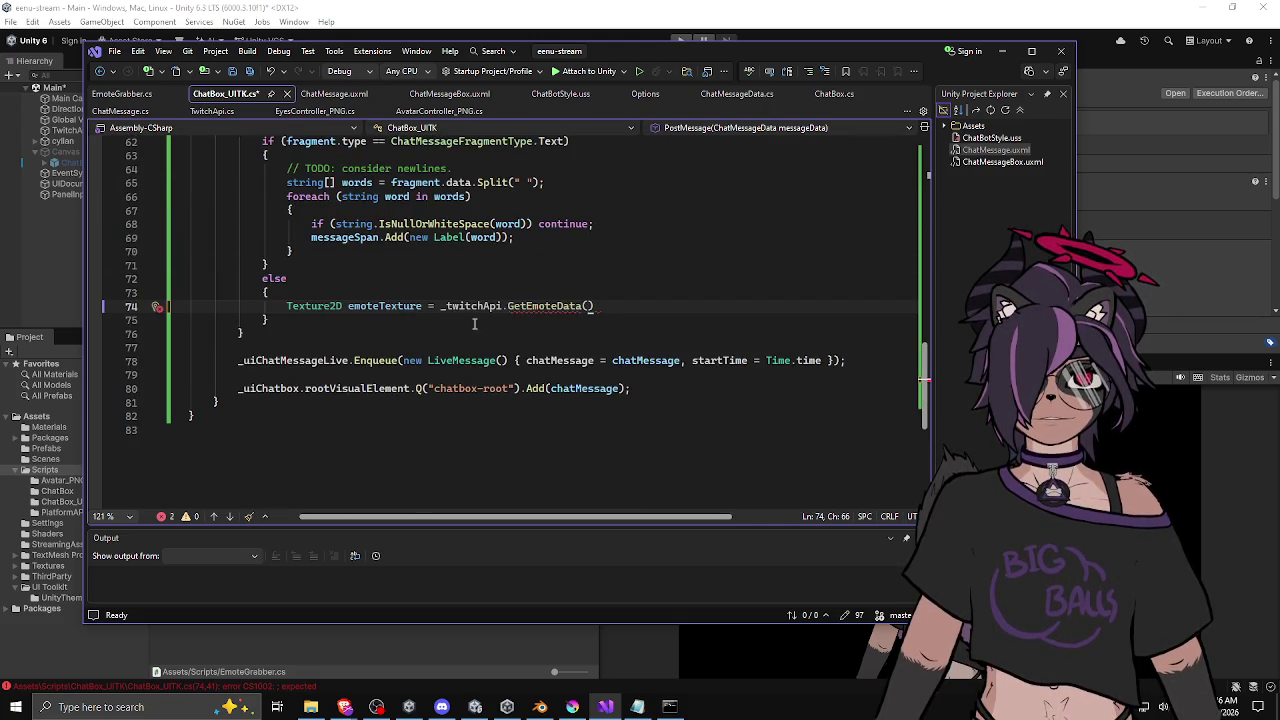
left_click_drag(446, 306, 188, 293)
Step: In EmoteGrabber.cs, make the GrabEmote method static and save
left_click(122, 93)
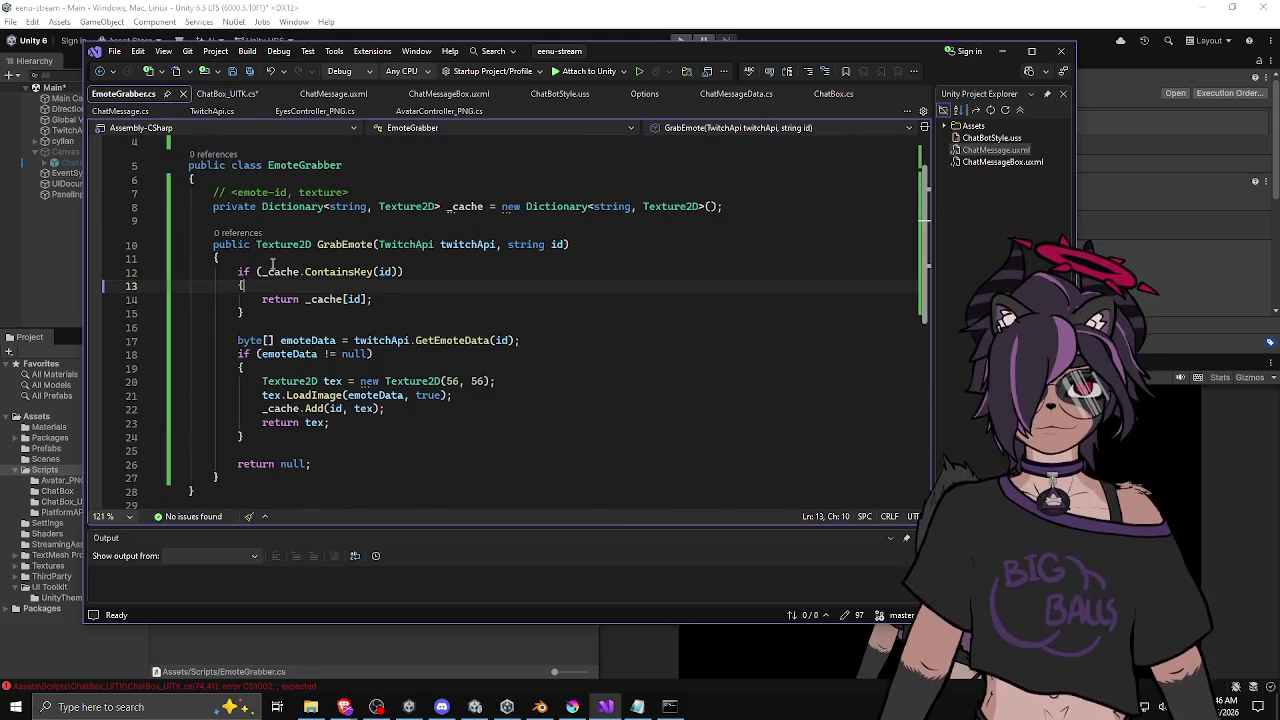
left_click(256, 245)
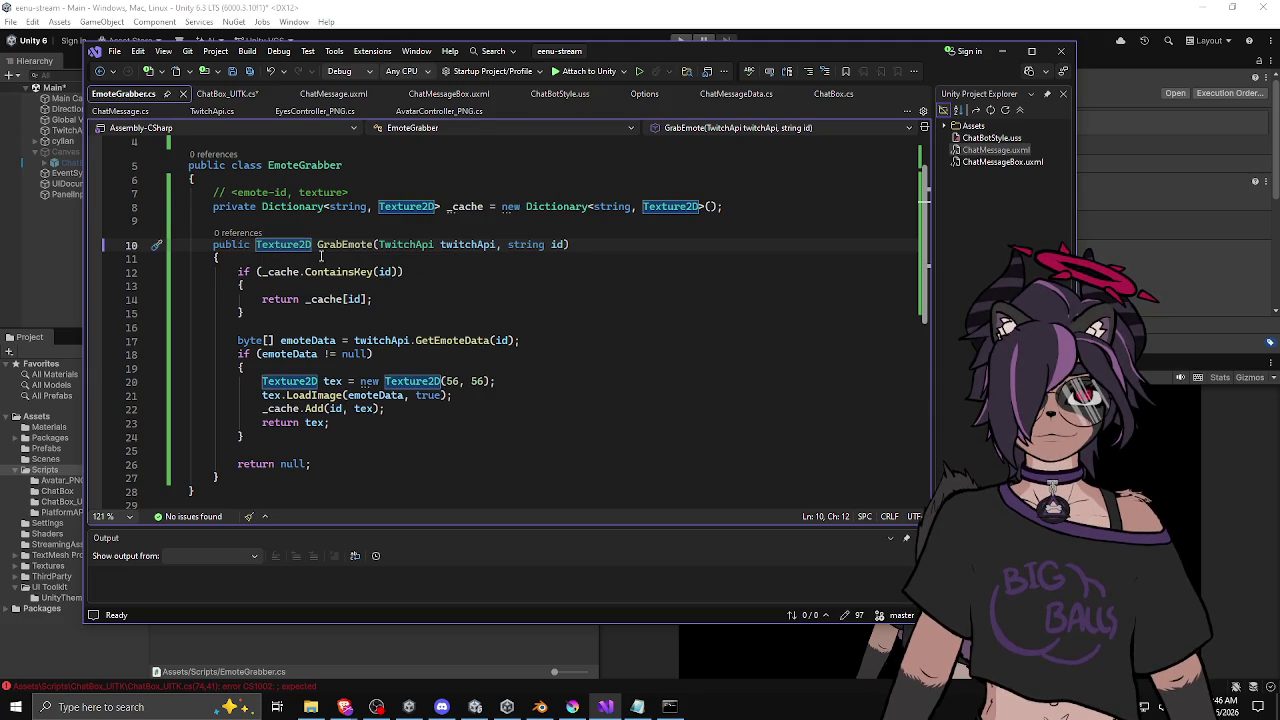
scroll(321, 257, "up", 1)
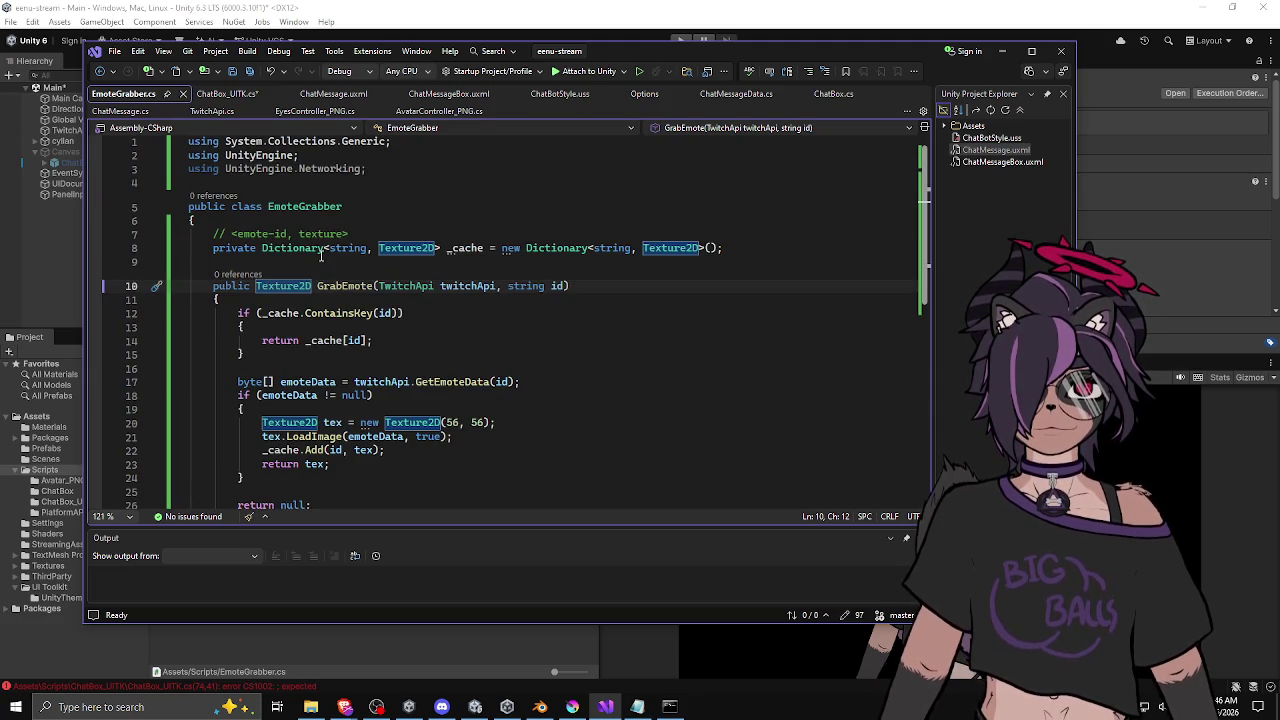
type("stat")
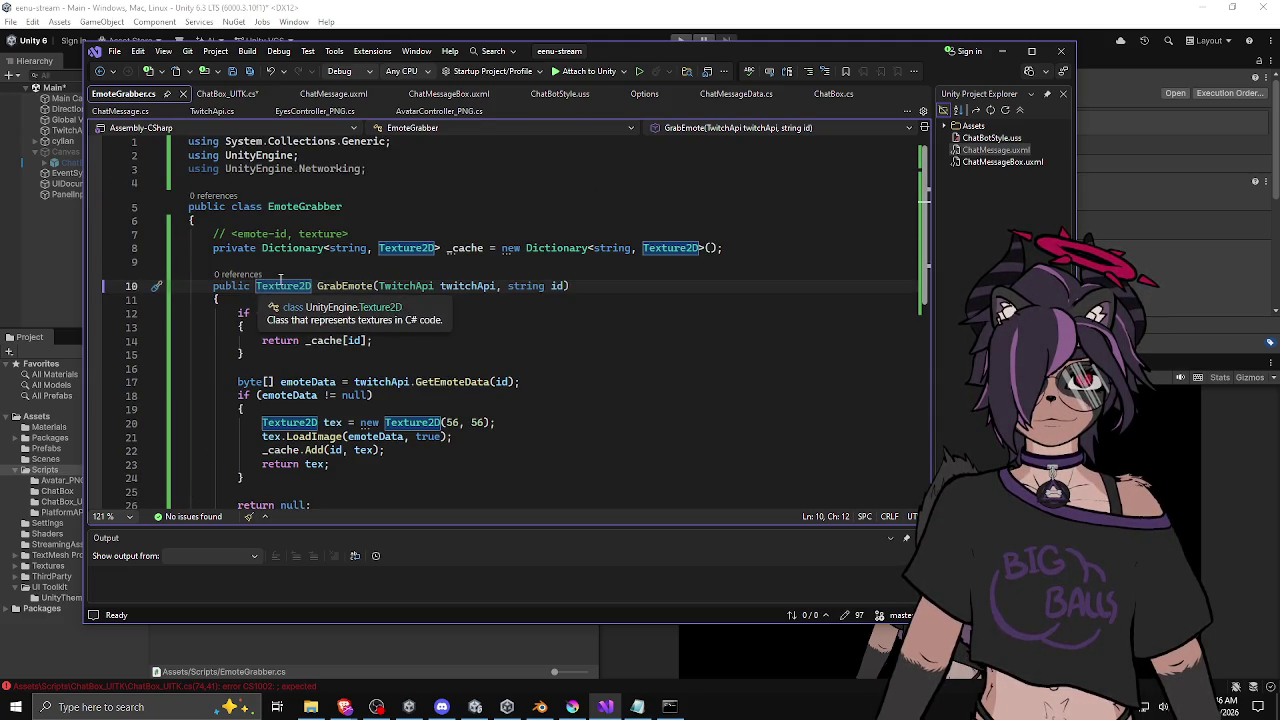
type("ic stat")
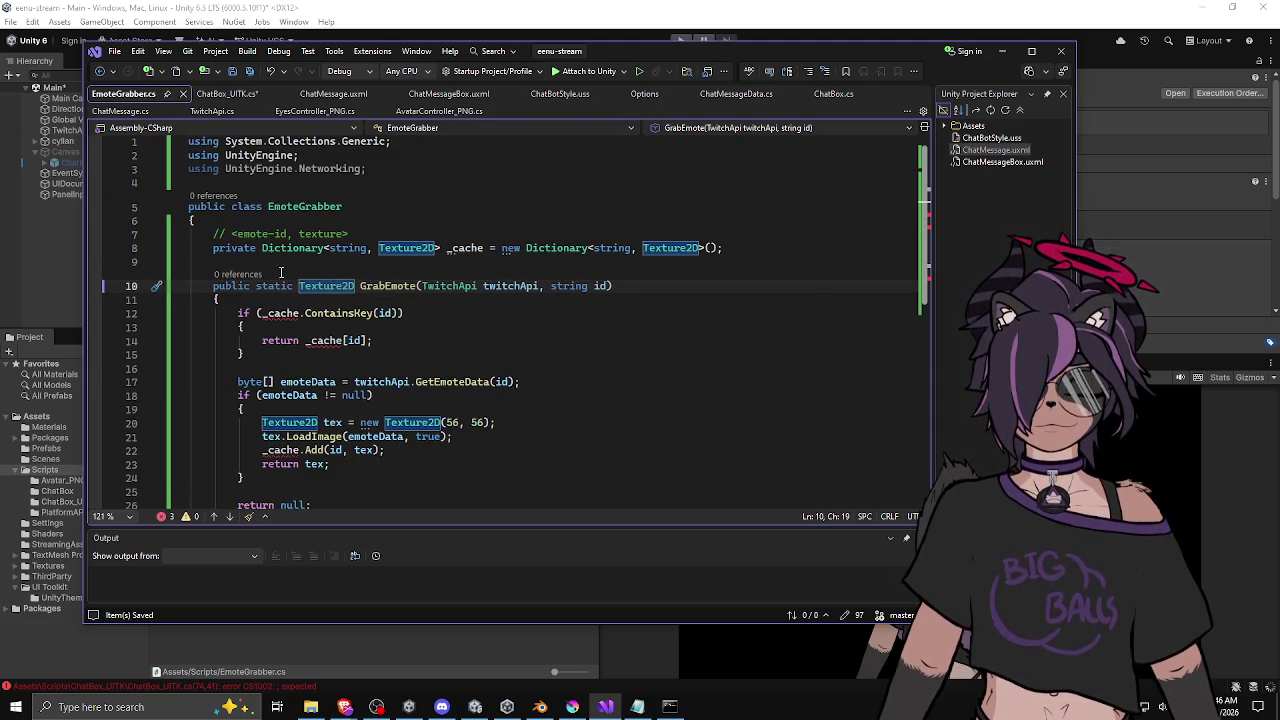
key("ctrl+s")
key("ctrl+Right")
Step: Make the _cache Dictionary static and delete the unused UnityEngine.Networking using
left_click(262, 247)
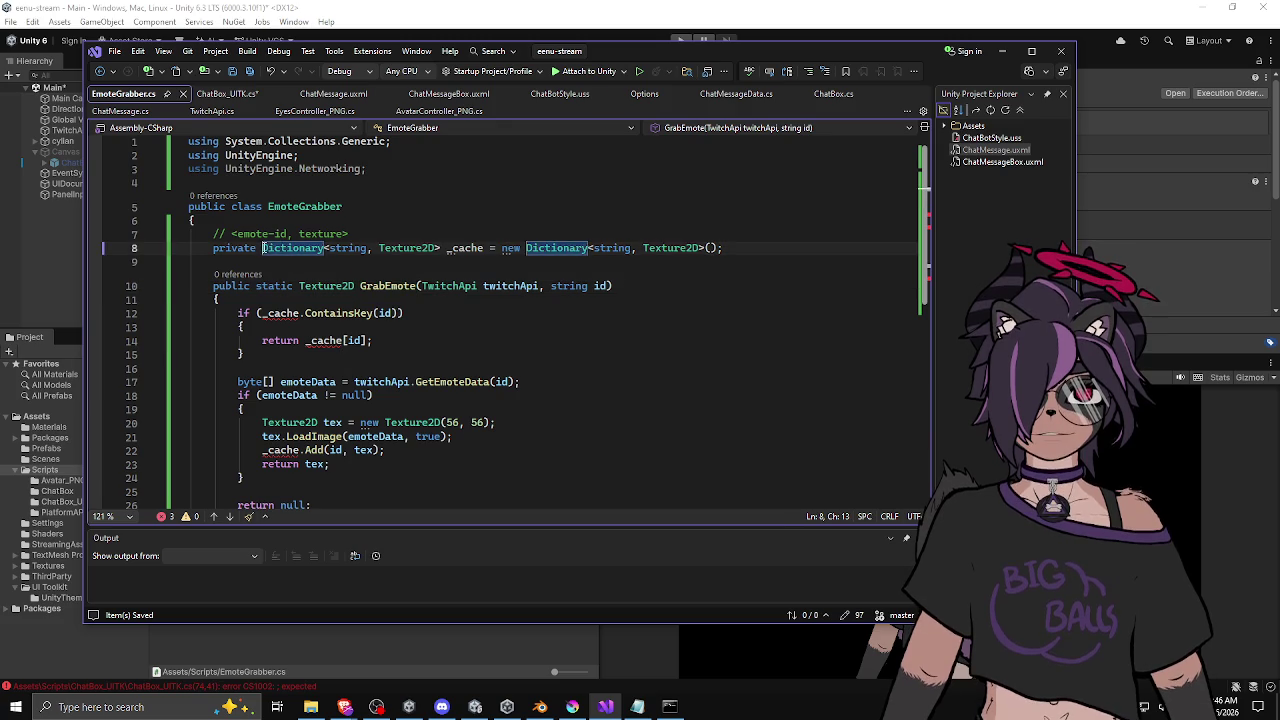
type("stat")
key("BackSpace")
key("BackSpace")
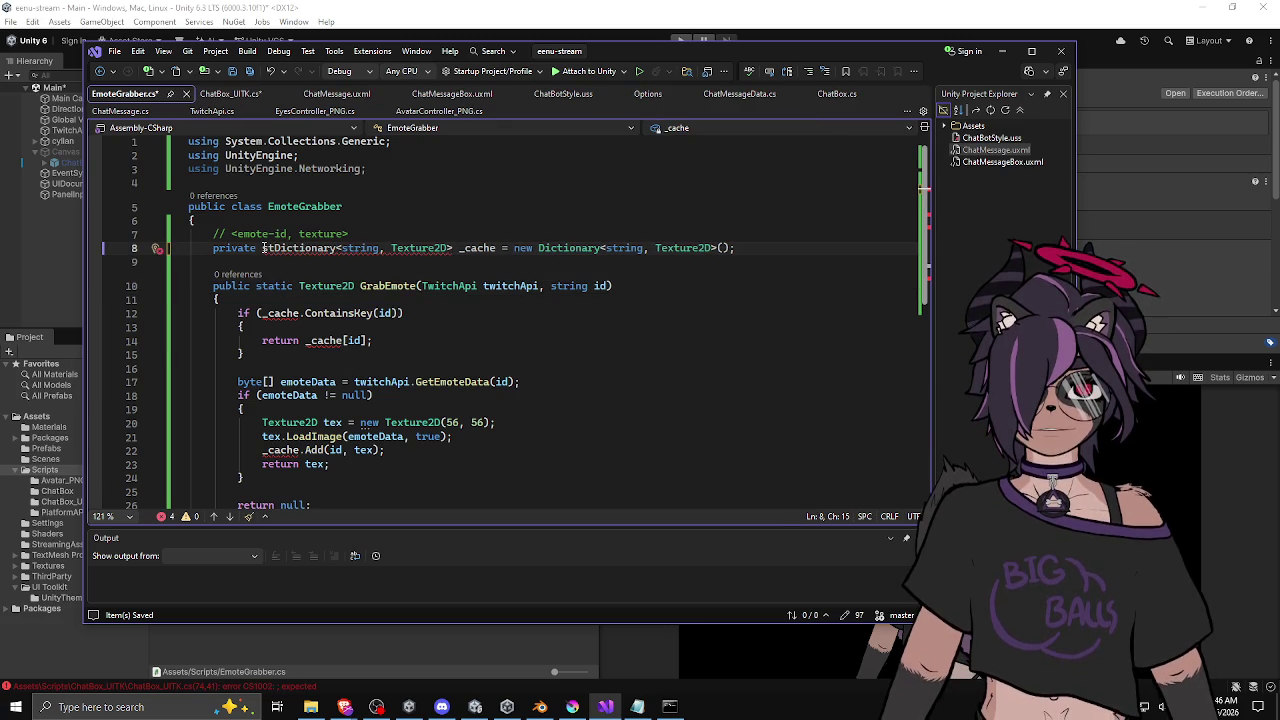
type("atic")
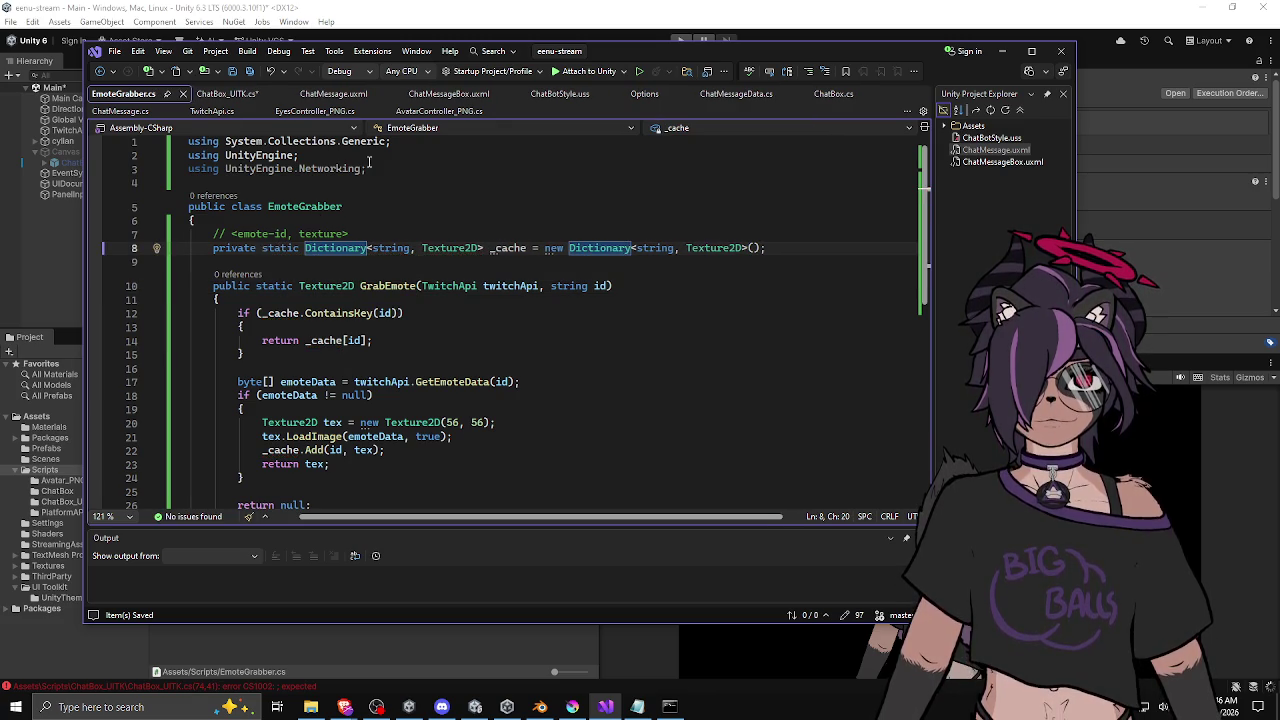
left_click(381, 168)
key("ctrl+x")
Step: Check the _cache declaration and twitchApi parameter uses, then go back to ChatBox_UITK.cs
left_click(237, 247)
scroll(237, 235, "down", 4)
scroll(237, 230, "up", 4)
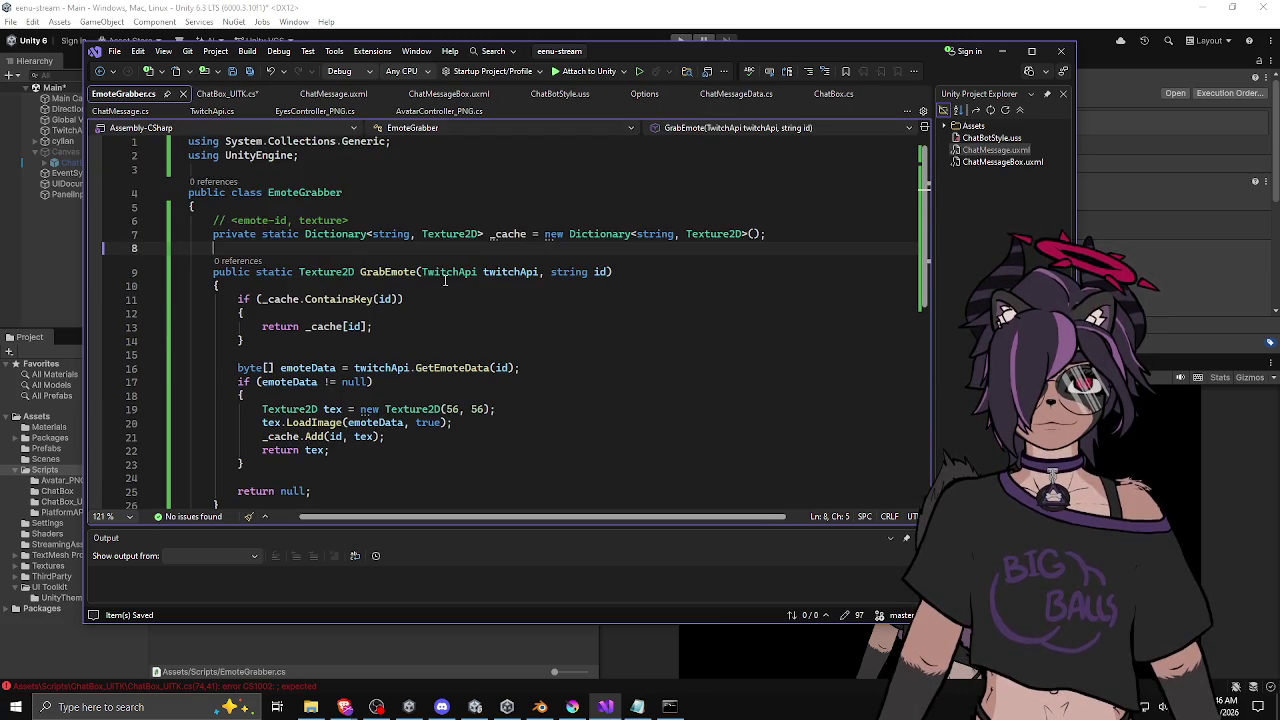
left_click_drag(237, 224, 430, 368)
left_click(380, 368)
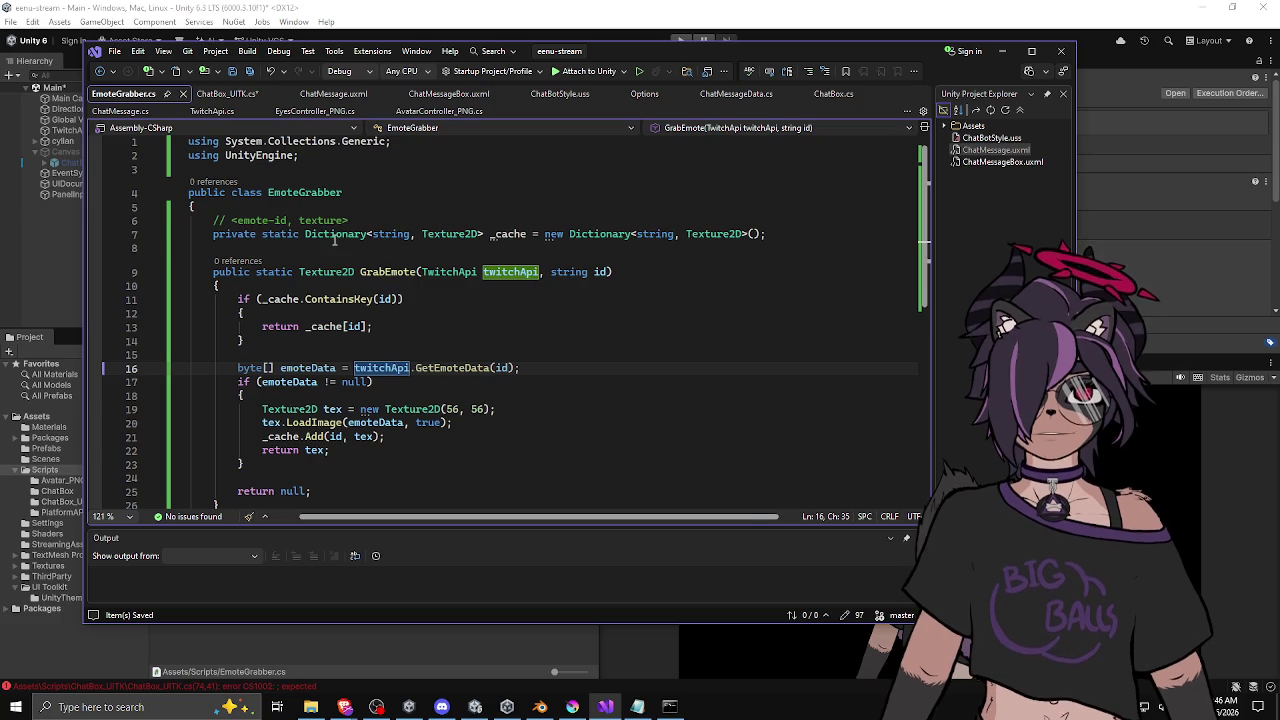
left_click(336, 234)
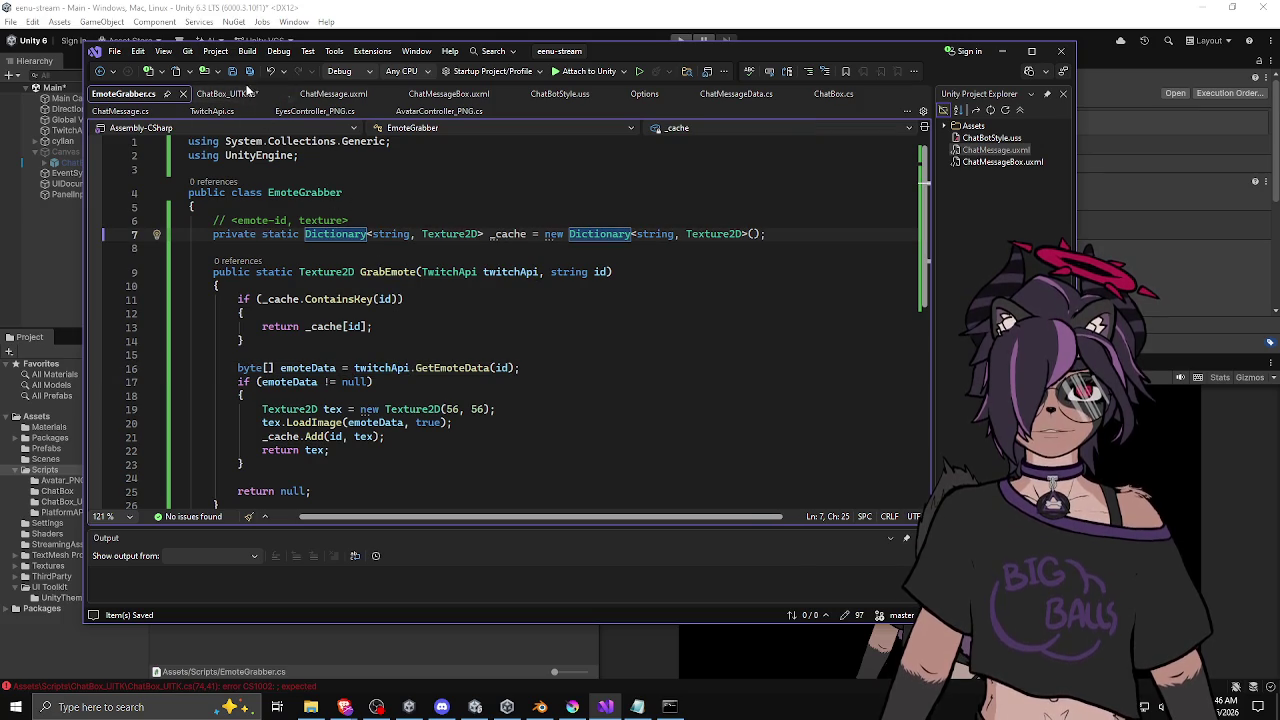
left_click(240, 94)
Step: Replace the _twitchApi.GetEmoteData() call on line 74 with EmoteGrabber.GrabEmote
left_click(622, 305)
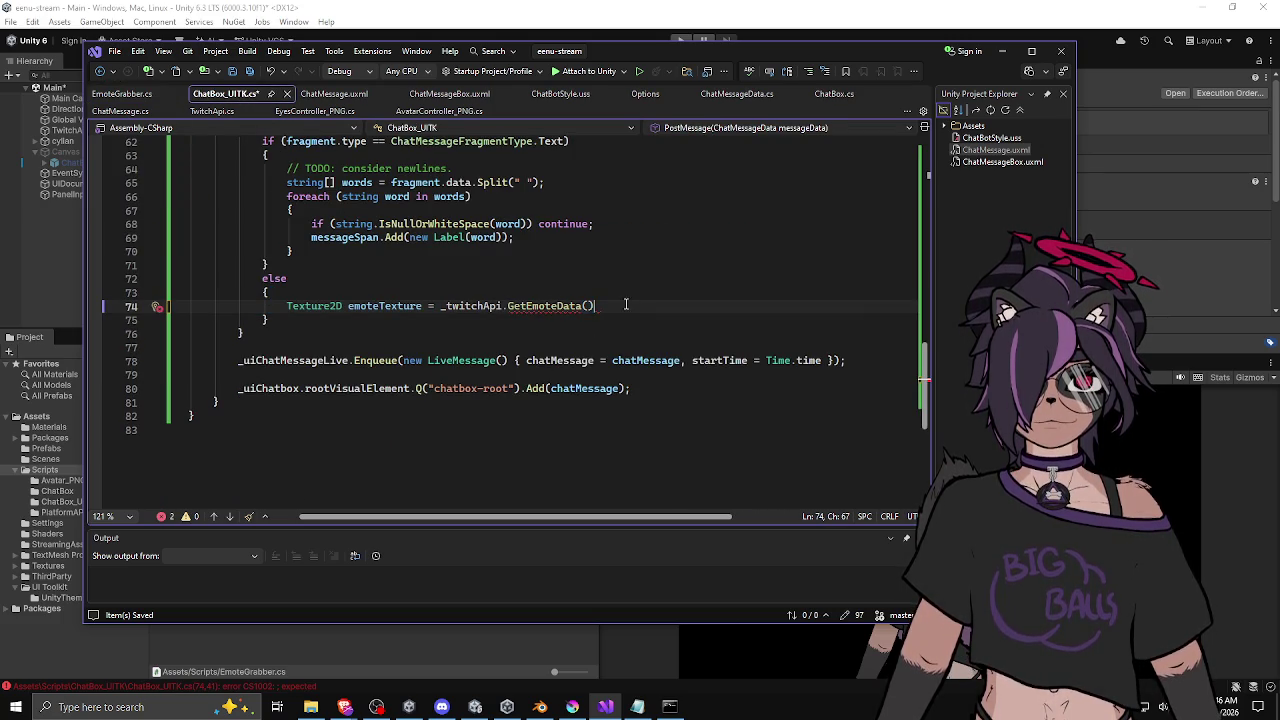
left_click_drag(594, 306, 441, 308)
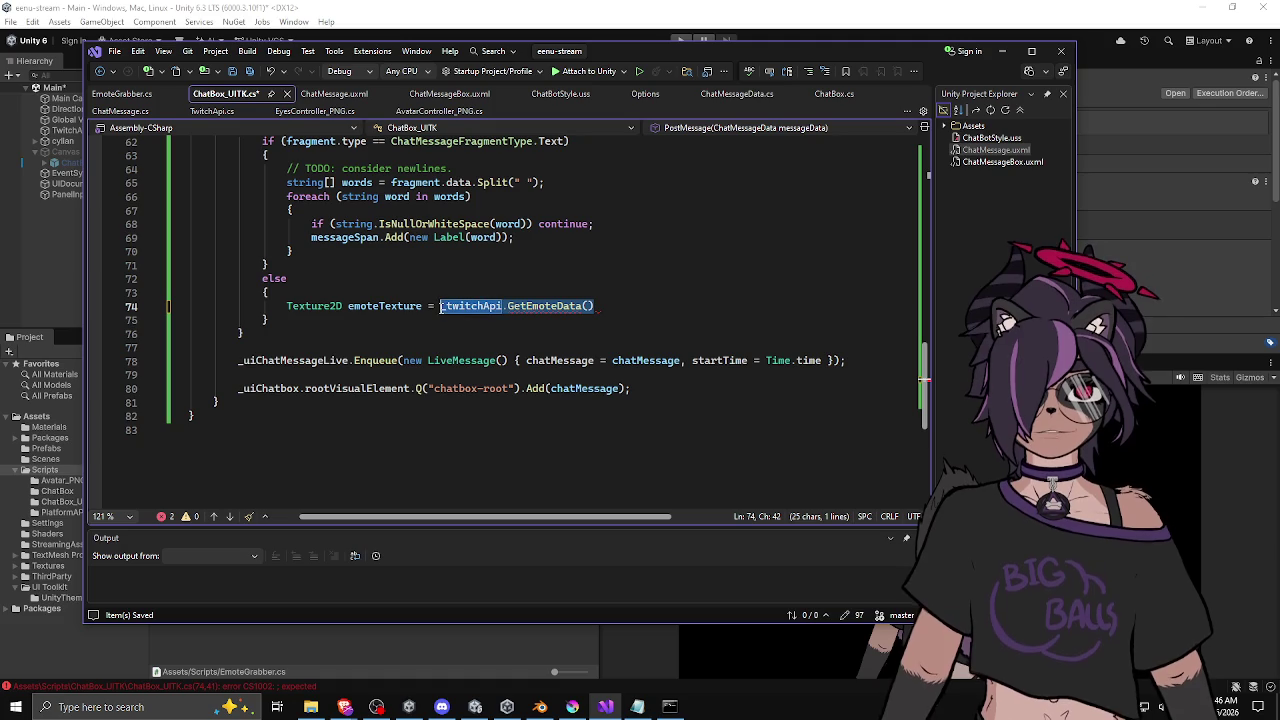
type("EmoteGrabber.g")
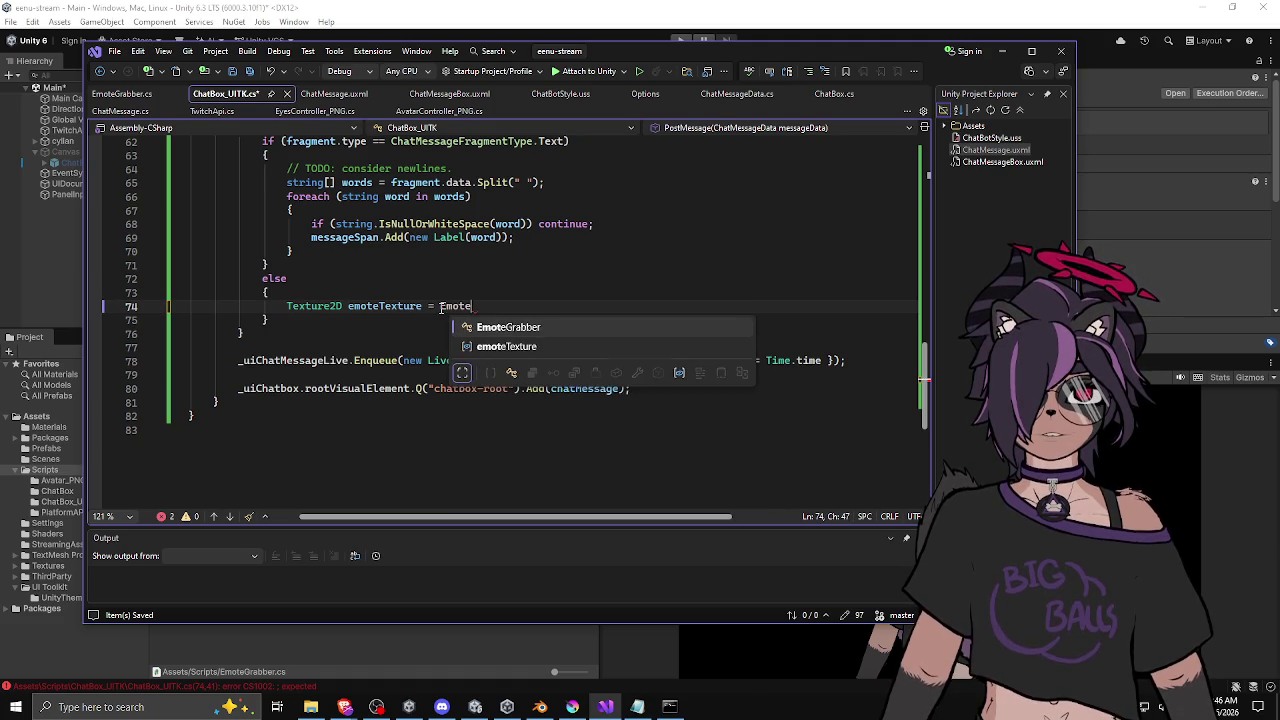
key("Escape")
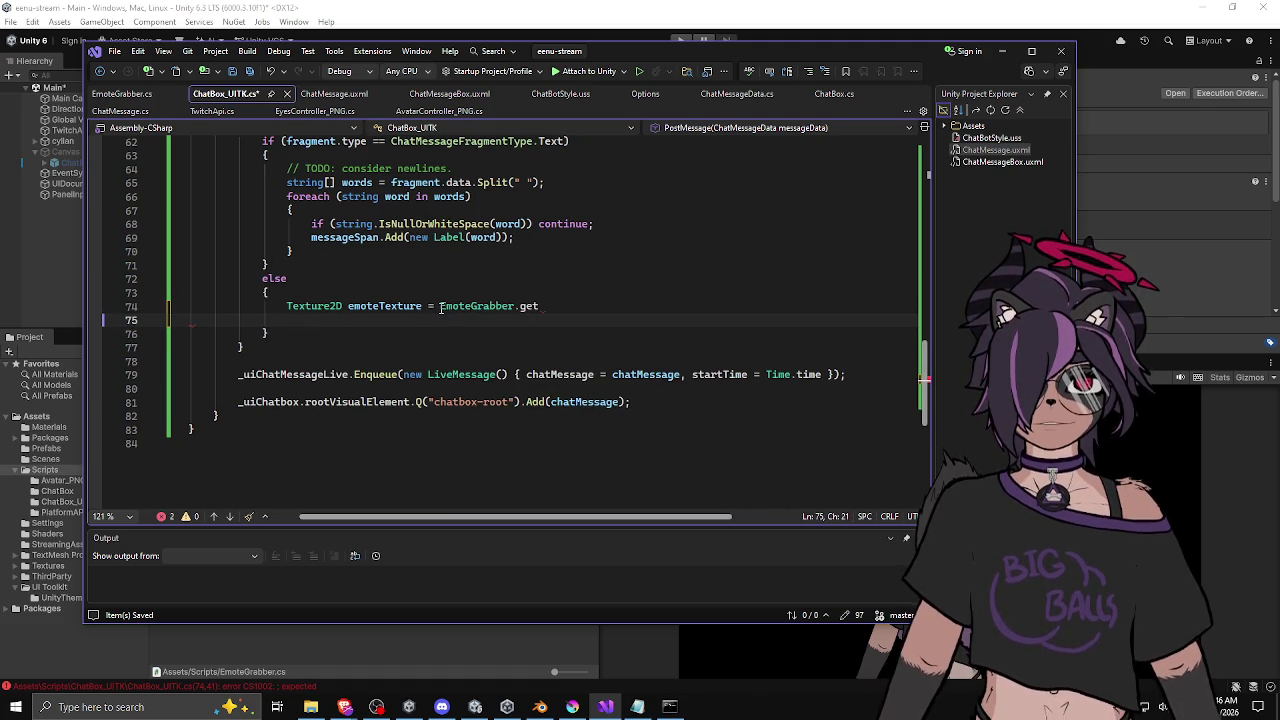
key("BackSpace")
key("BackSpace")
key("BackSpace")
type(".")
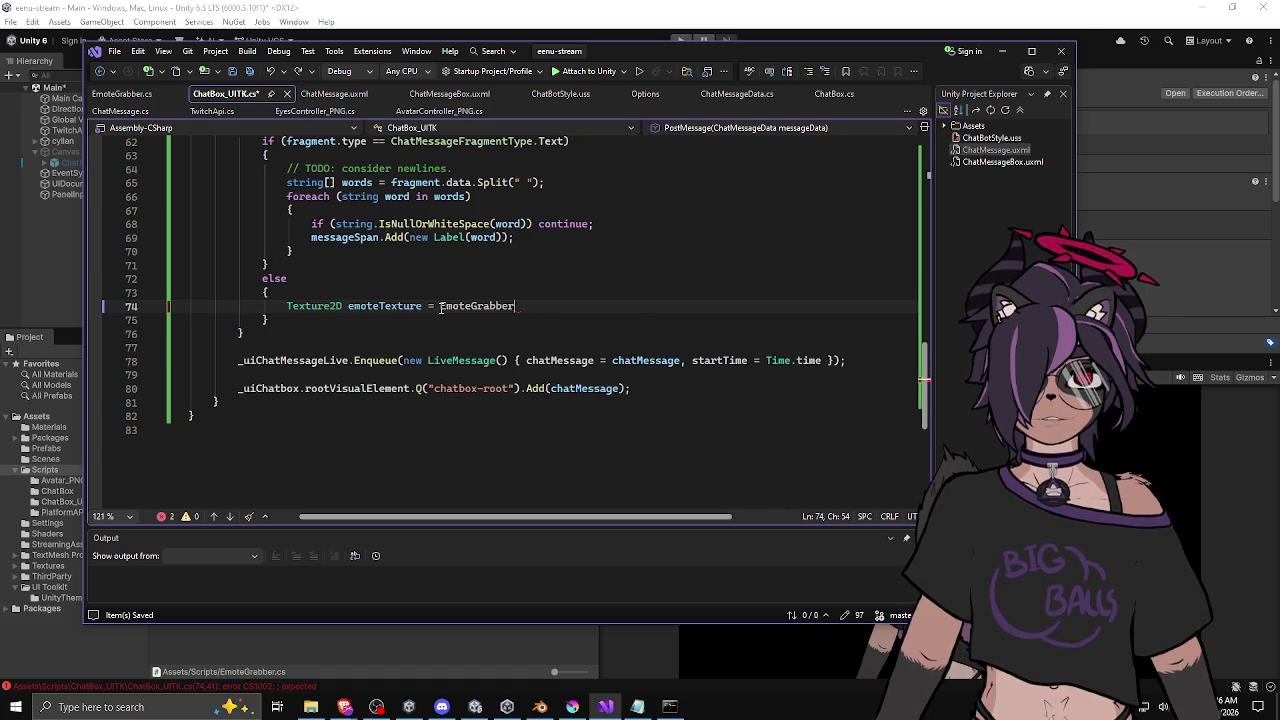
type(".Gr")
key("Tab")
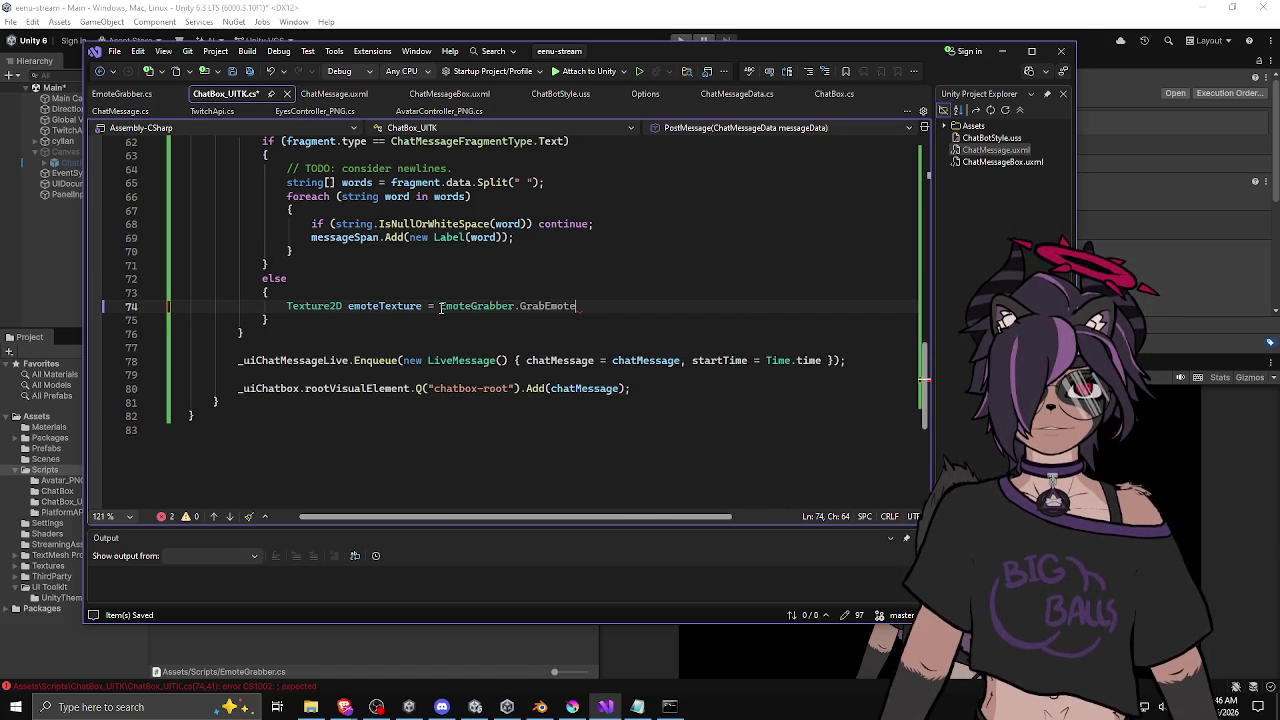
Step: Pass _twitchApi and fragment.data as GrabEmote's arguments and close the statement
type("(")
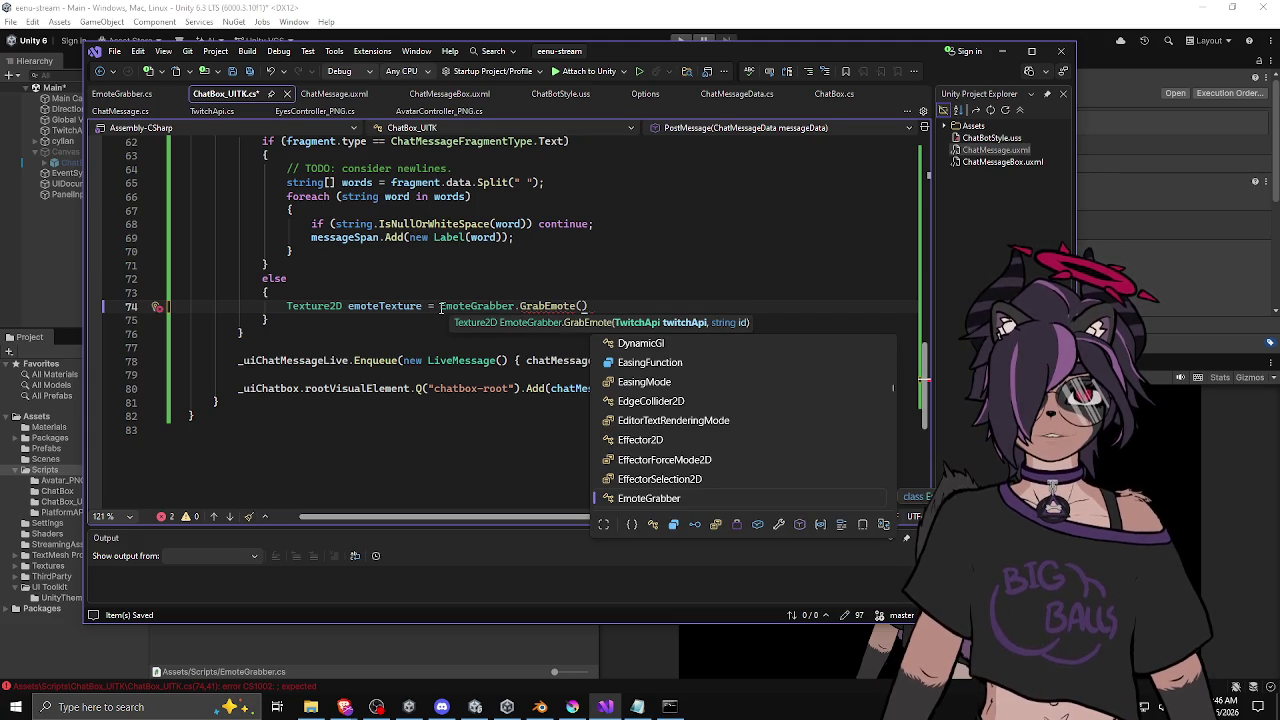
type("_tw")
key("Tab")
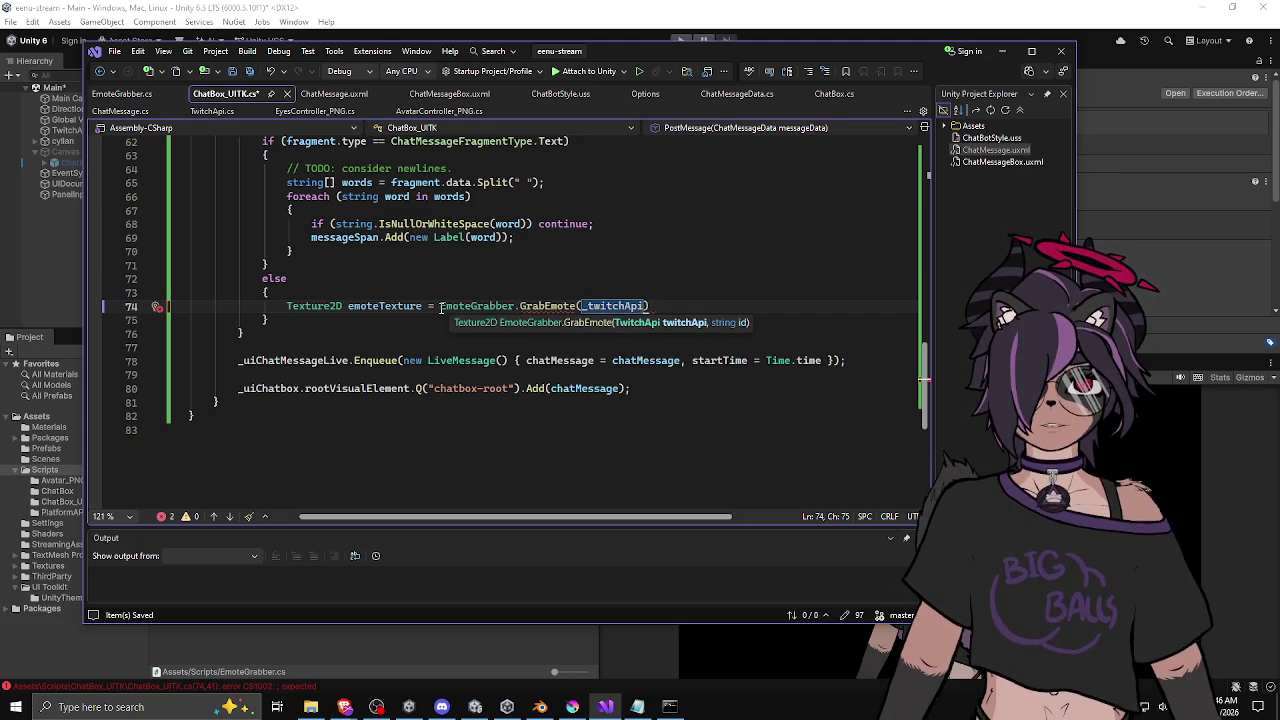
type(",")
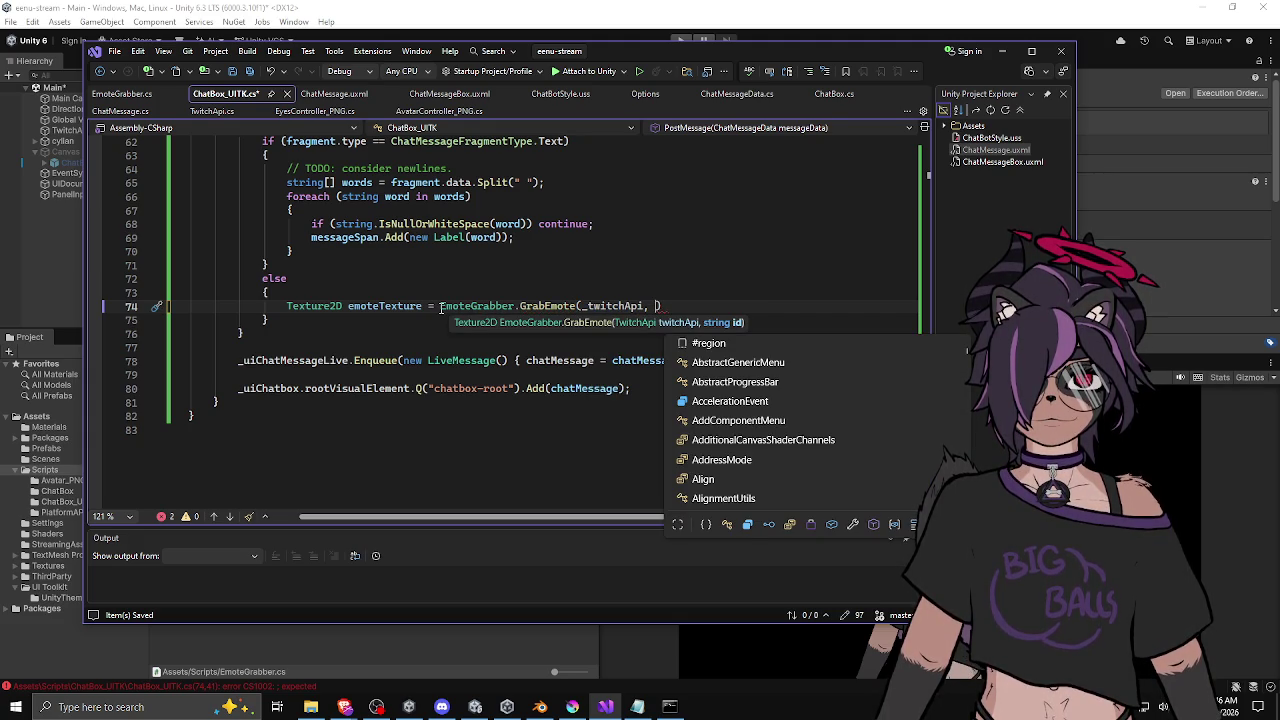
key("Escape")
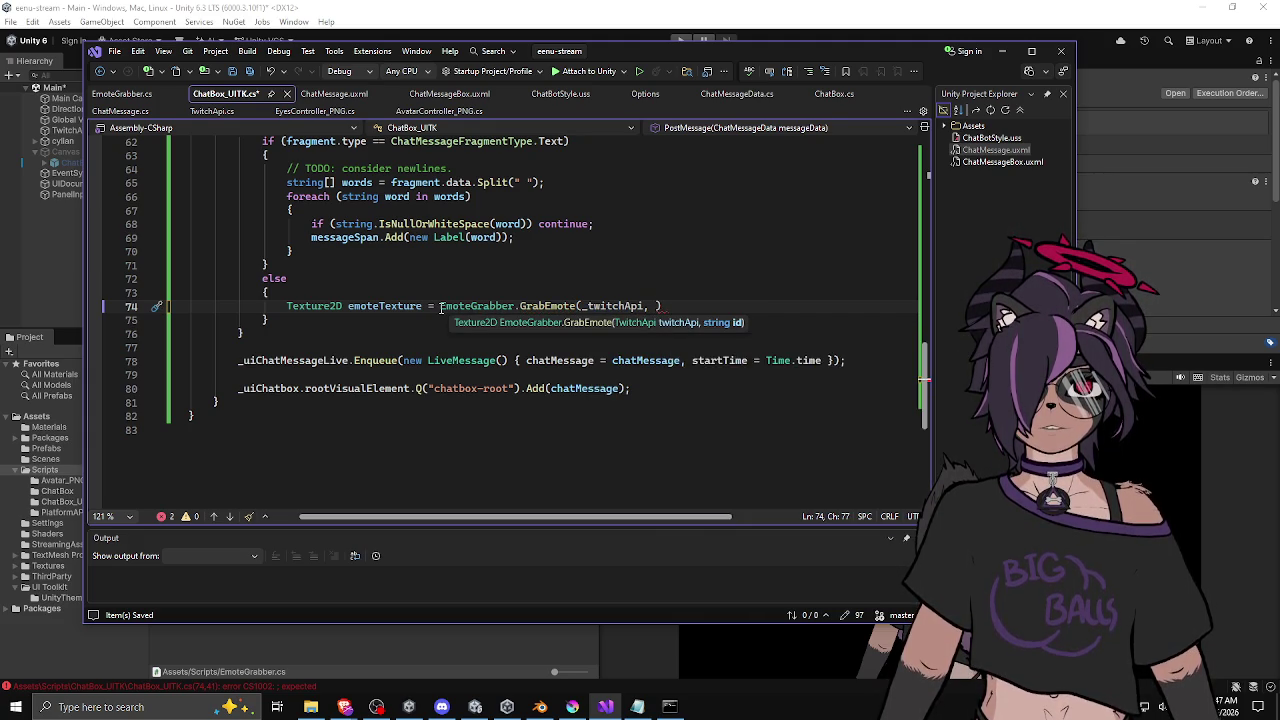
scroll(535, 206, "up", 2)
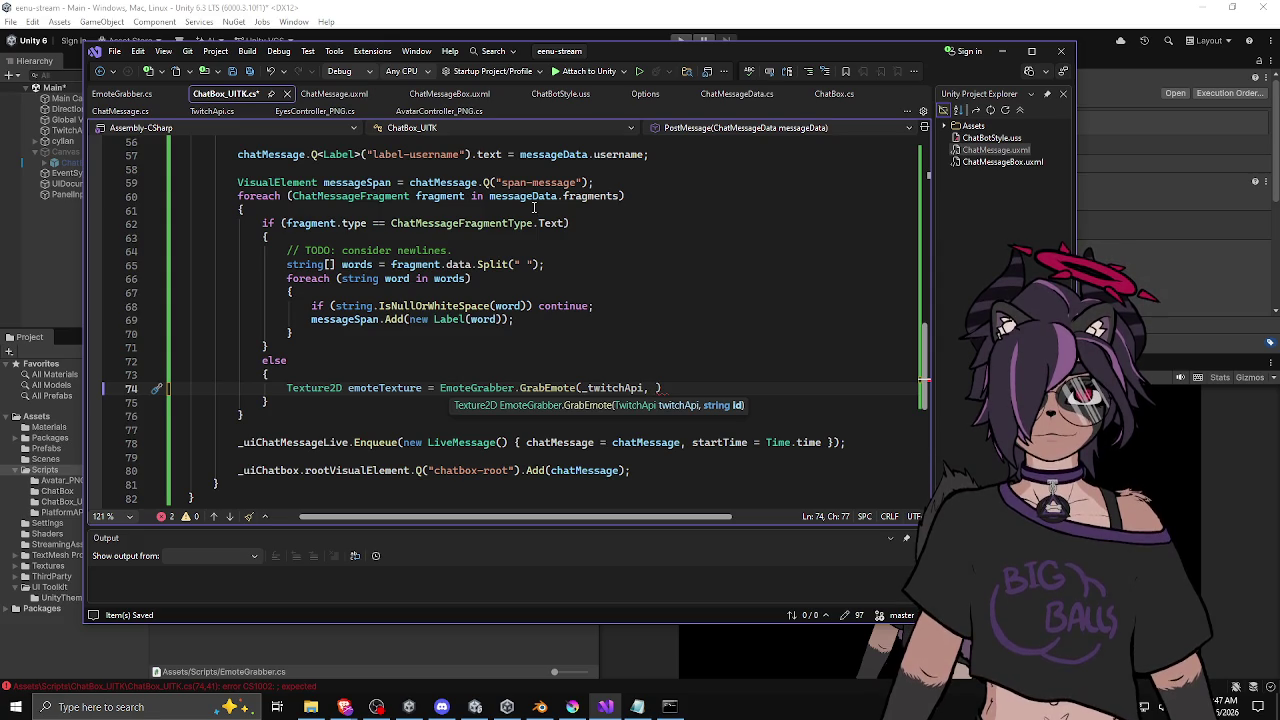
type("fragment.")
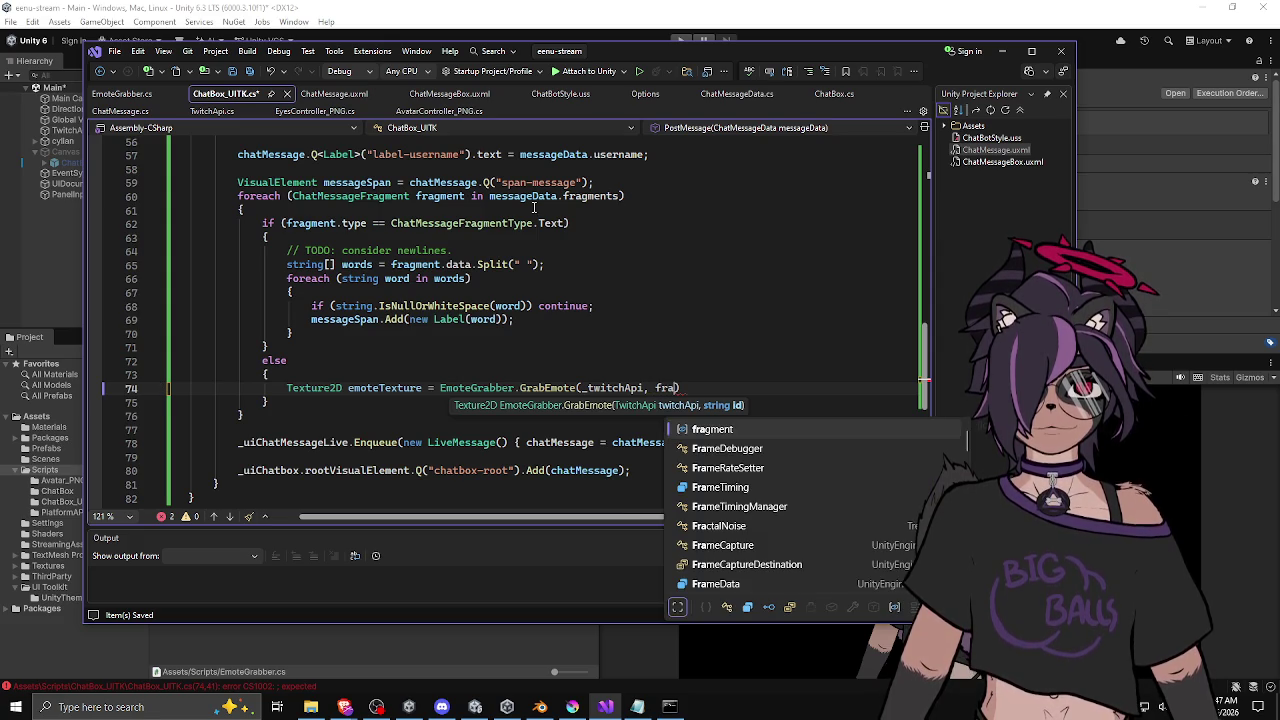
key("Tab")
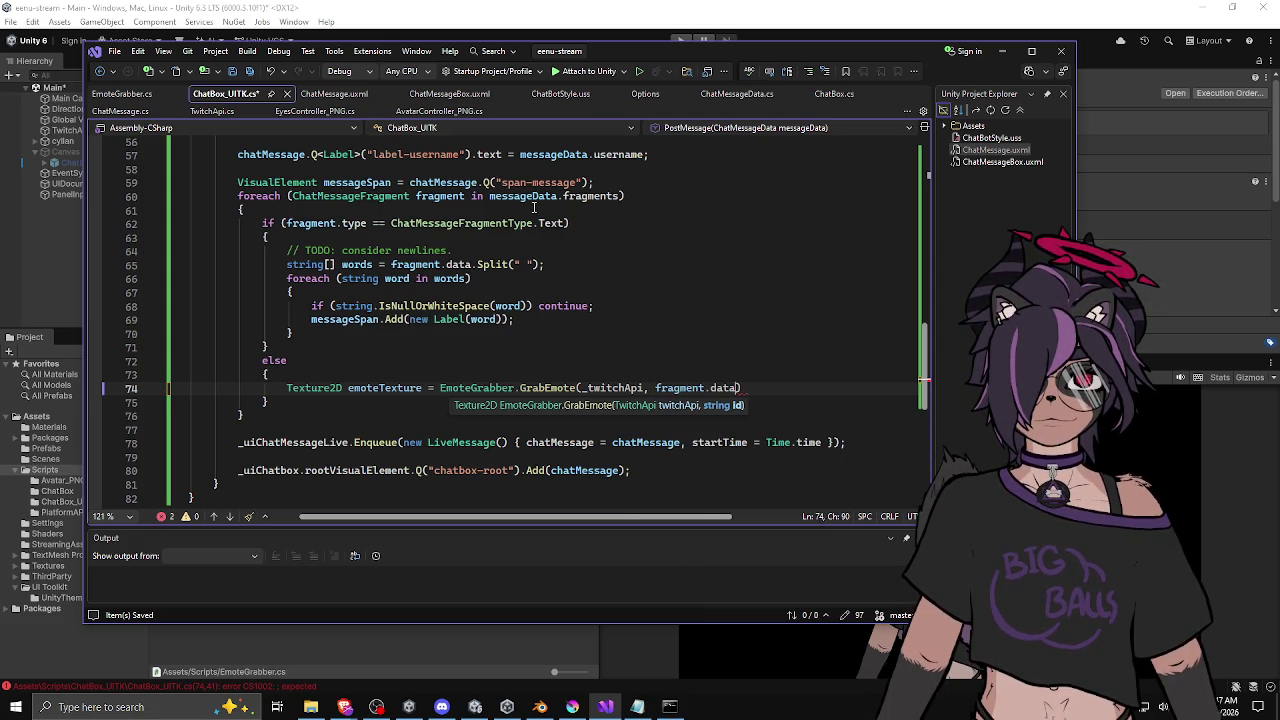
type(");")
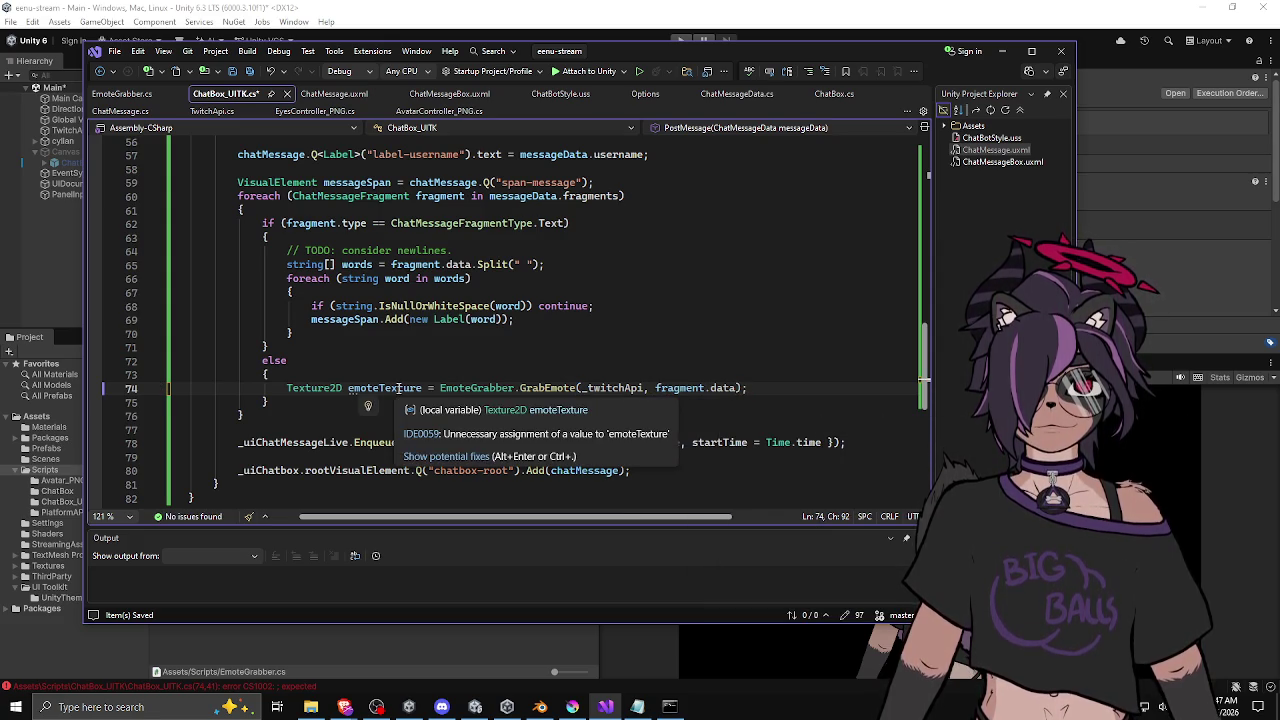
Step: Start a new line 75 with messageSpan copied from line 59
key("Return")
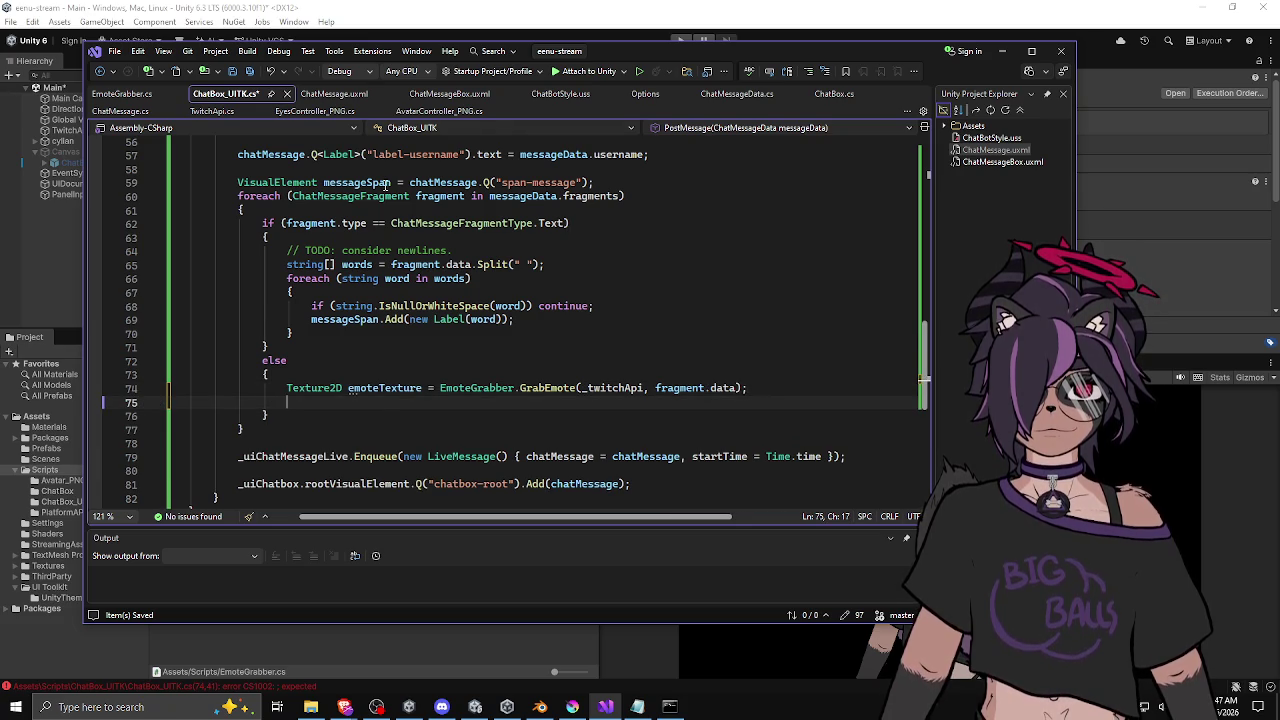
scroll(385, 190, "up", 2)
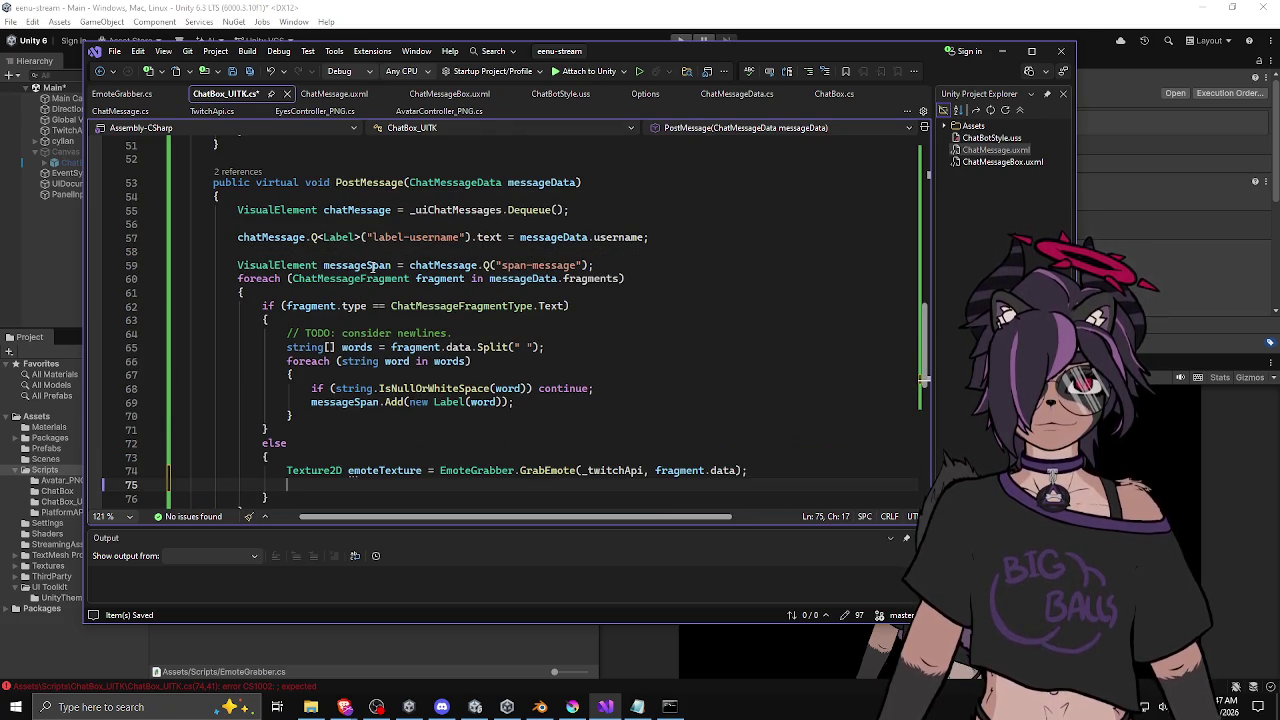
double_click(375, 265)
key("ctrl+c")
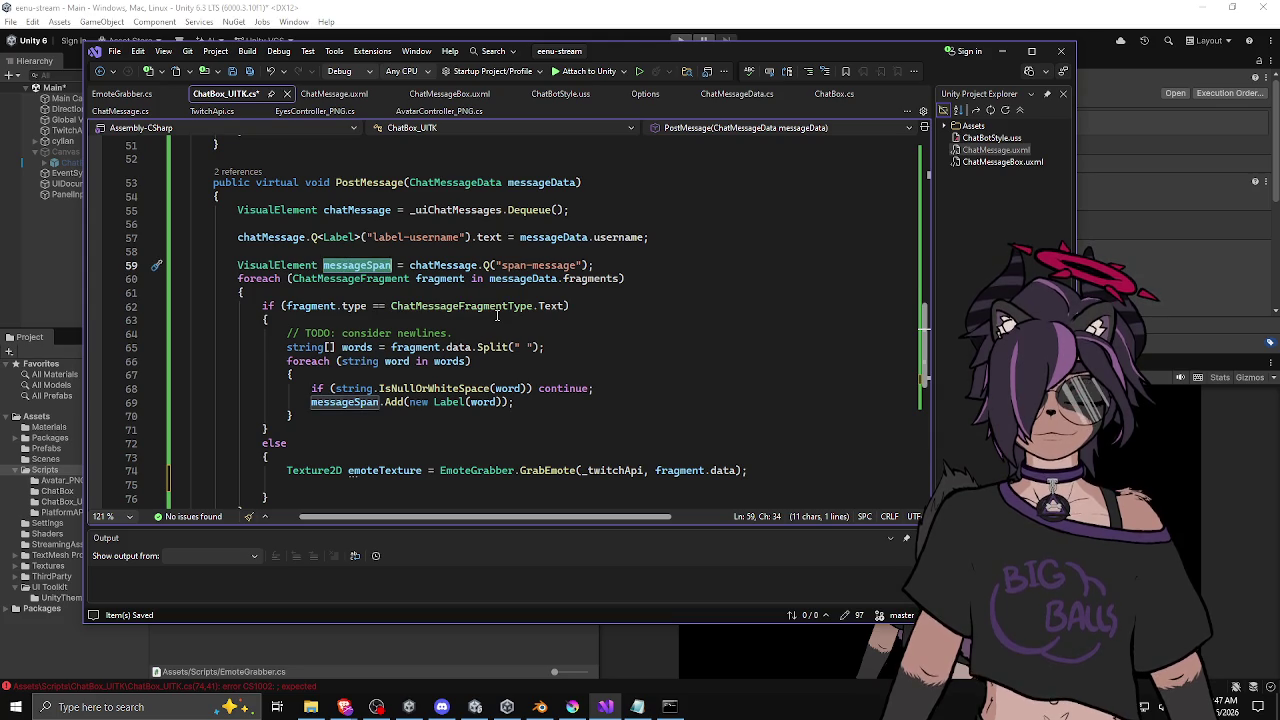
scroll(376, 360, "down", 3)
left_click(376, 360)
key("ctrl+v")
Step: Write messageSpan.Add(new Image()) on line 75 of the emote branch
type(".a")
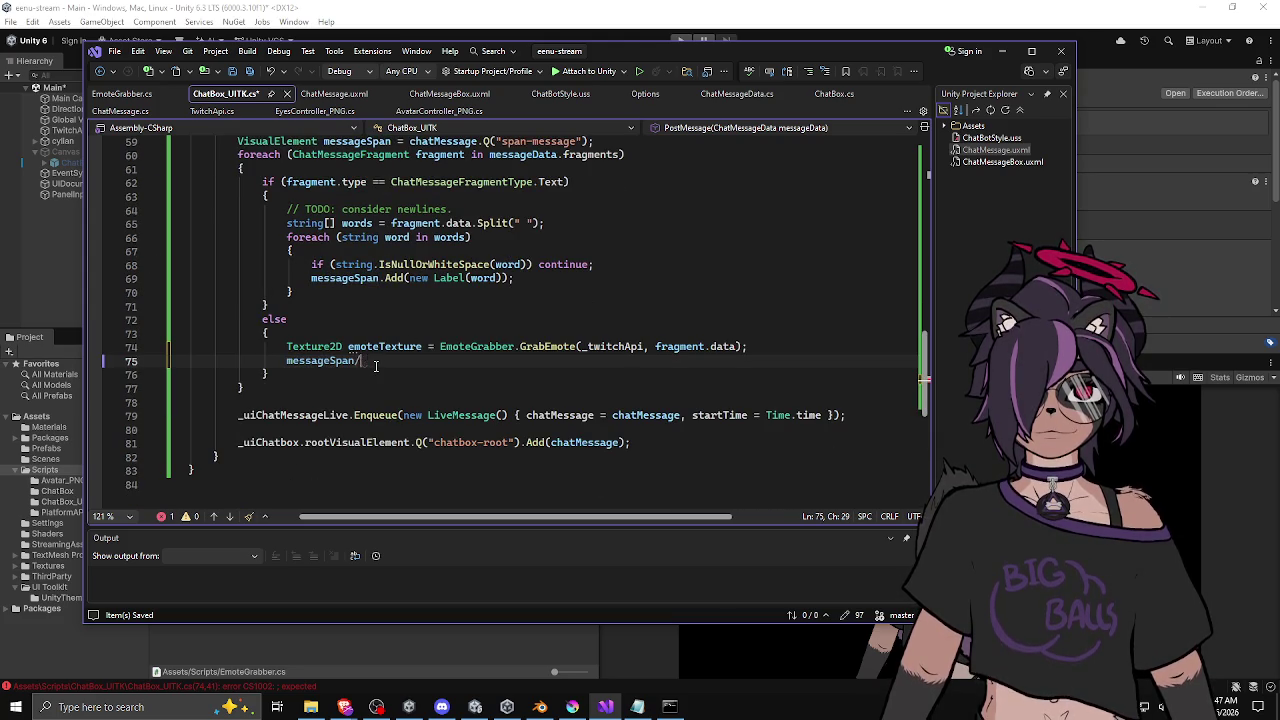
key("BackSpace")
key("BackSpace")
type(".a")
key("Tab")
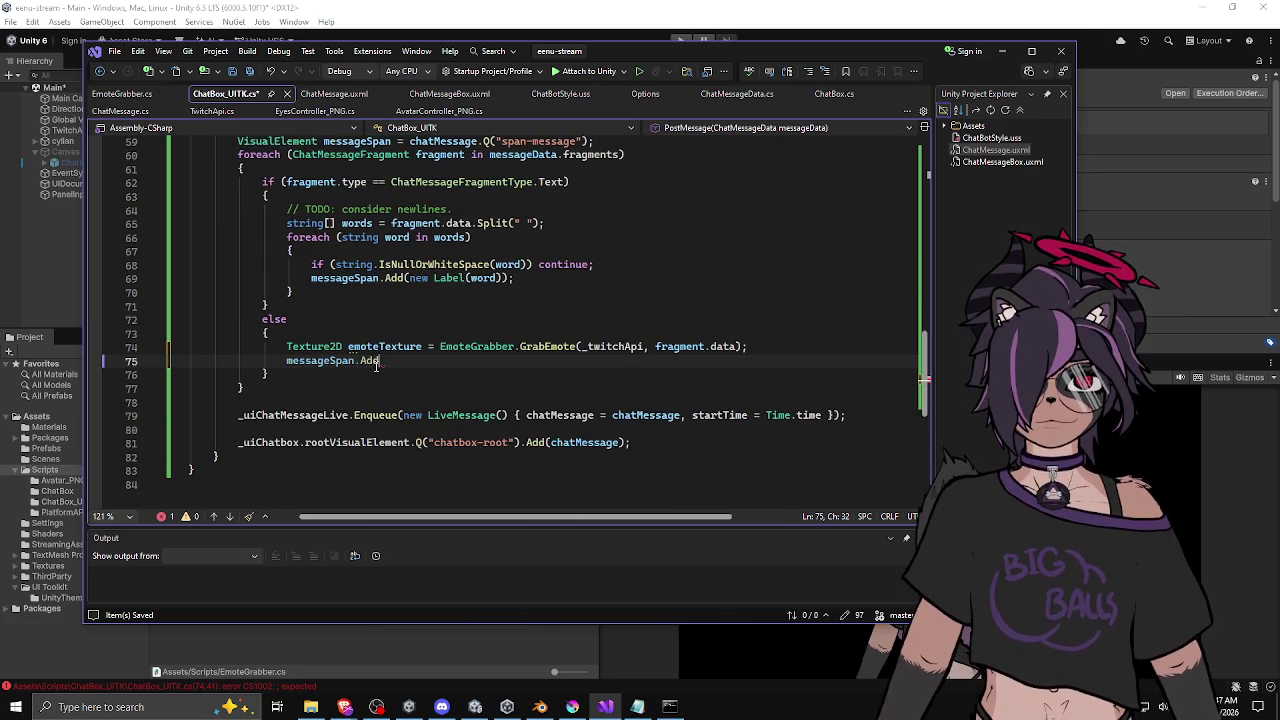
type("(new Image")
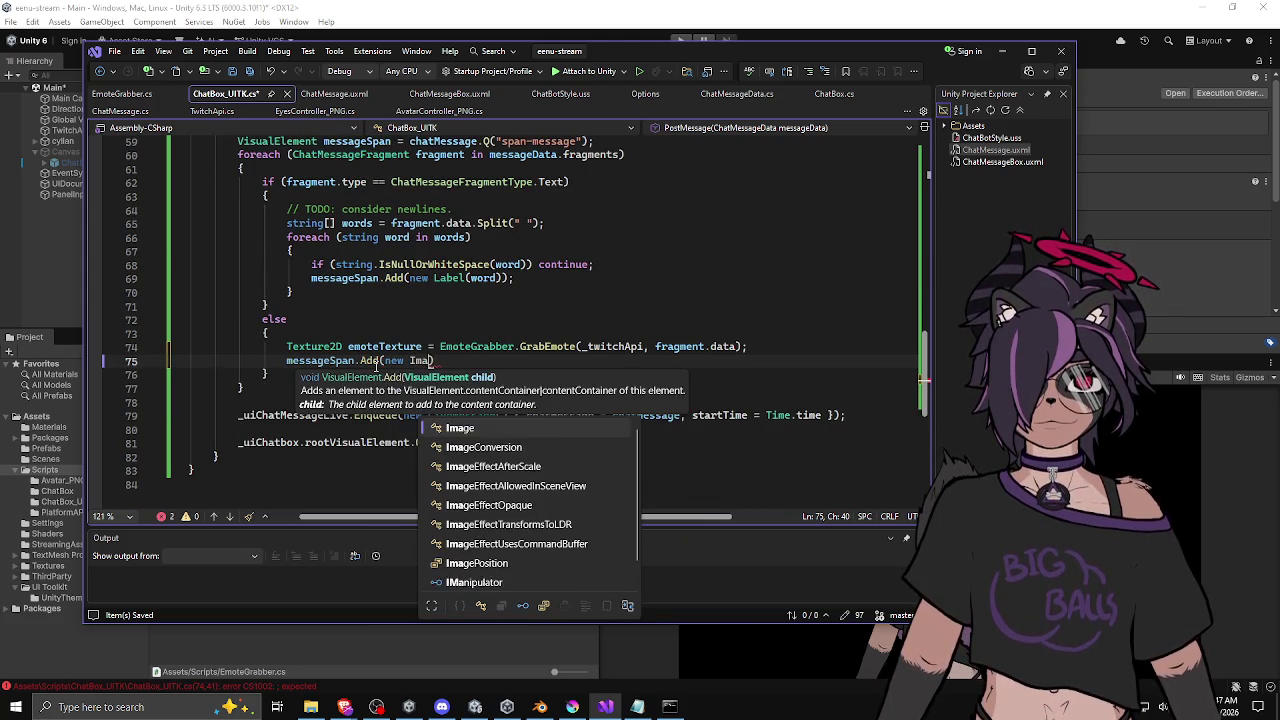
double_click(479, 431)
type("(")
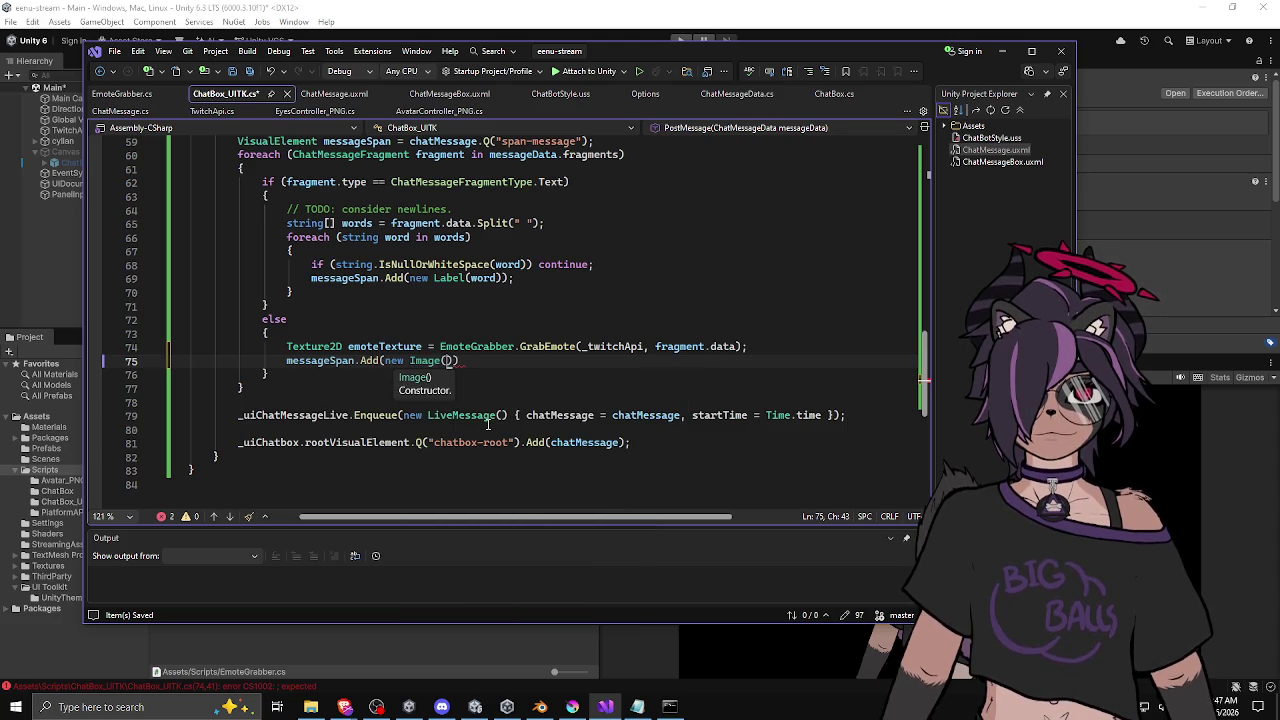
key("Down")
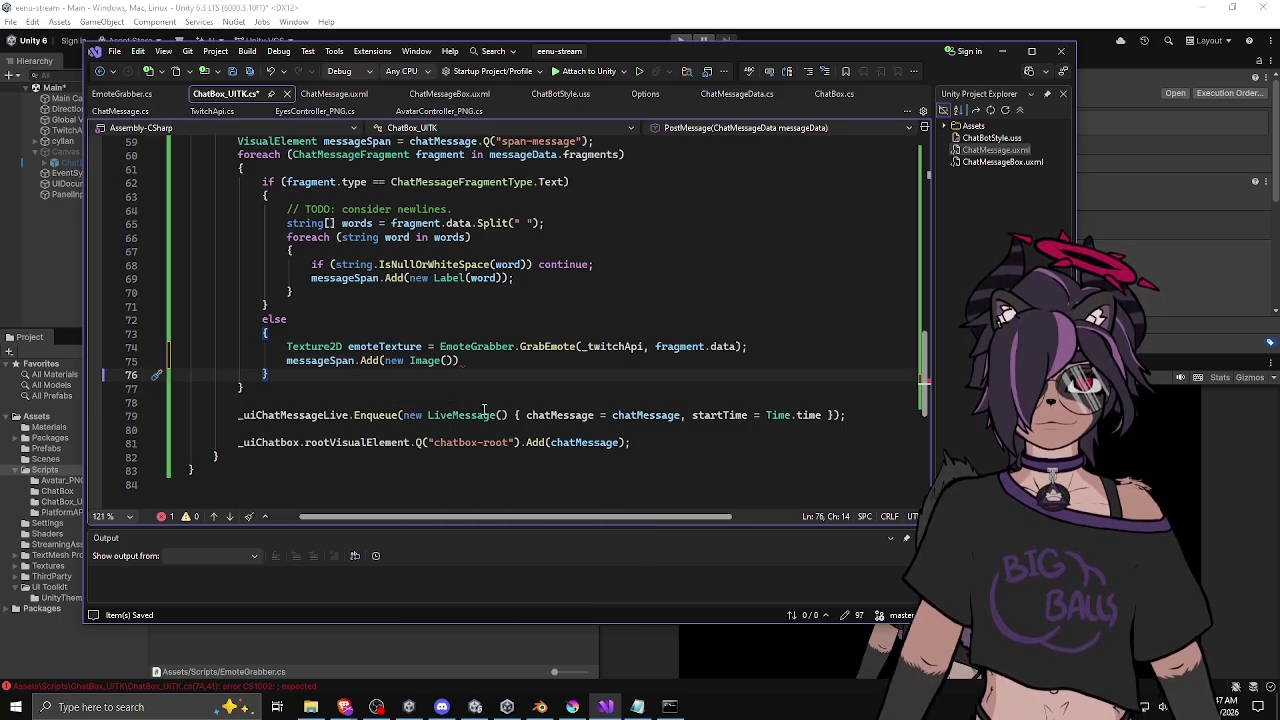
left_click_drag(440, 346, 409, 361)
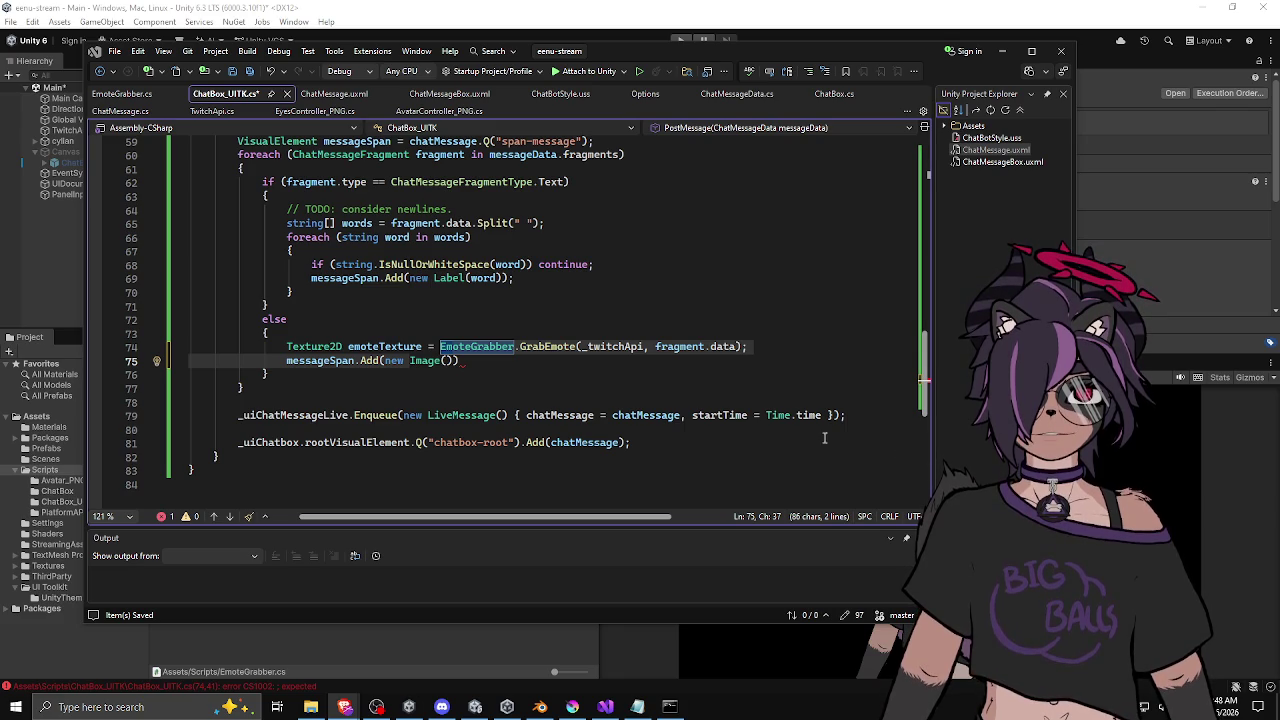
Step: Declare 'Image emoteImg = new Image();' below the emote fetch line
left_click(791, 347)
key("Return")
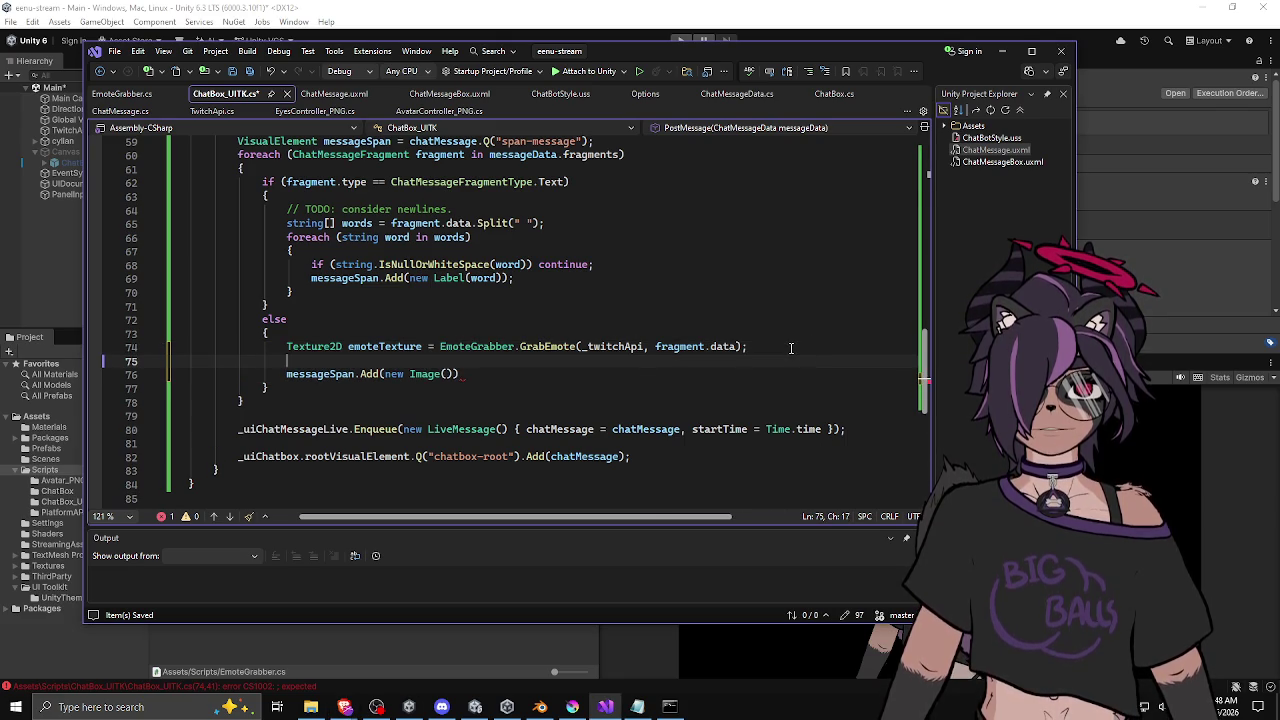
type("Image ")
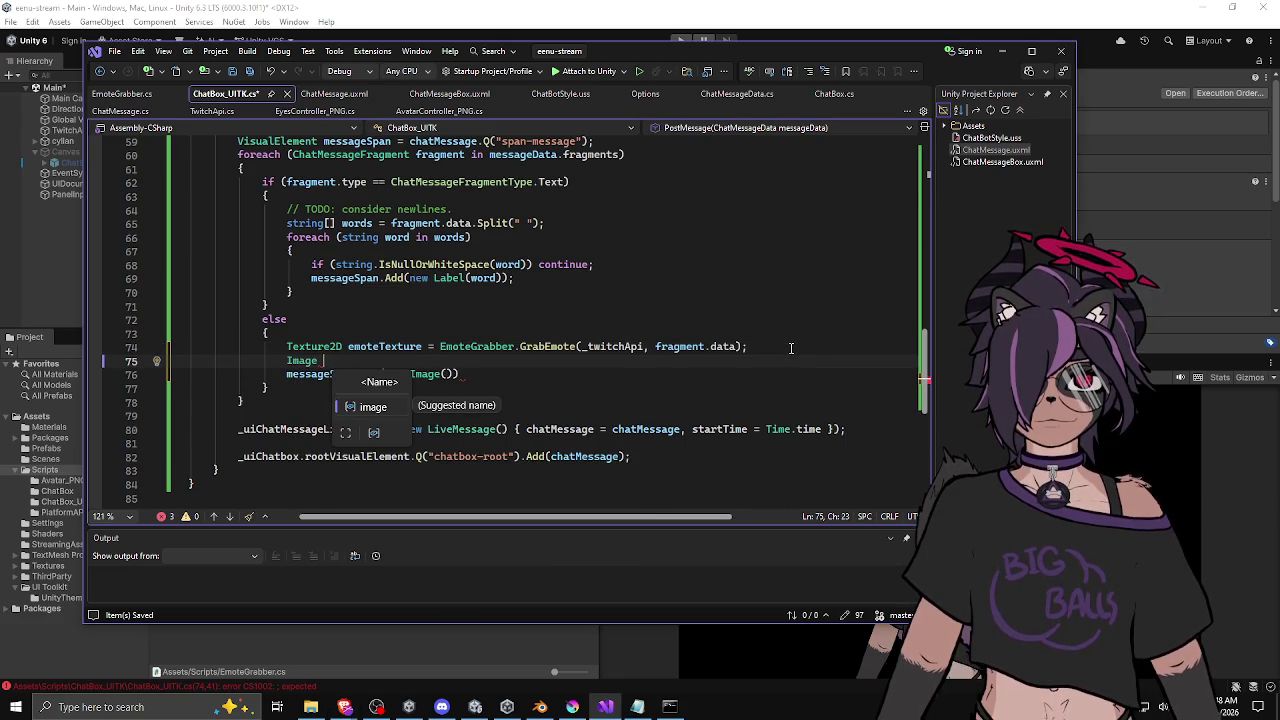
type("emoteImg =")
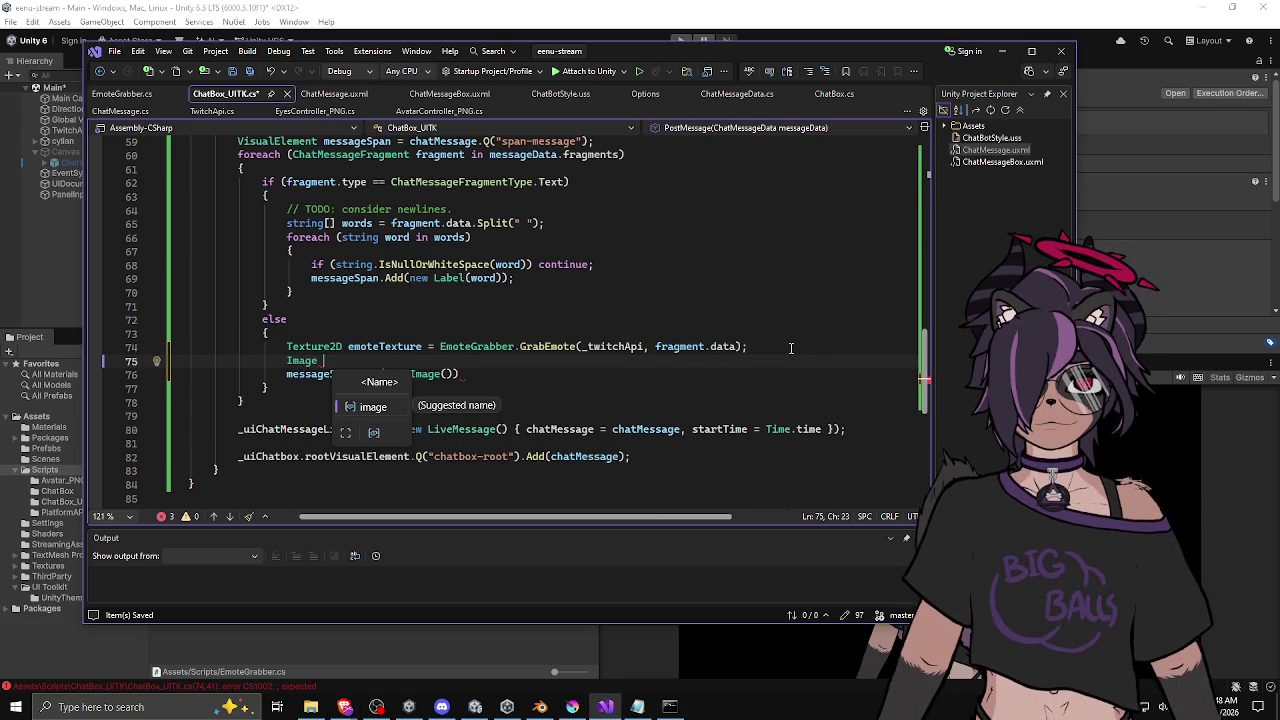
type(" new Im")
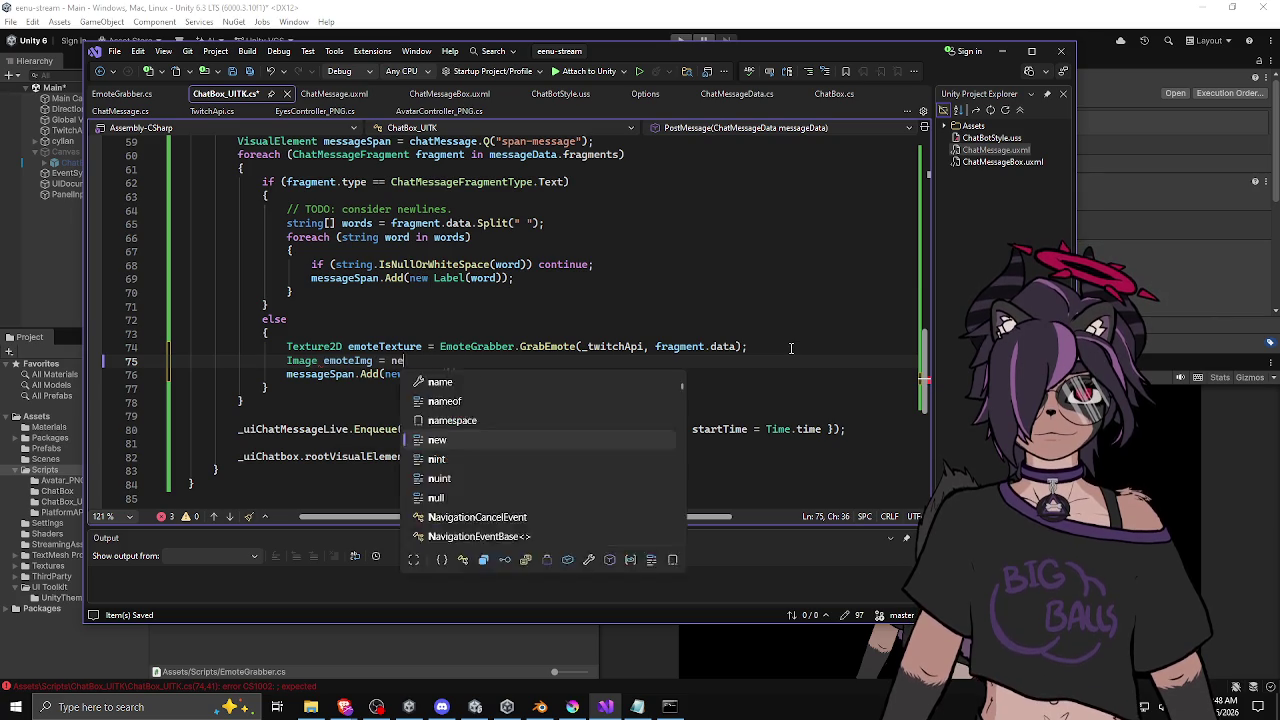
key("Tab")
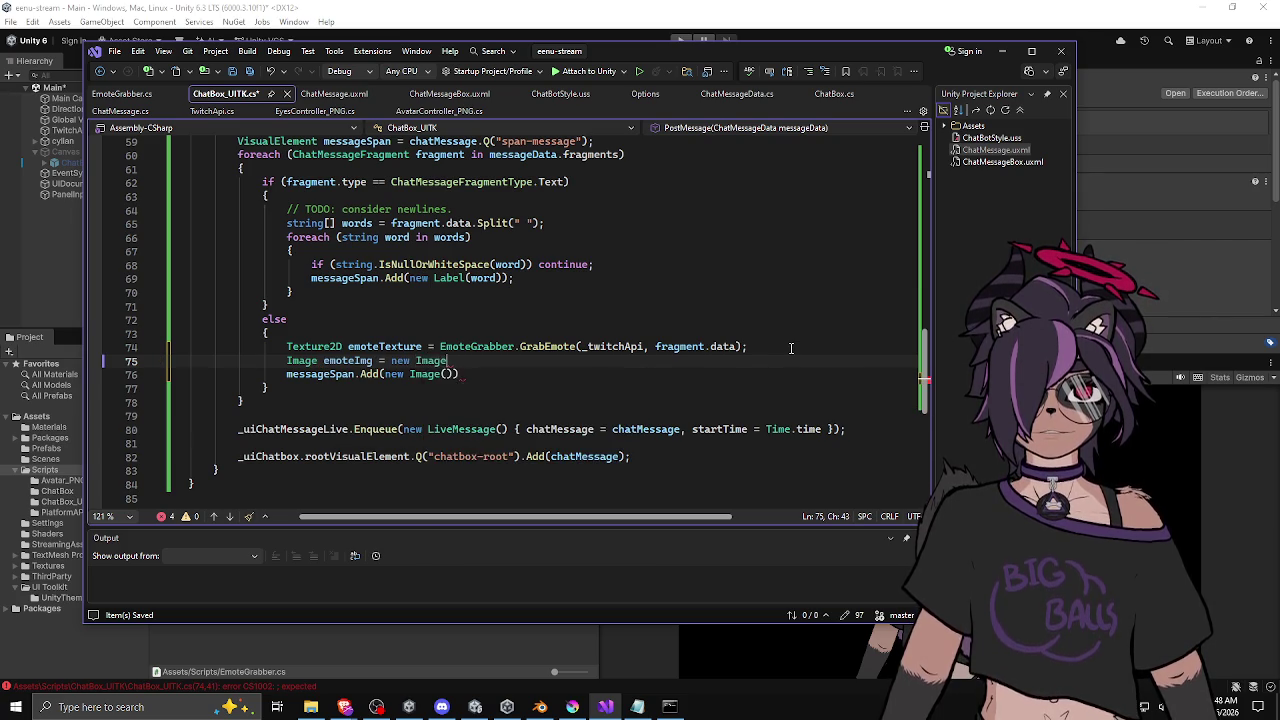
type("();")
key("Return")
Step: Assign emoteTexture to emoteImg.image
type("emoteImg.in")
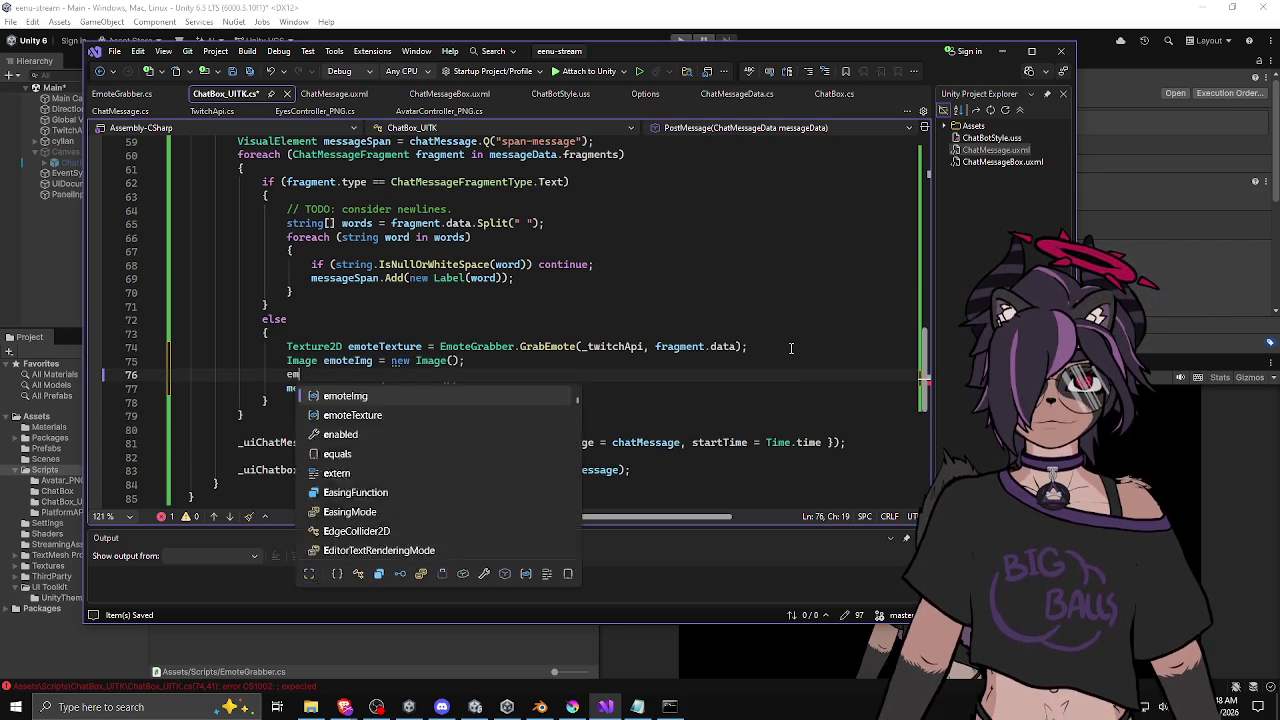
key("BackSpace")
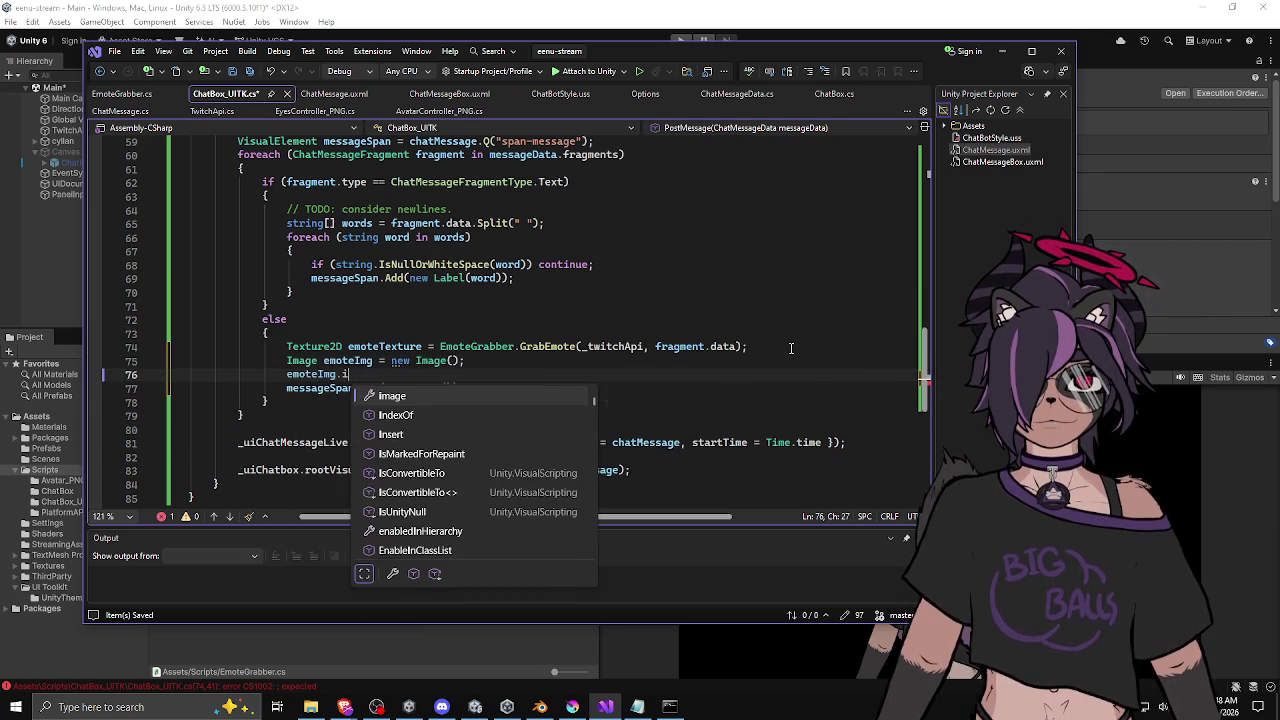
key("Tab")
type("= ")
type("e =emote")
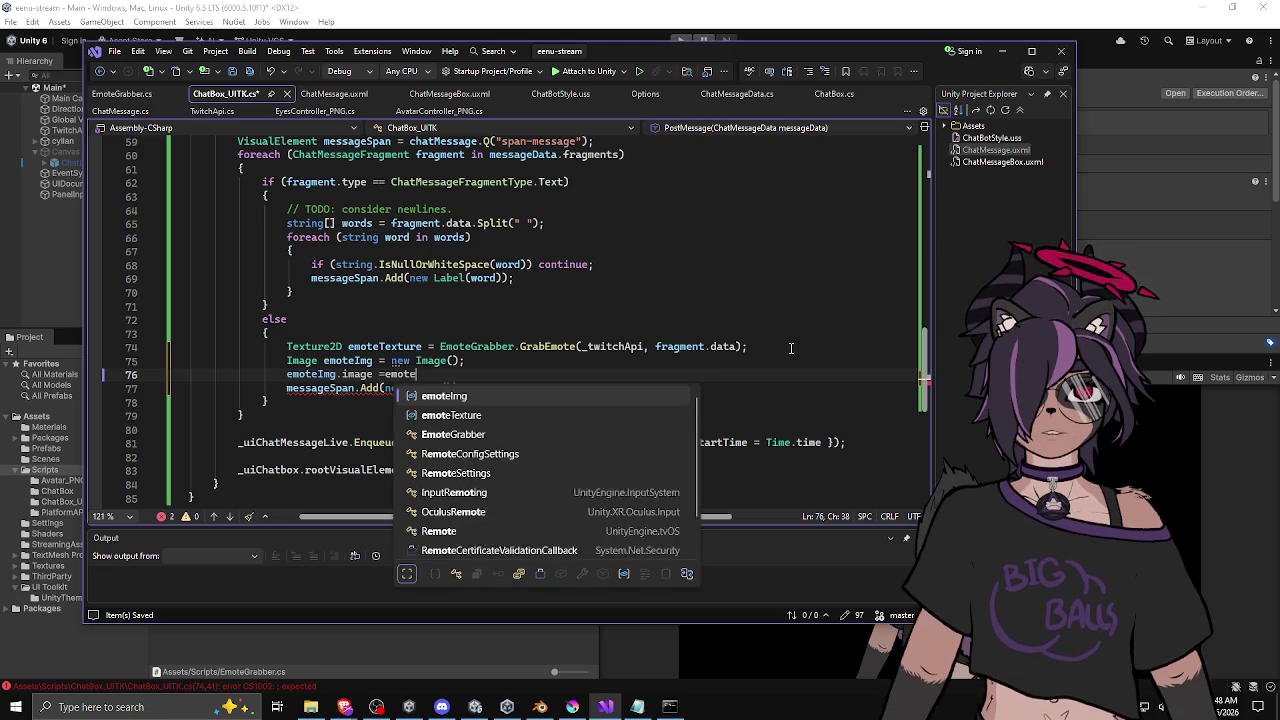
key("Down")
key("Tab")
type(";")
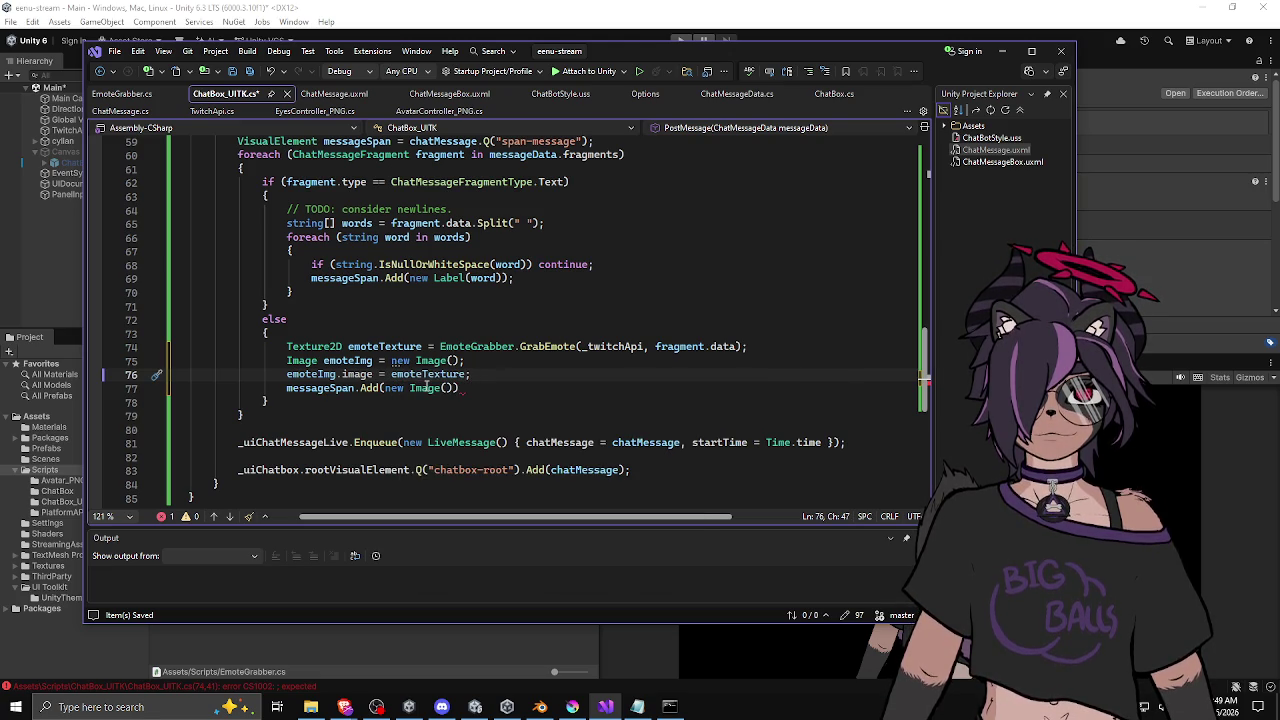
Step: Replace new Image() in messageSpan.Add with emoteImg and save ChatBox_UITK.cs
mouse_move(345, 374)
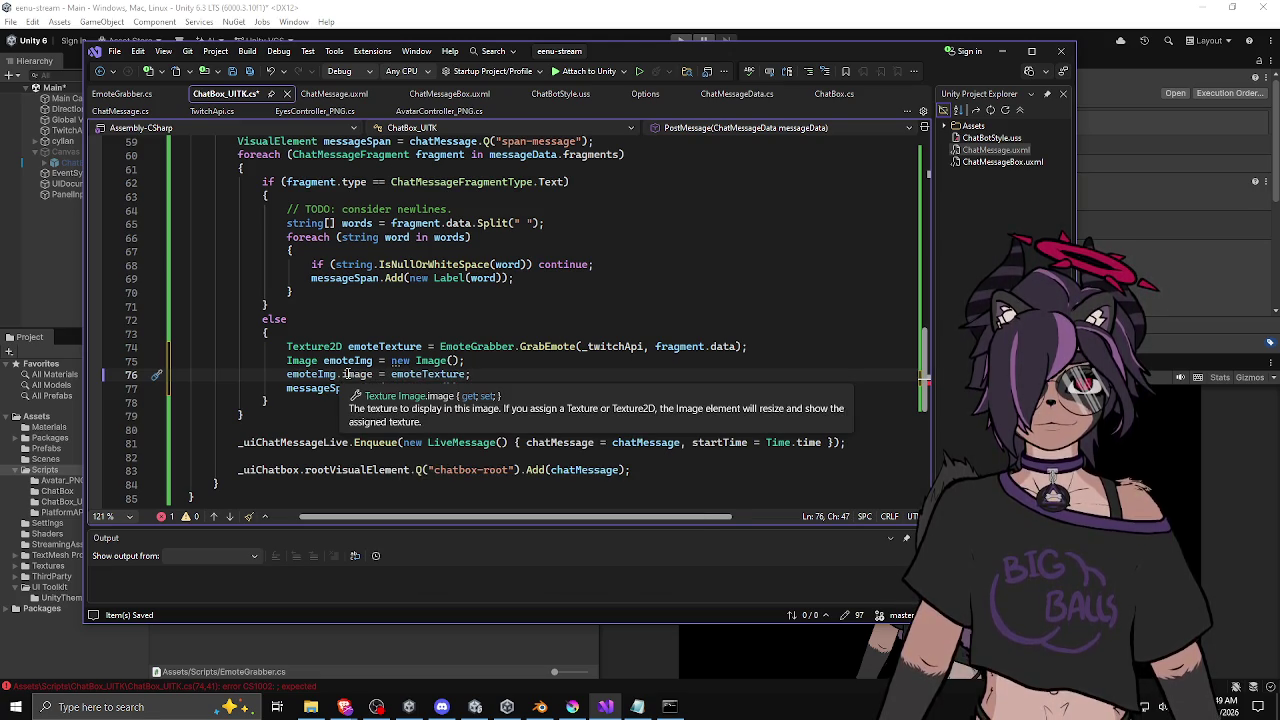
double_click(325, 376)
key("ctrl+c")
left_click_drag(452, 388, 384, 388)
key("ctrl+v")
key("End")
type(";")
key("ctrl+s")
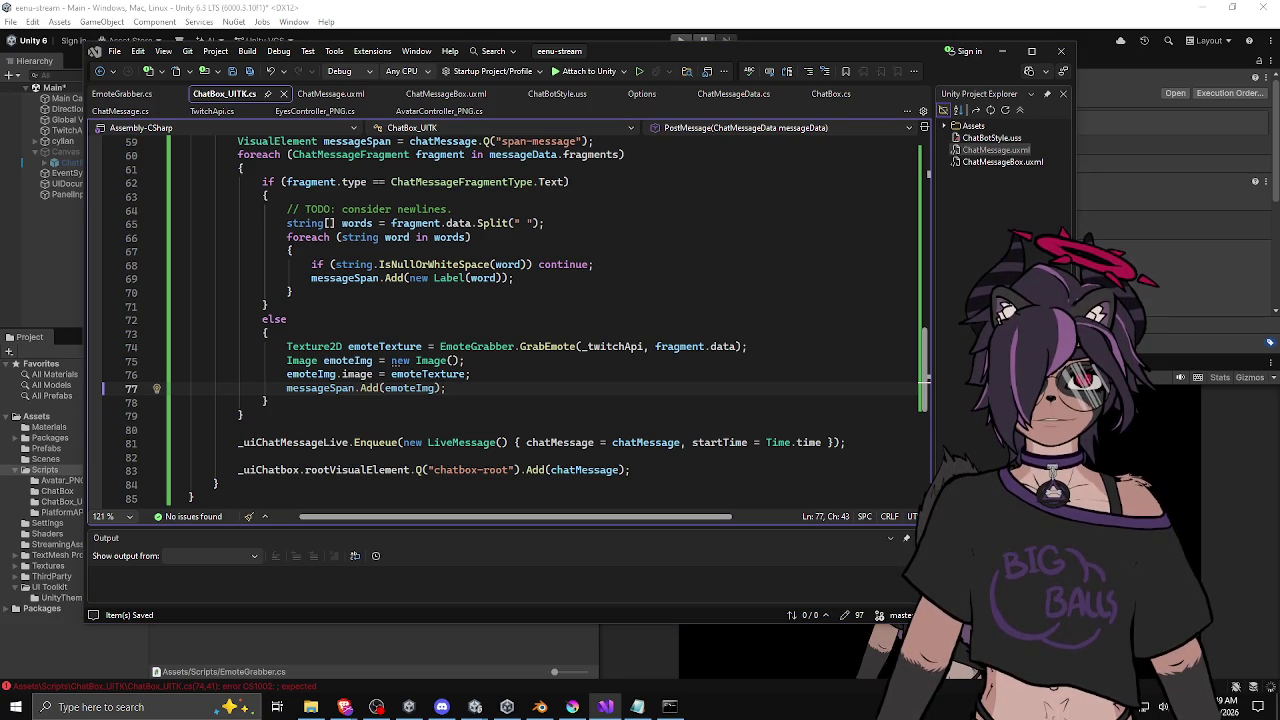
key("alt+Tab")
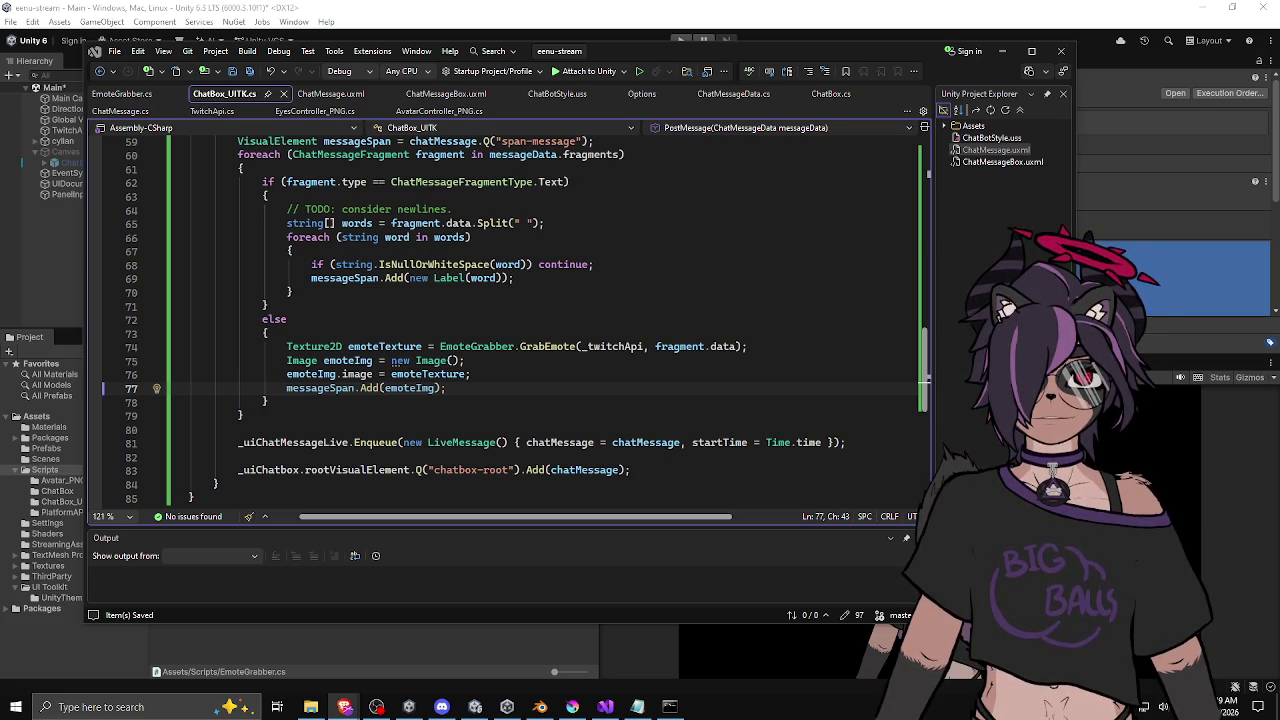
Step: Read through the foreach over fragments, checking its text and emote branches, then switch to Unity
left_click(491, 334)
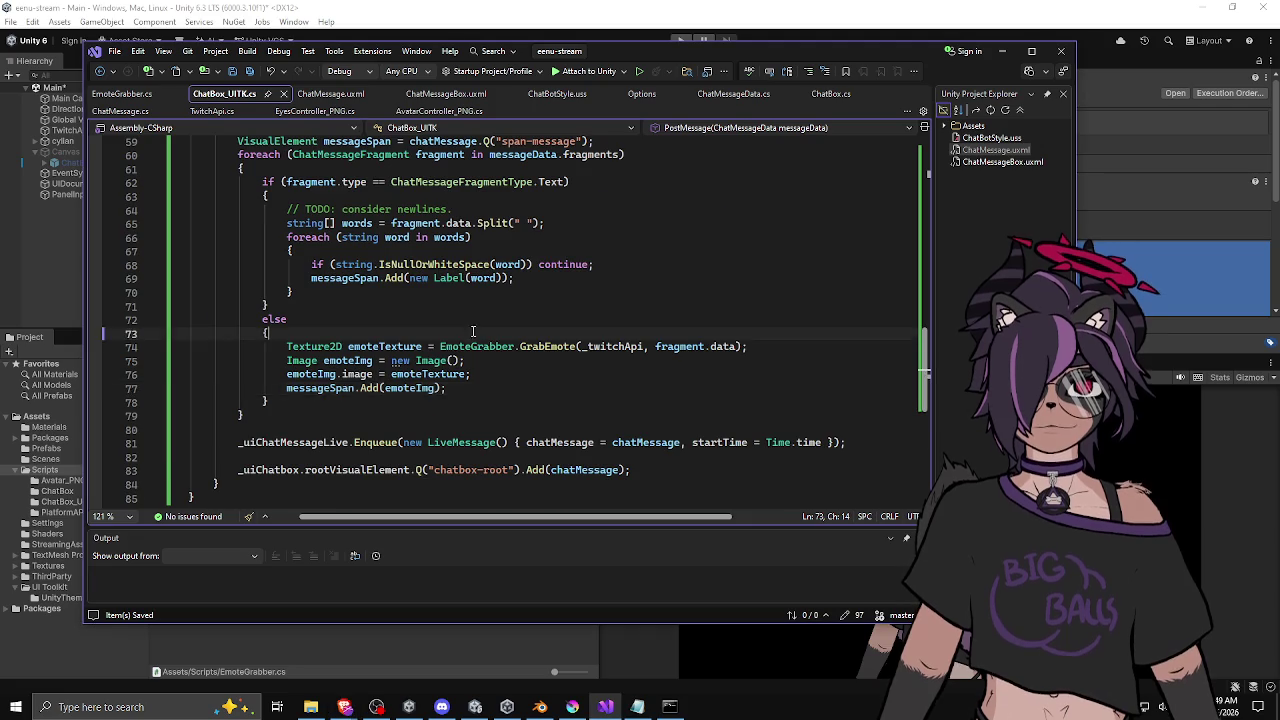
scroll(468, 283, "up", 7)
scroll(470, 290, "down", 12)
scroll(460, 300, "up", 8)
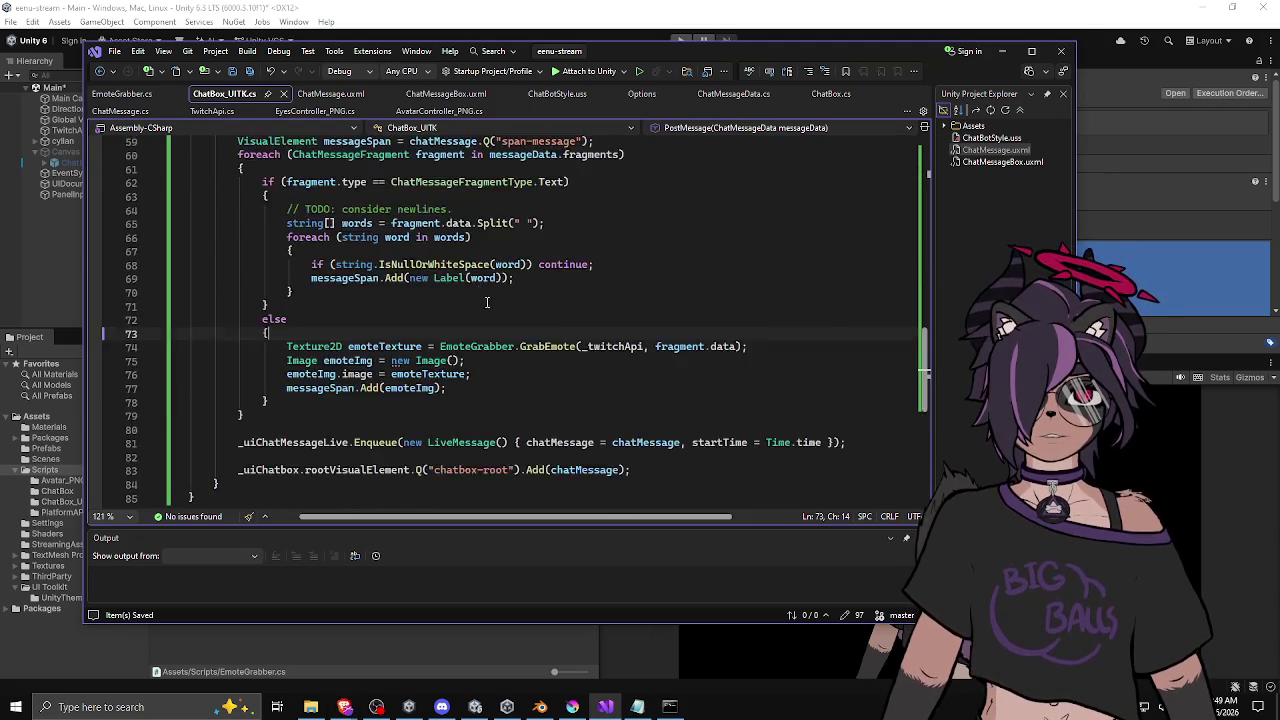
scroll(455, 305, "up", 2)
scroll(455, 305, "down", 5)
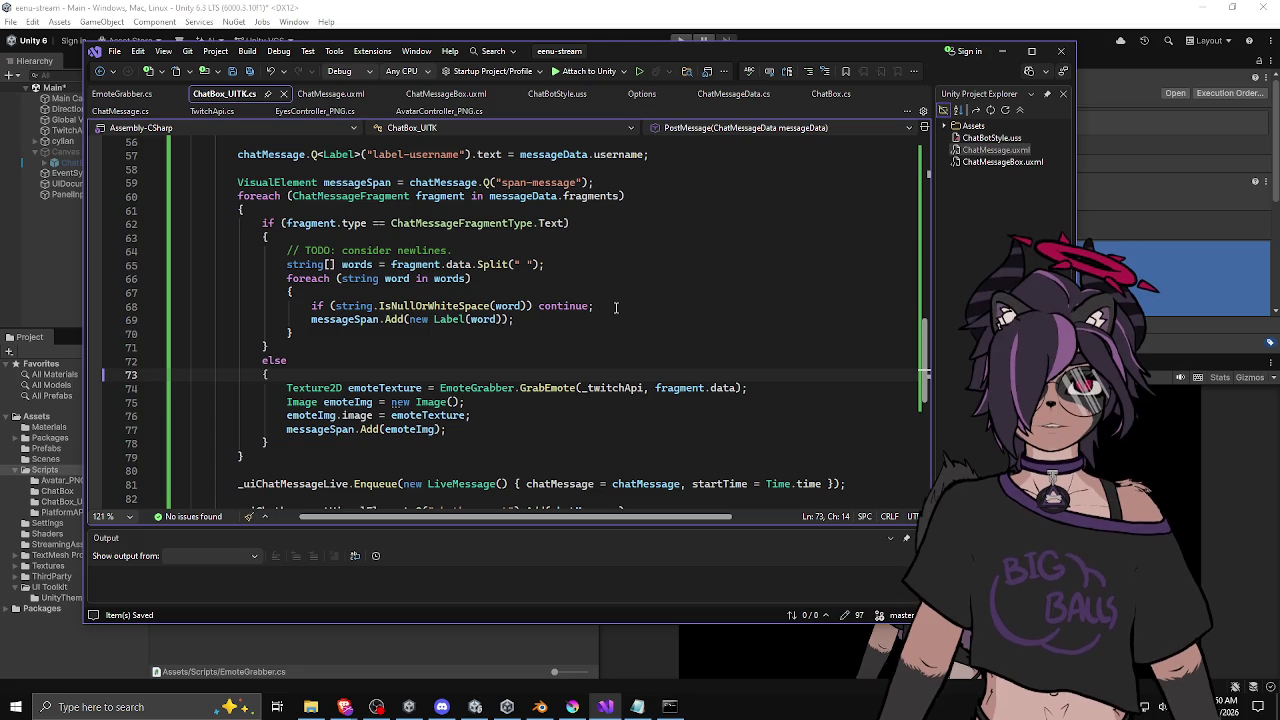
left_click(528, 347)
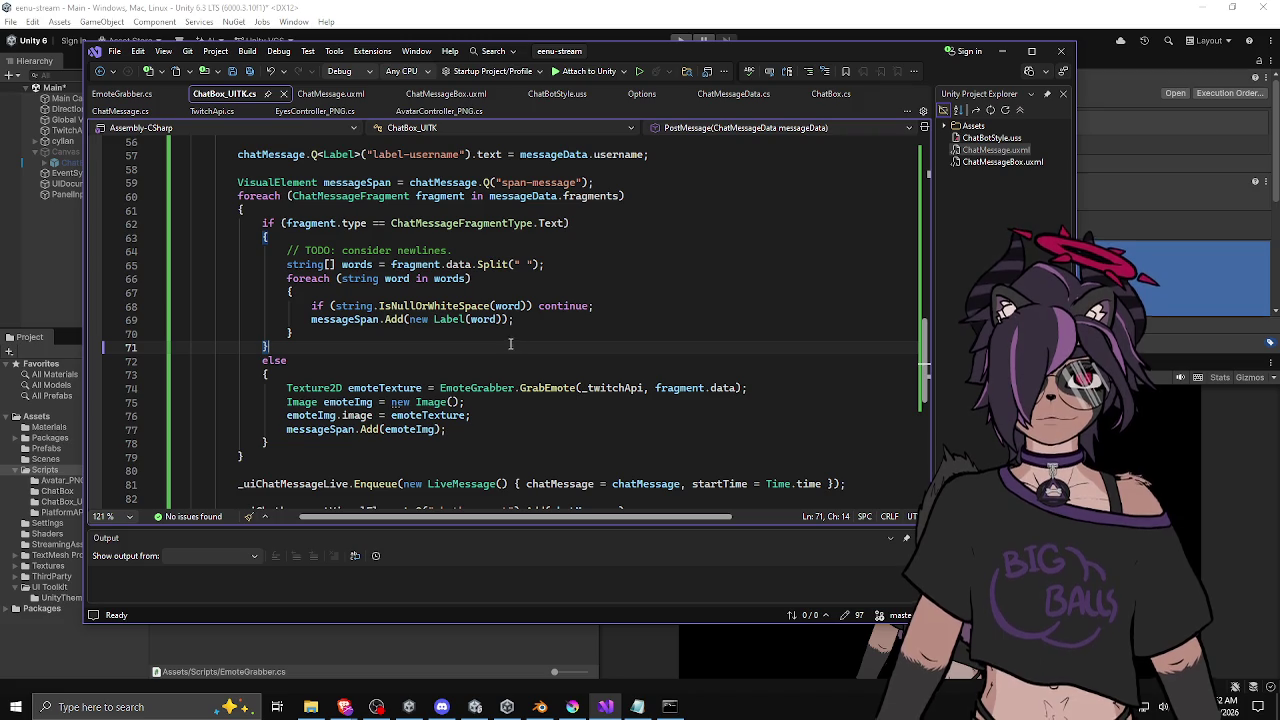
left_click(530, 329)
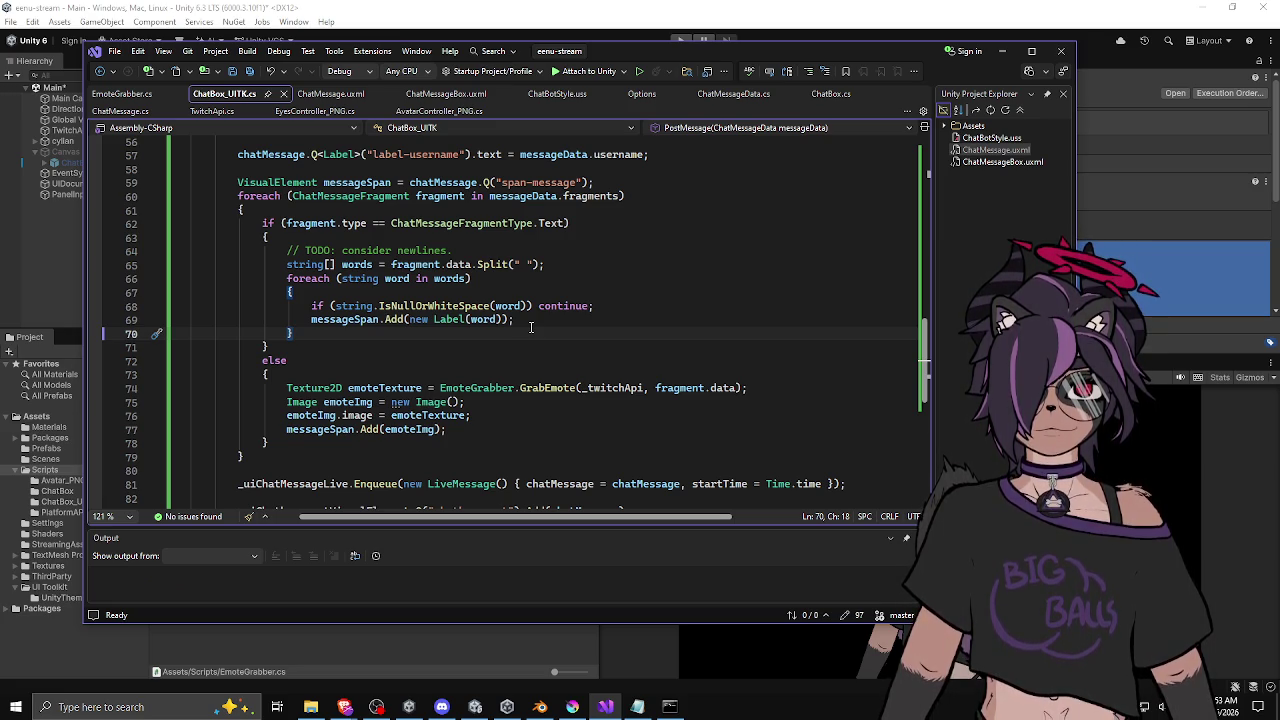
key("alt+Tab")
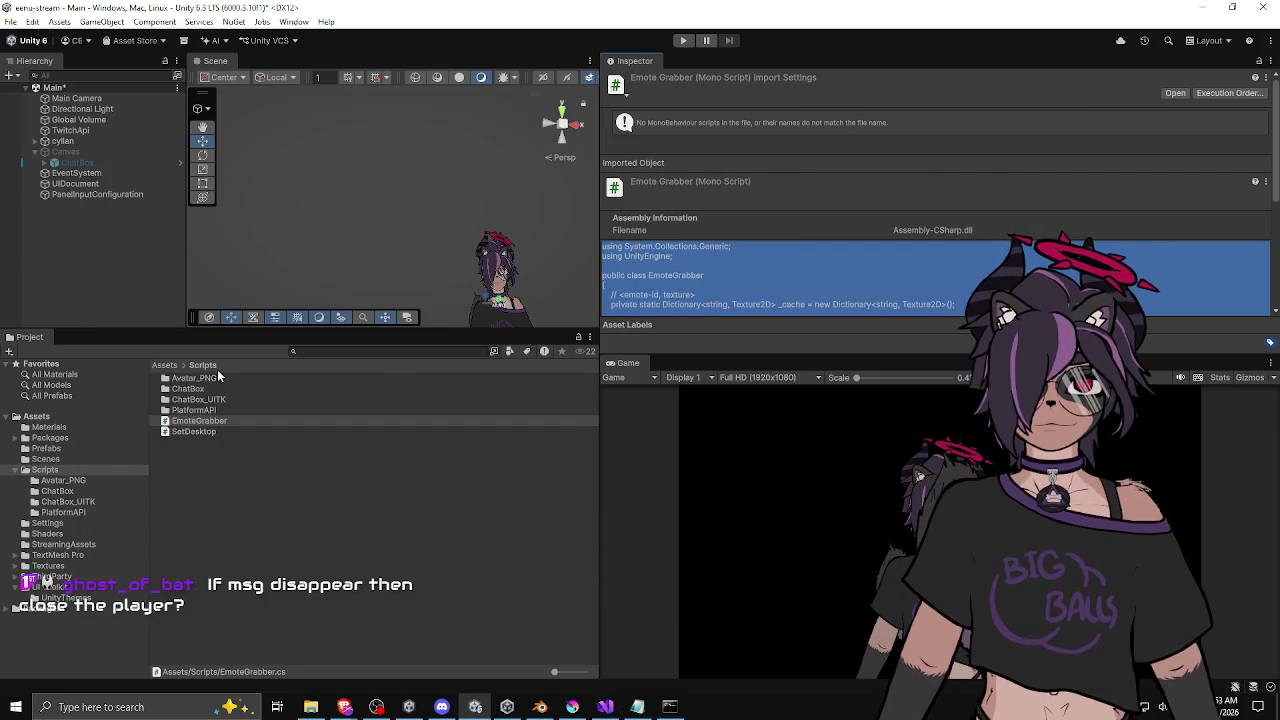
Step: Clear the EmoteGrabber selection and enter play mode to test the chat box
left_click(198, 275)
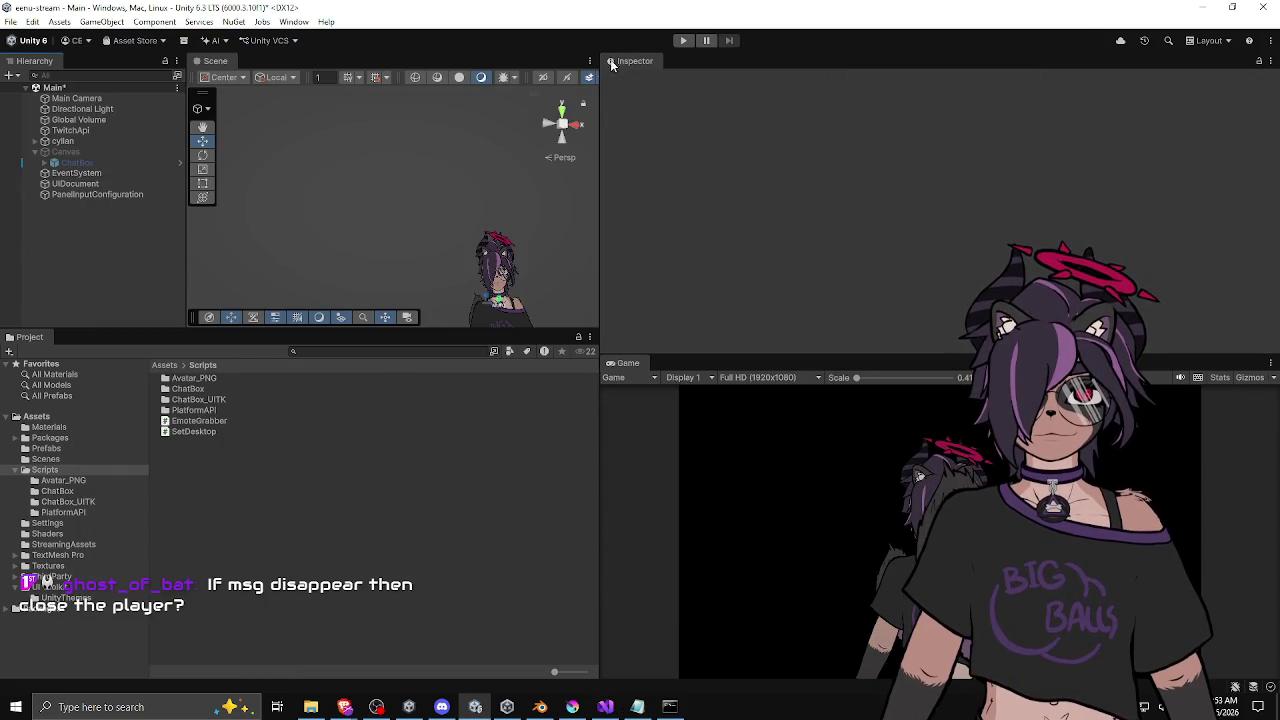
left_click(684, 41)
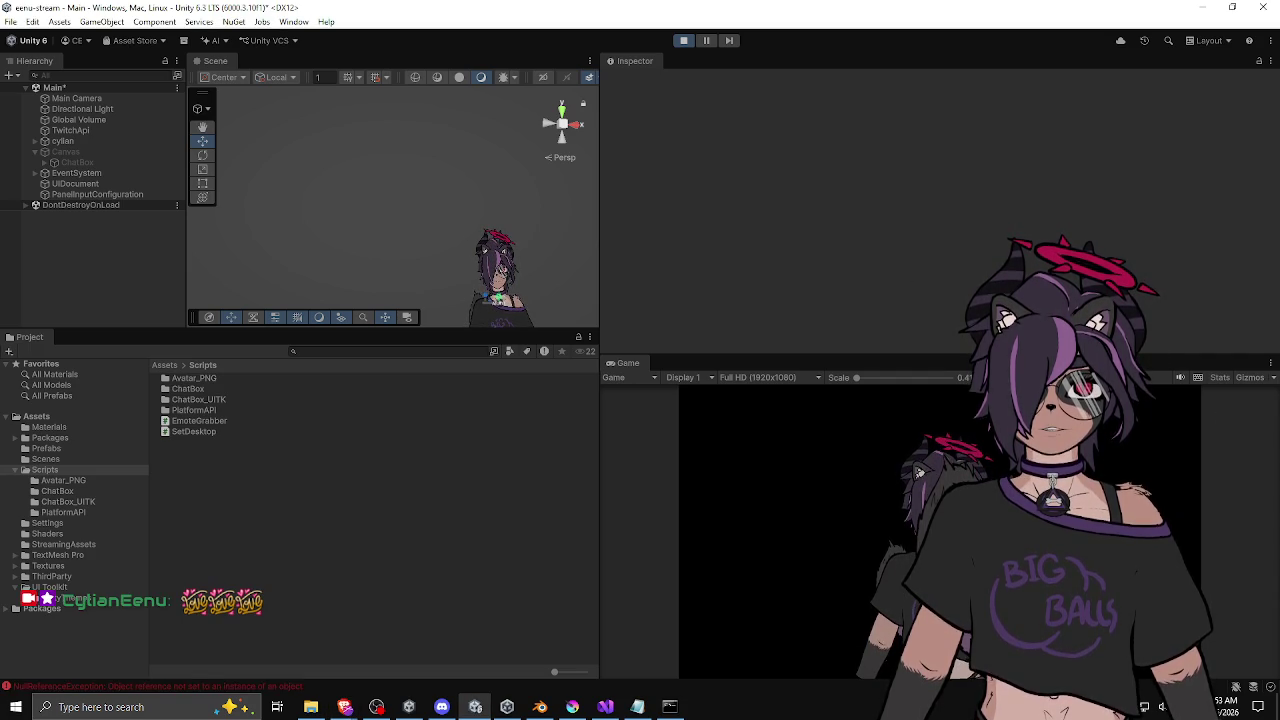
Step: Stop play, drag TwitchApi onto UIDocument's Twitch Api field, and play again
left_click(683, 41)
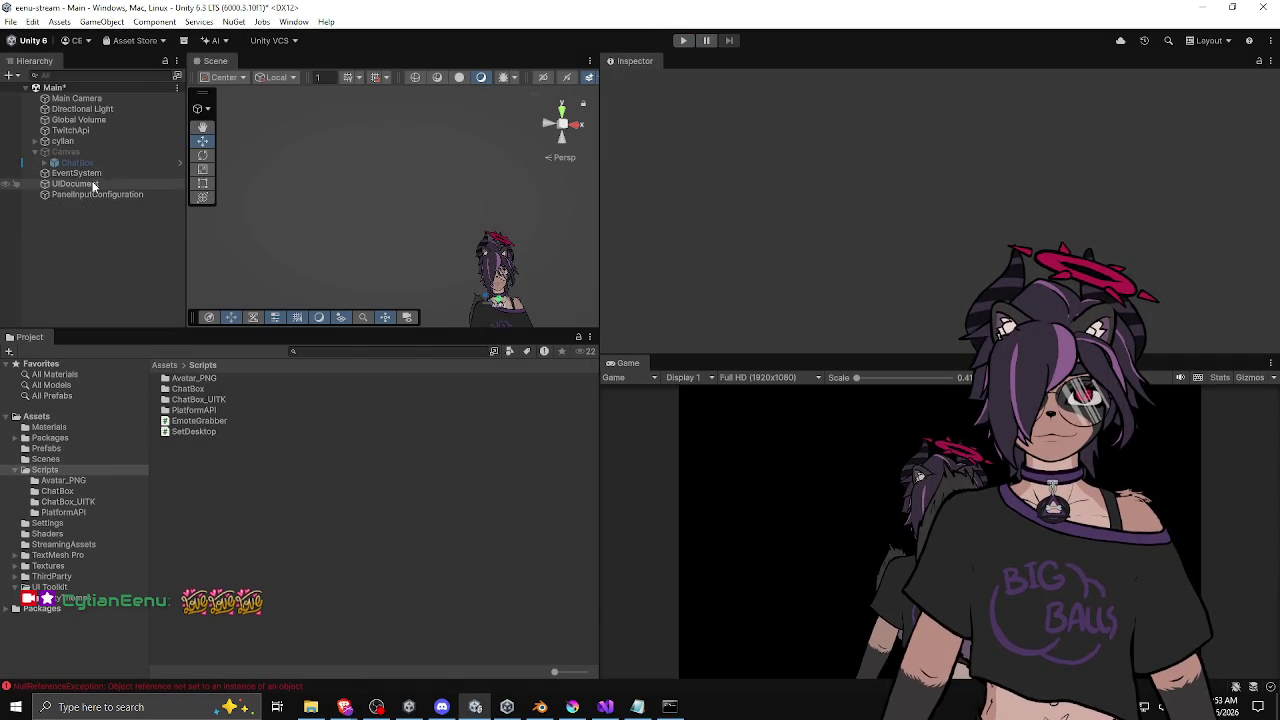
left_click(93, 184)
scroll(676, 270, "down", 2)
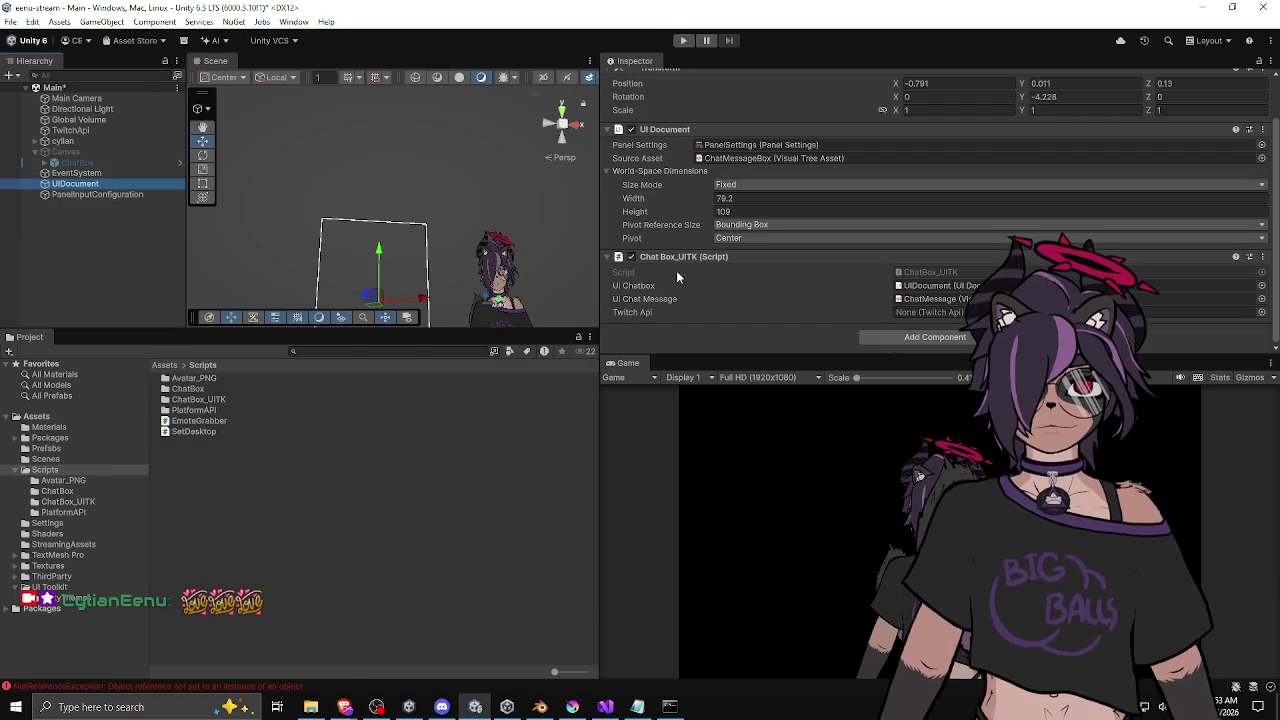
mouse_move(72, 130)
left_mouse_down()
mouse_move(480, 250)
mouse_move(940, 318)
left_mouse_up()
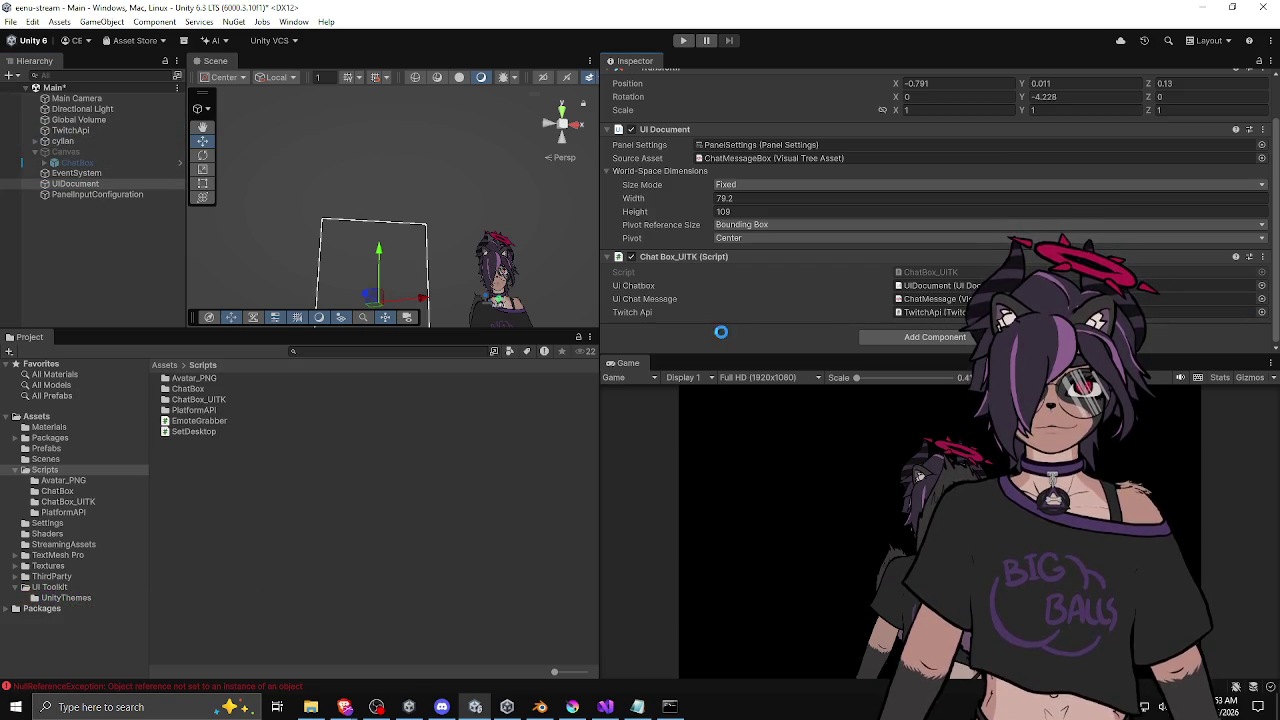
left_click(683, 40)
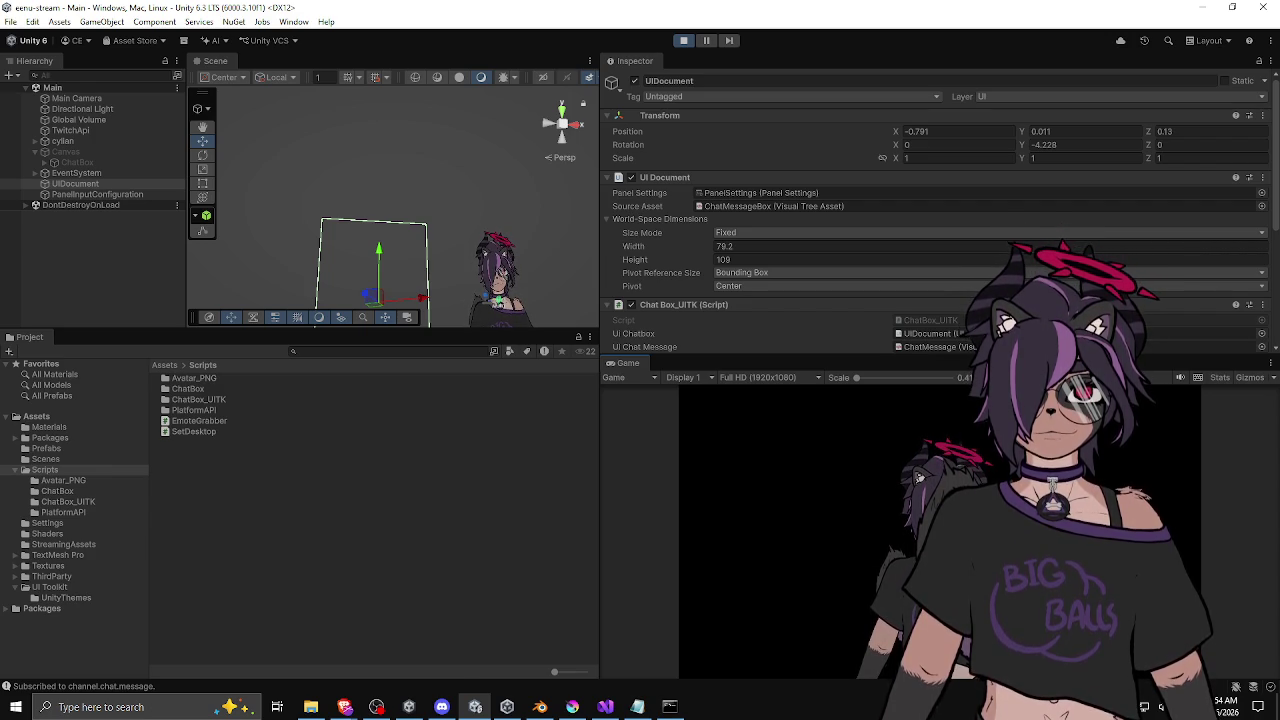
Step: Send a chat message with three emotes from the browser, then return to Unity to see it arrive
key("alt+Tab")
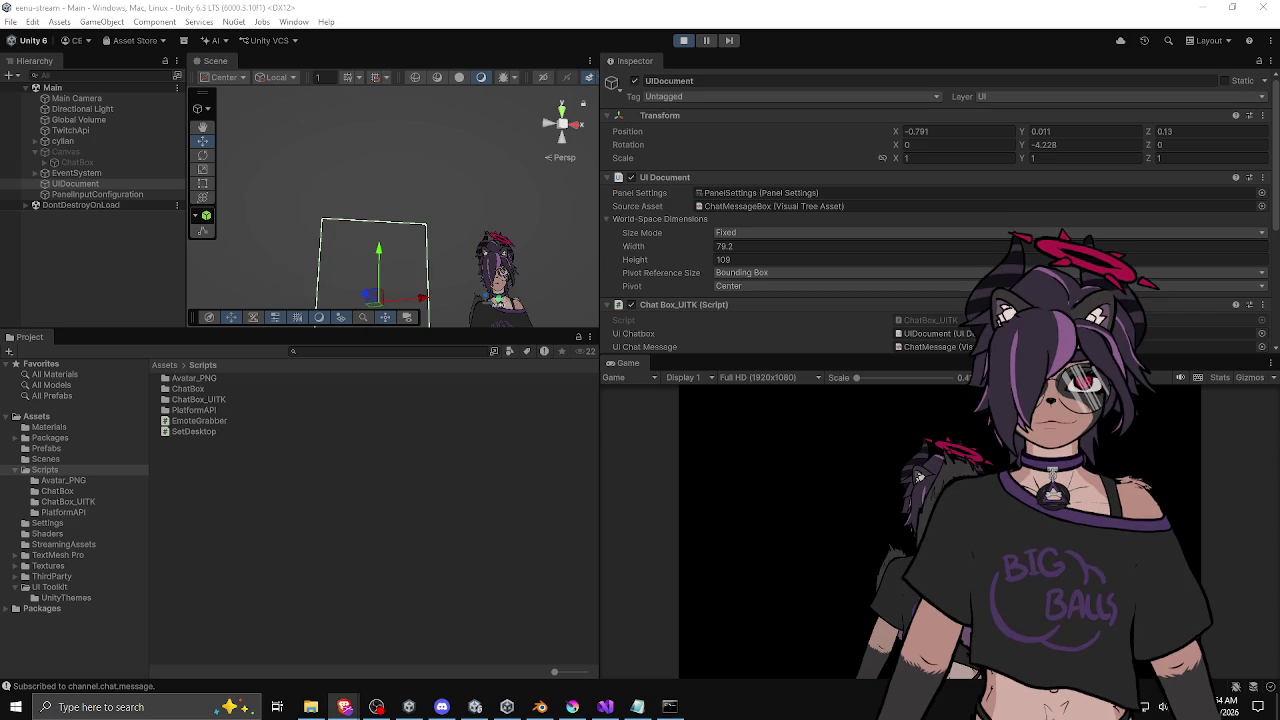
key("alt+Tab")
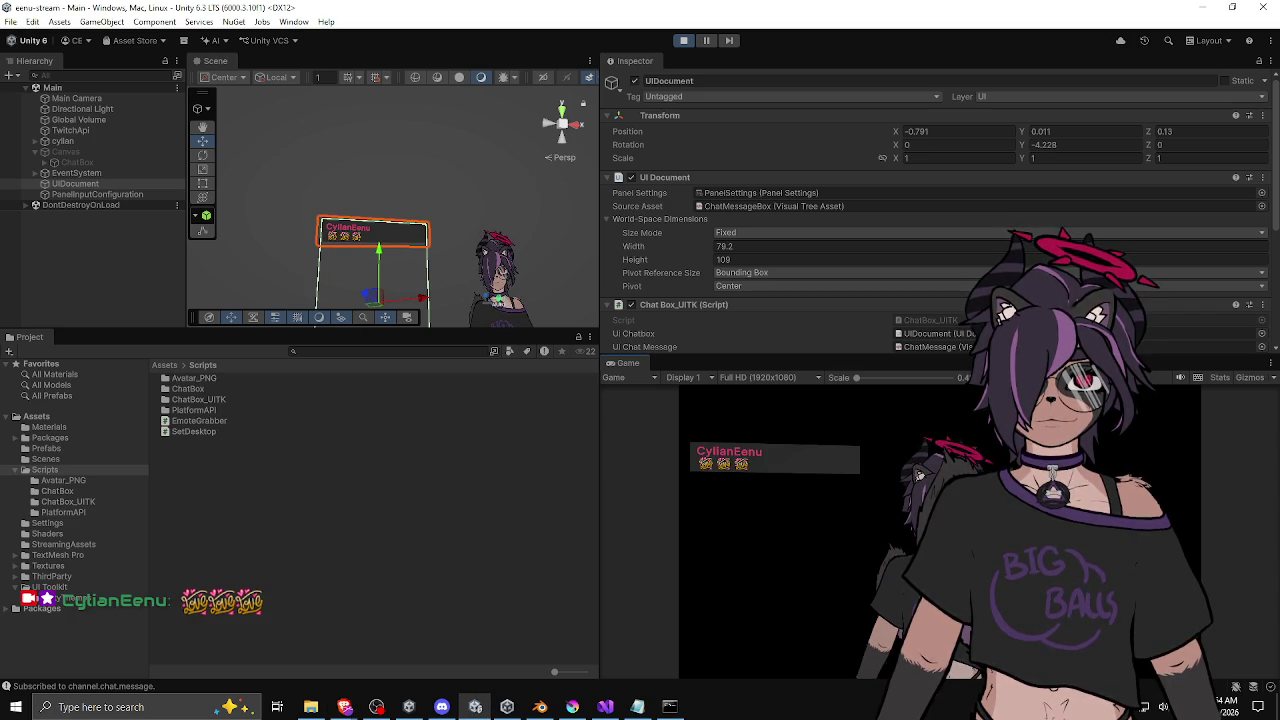
Step: Make the Game view taller and wider, and orbit the Scene camera around the chat canvas
left_click_drag(766, 357, 766, 128)
left_click_drag(600, 252, 280, 252)
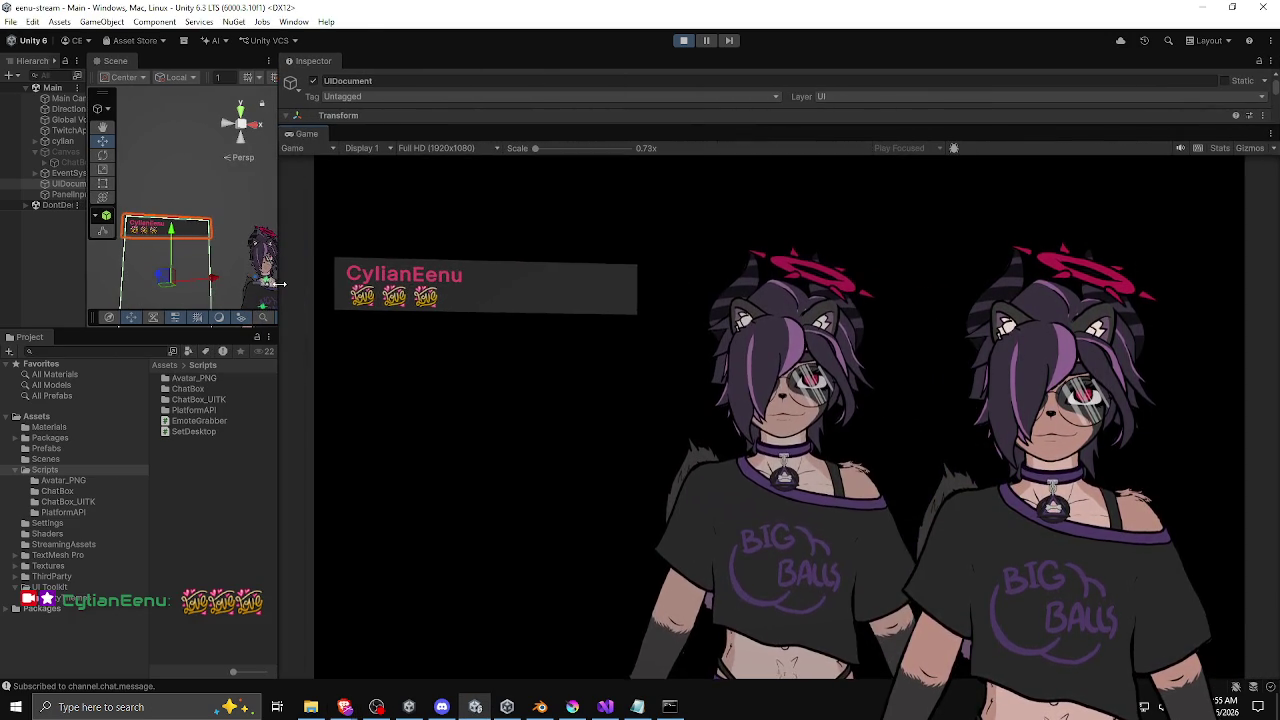
mouse_move(207, 248)
left_mouse_down()
mouse_move(234, 280)
mouse_move(238, 257)
mouse_move(144, 259)
mouse_move(284, 248)
mouse_move(196, 241)
mouse_move(205, 253)
mouse_move(458, 258)
left_mouse_up()
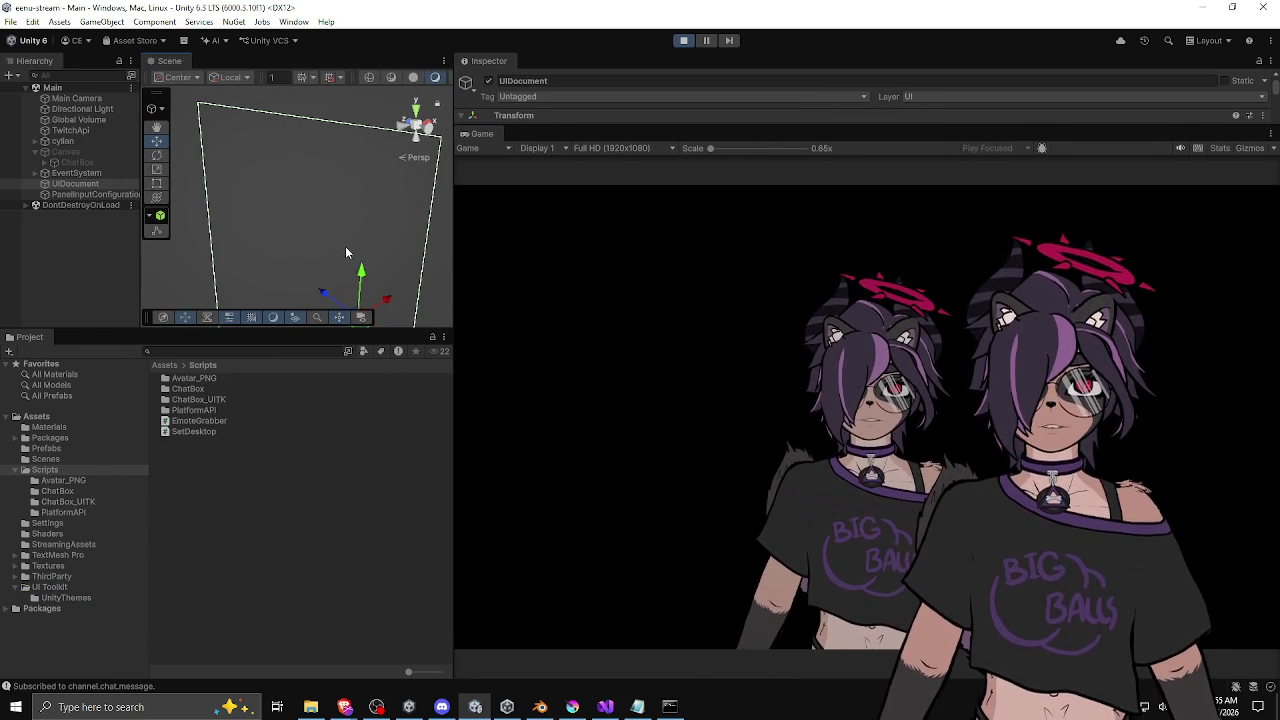
Step: Slightly adjust the Game view width and scene angle while the game runs
left_click_drag(345, 246, 333, 236)
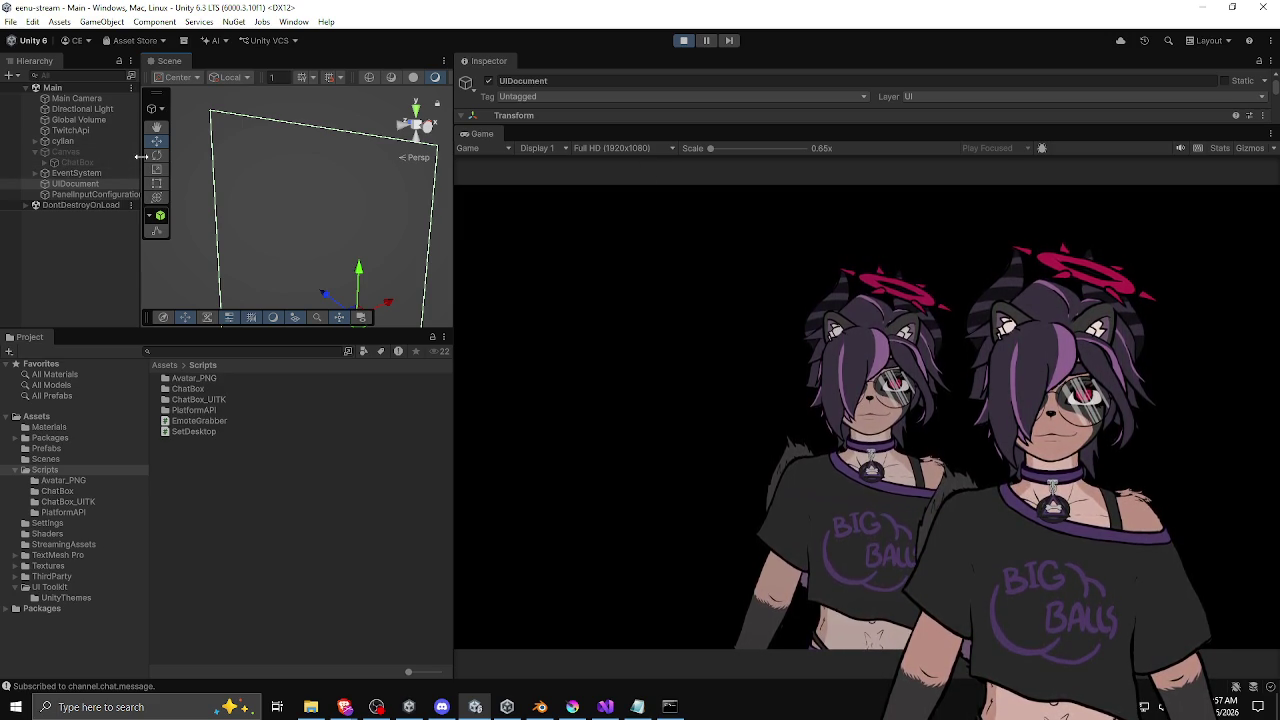
left_click_drag(141, 156, 150, 156)
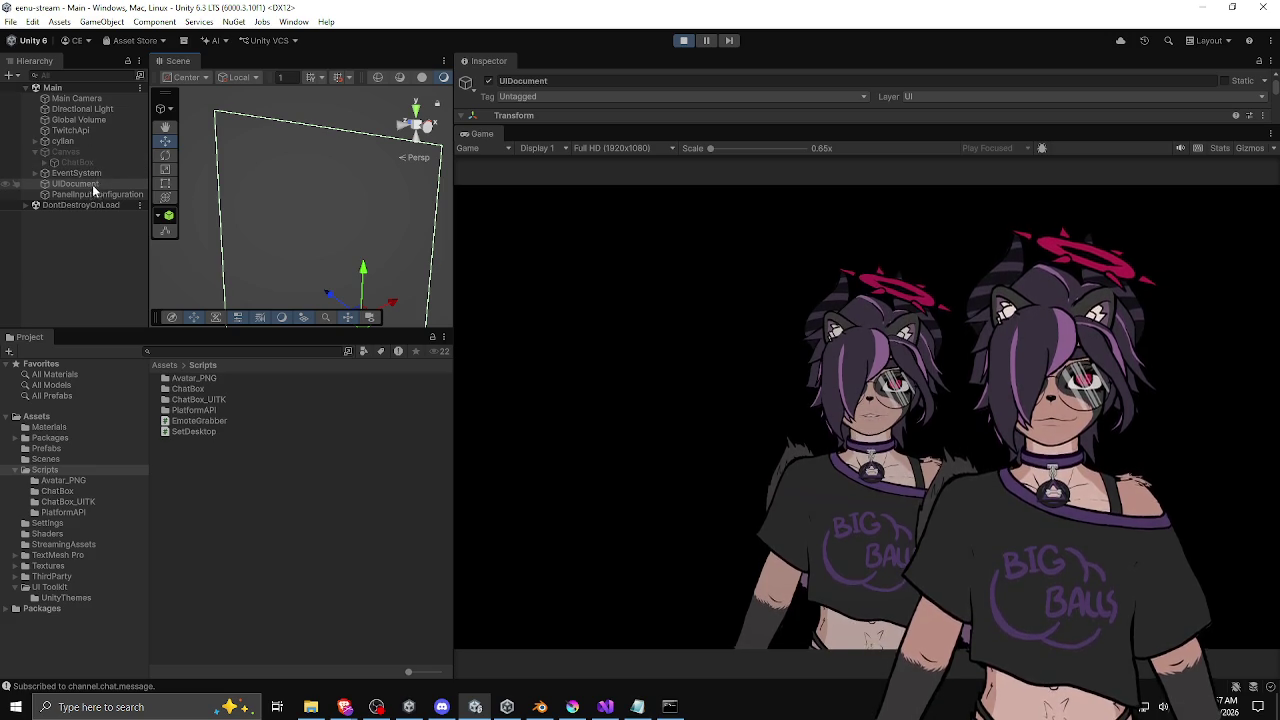
mouse_move(452, 274)
left_mouse_down()
mouse_move(444, 250)
mouse_move(455, 253)
left_mouse_up()
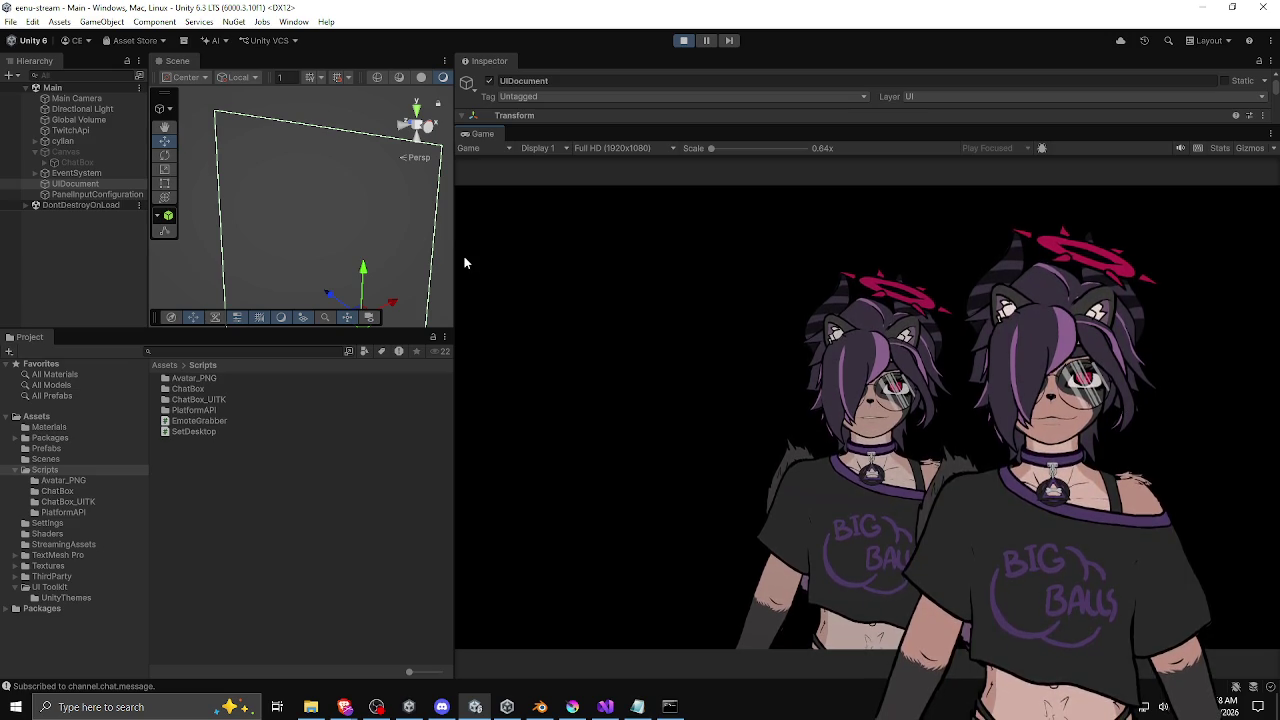
mouse_move(453, 262)
left_mouse_down()
mouse_move(466, 262)
mouse_move(445, 266)
left_mouse_up()
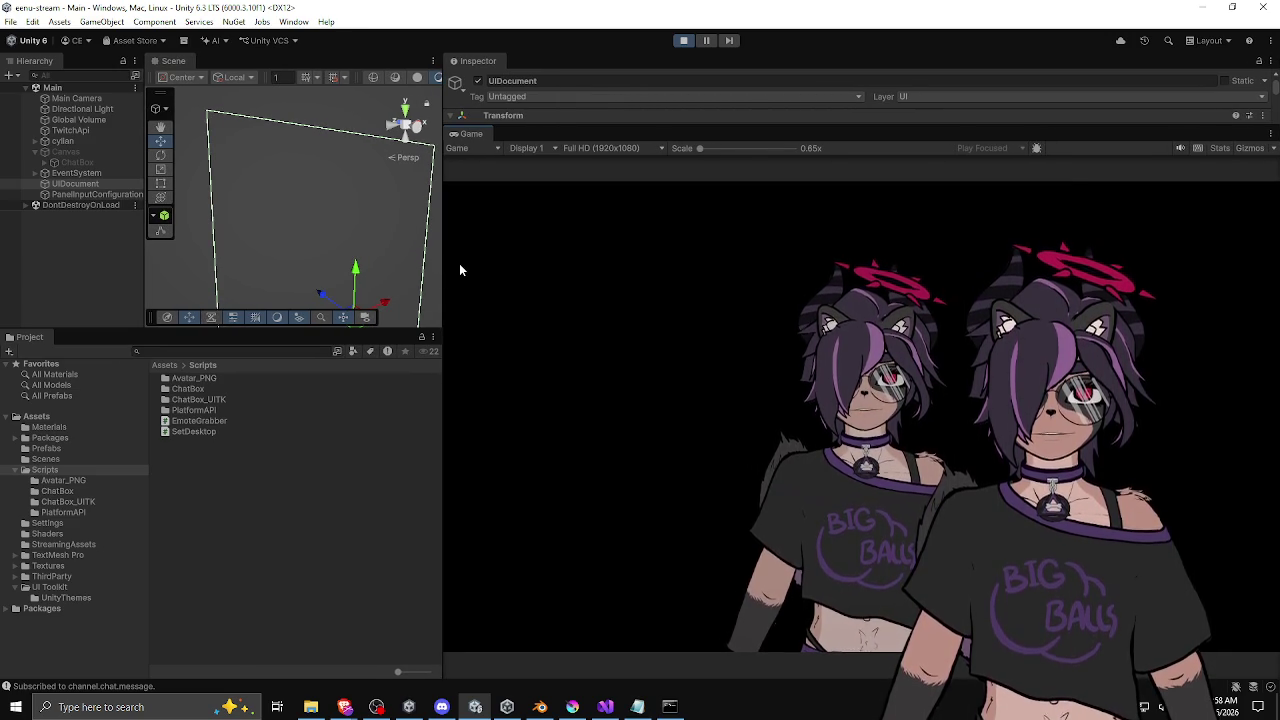
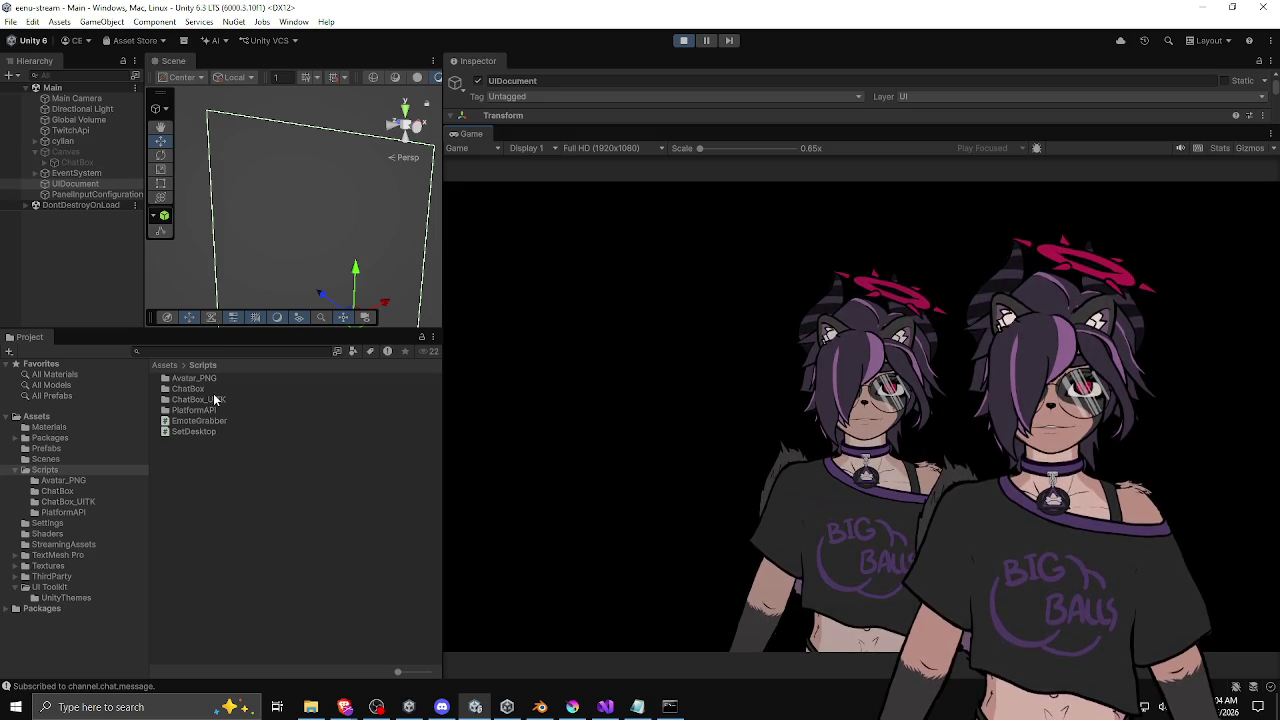
Step: Select mlem.webm in Assets/StreamingAssets and frame the cyllan avatar in the Scene view
left_click(170, 365)
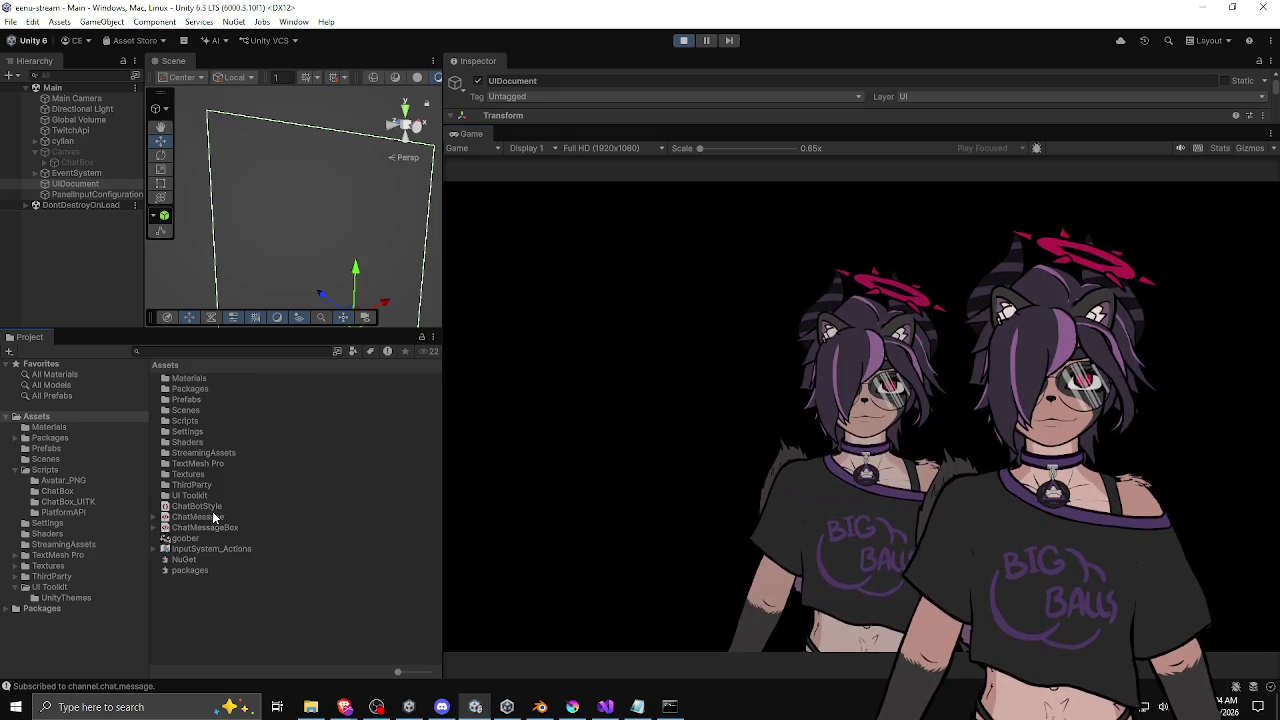
double_click(205, 452)
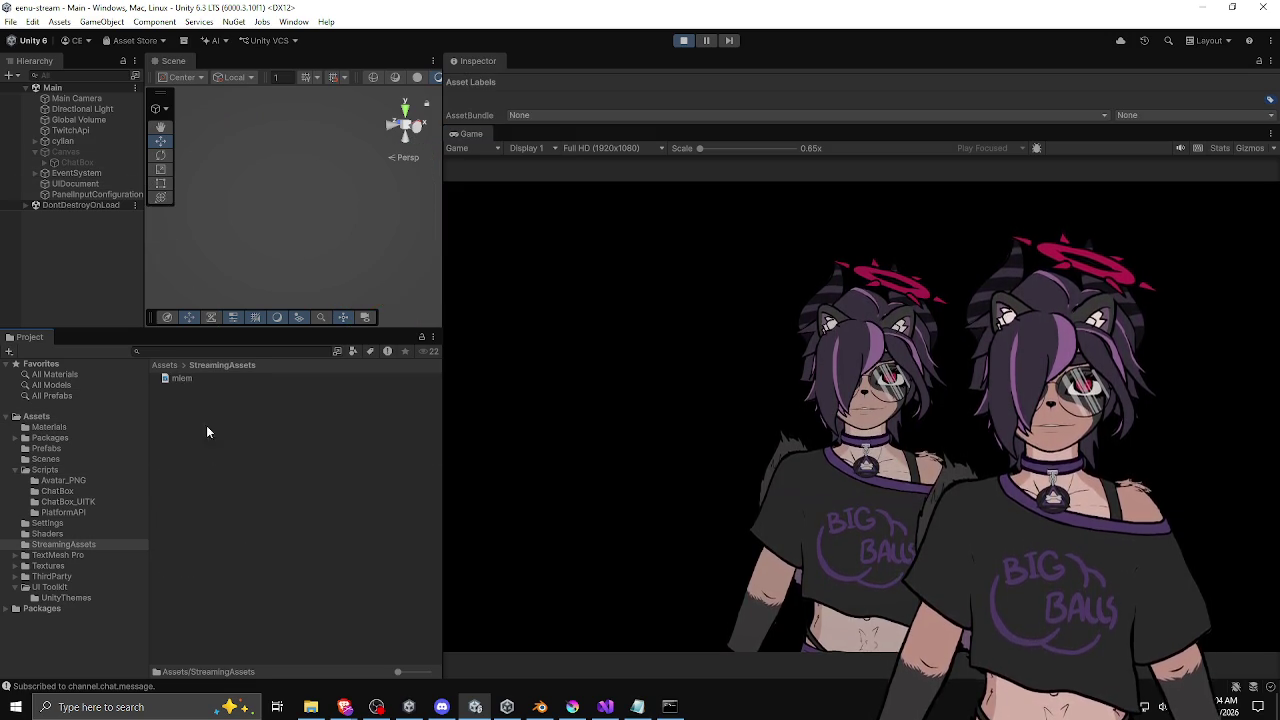
left_click(201, 379)
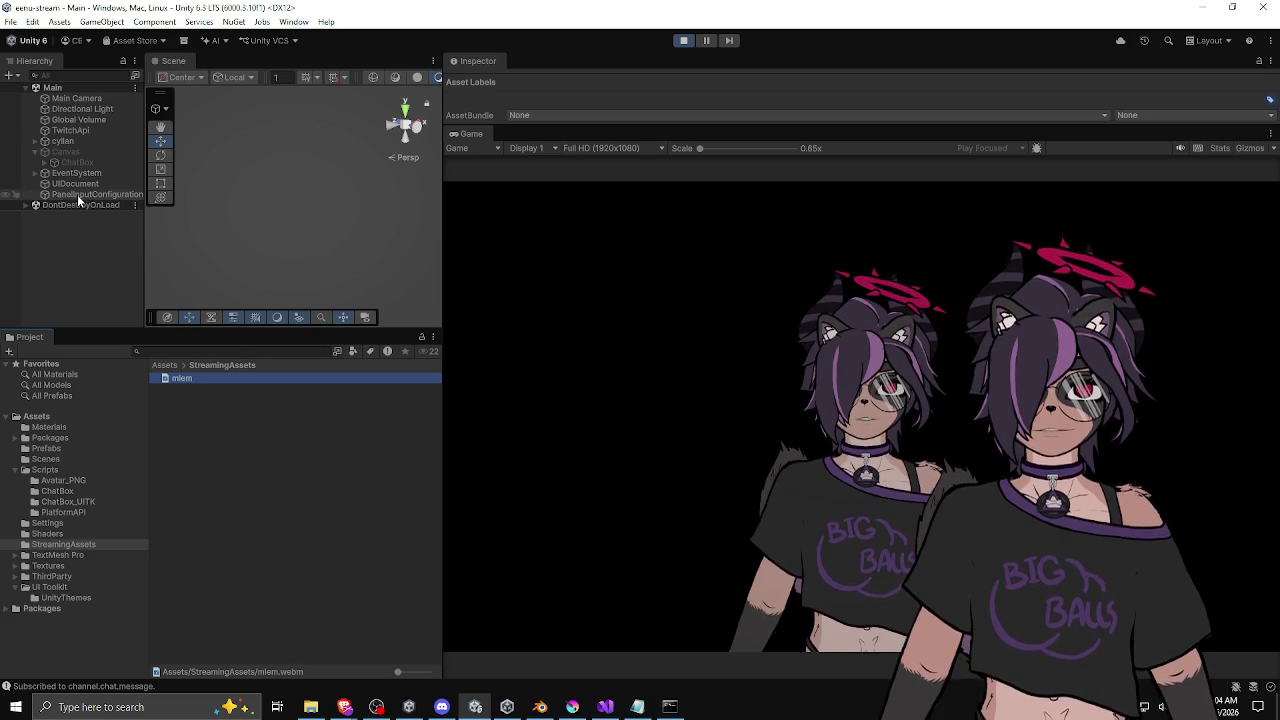
left_click(88, 141)
double_click(88, 141)
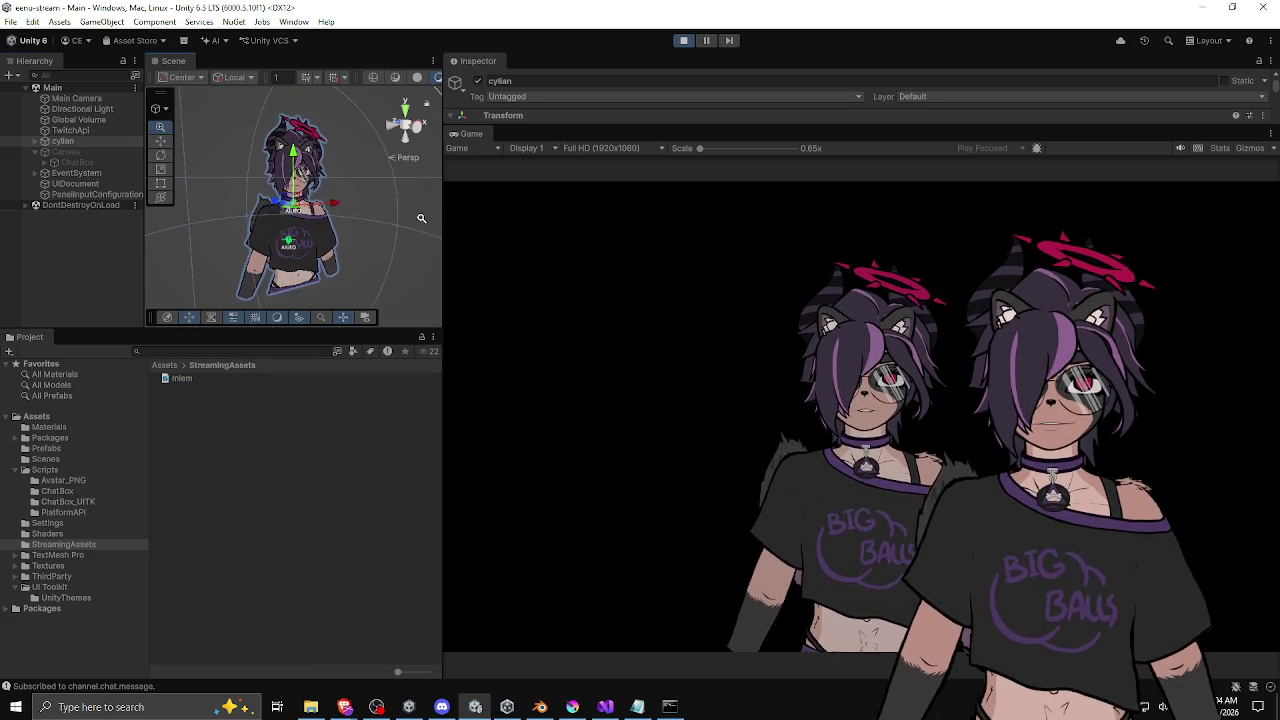
Step: Re-enable the Canvas object
right_click(26, 186)
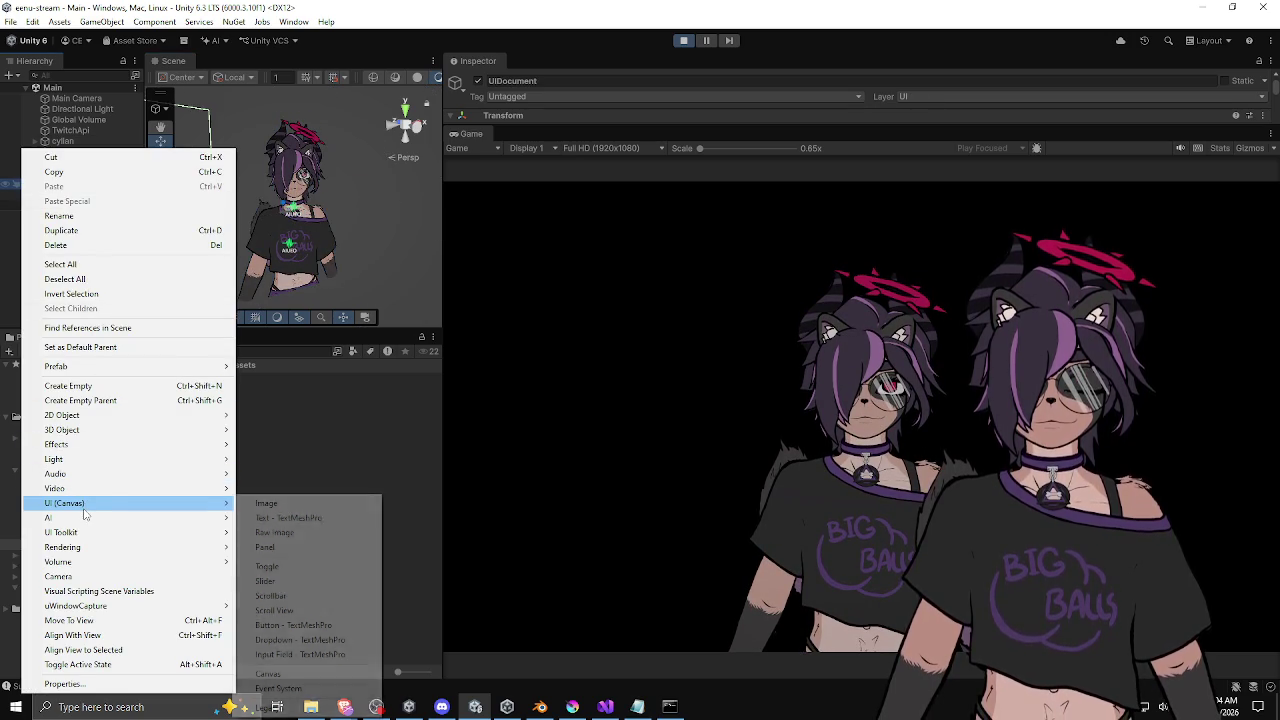
mouse_move(92, 510)
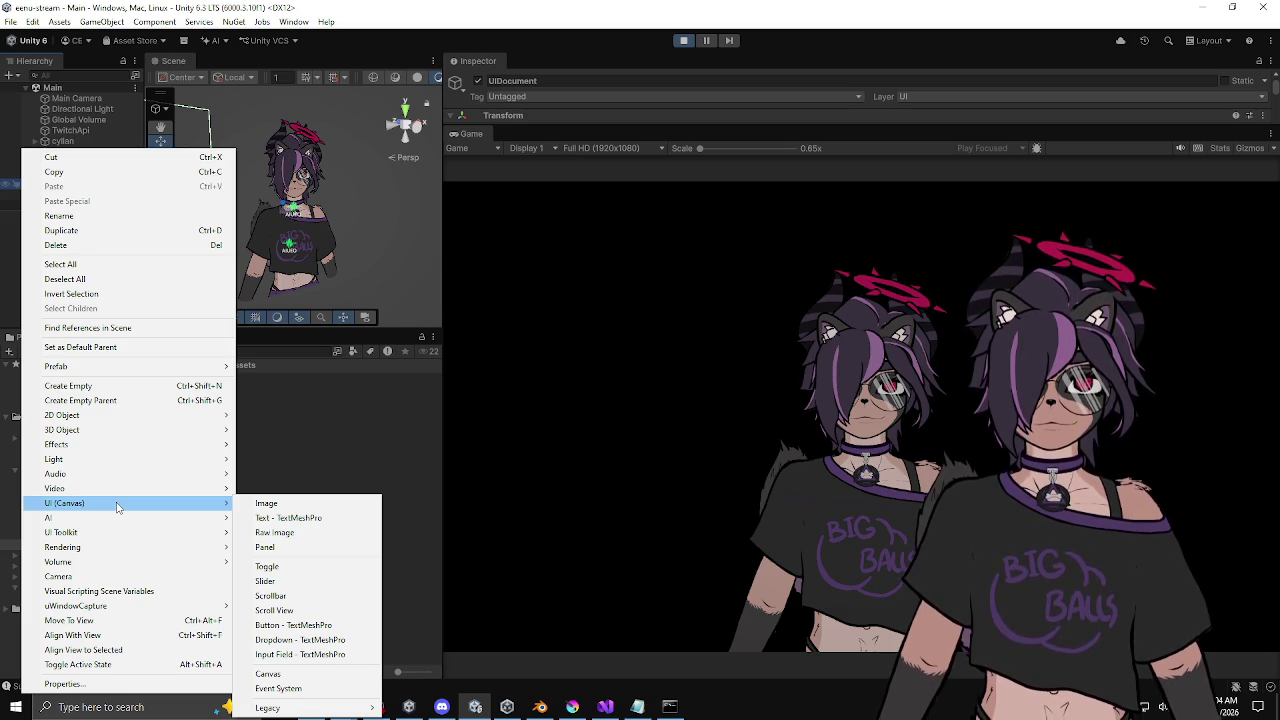
key("Escape")
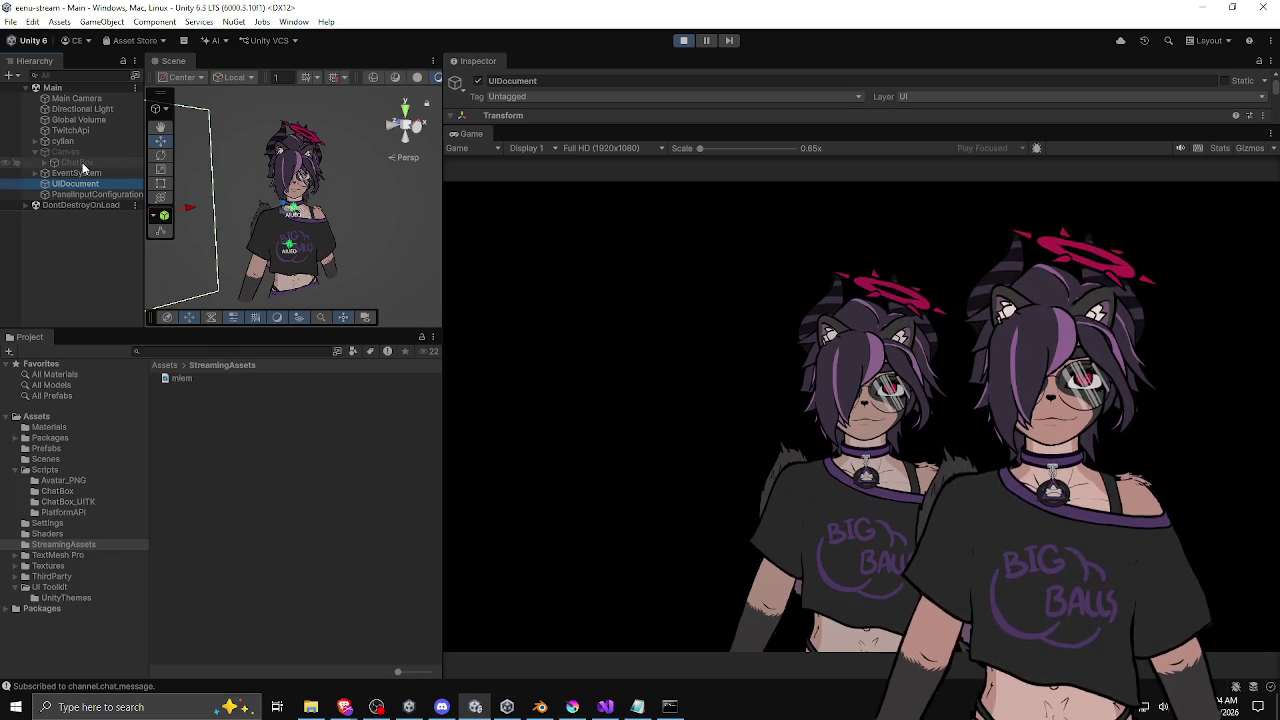
left_click(80, 152)
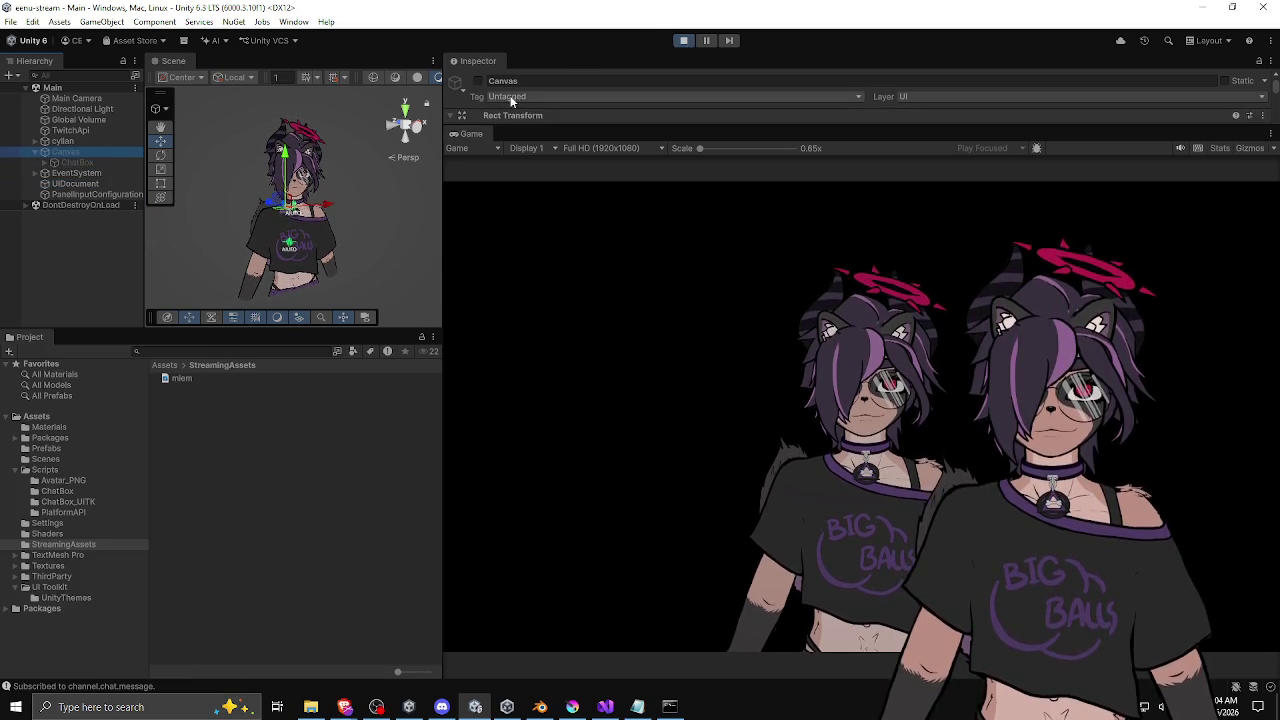
left_click(478, 80)
left_click_drag(546, 128, 541, 371)
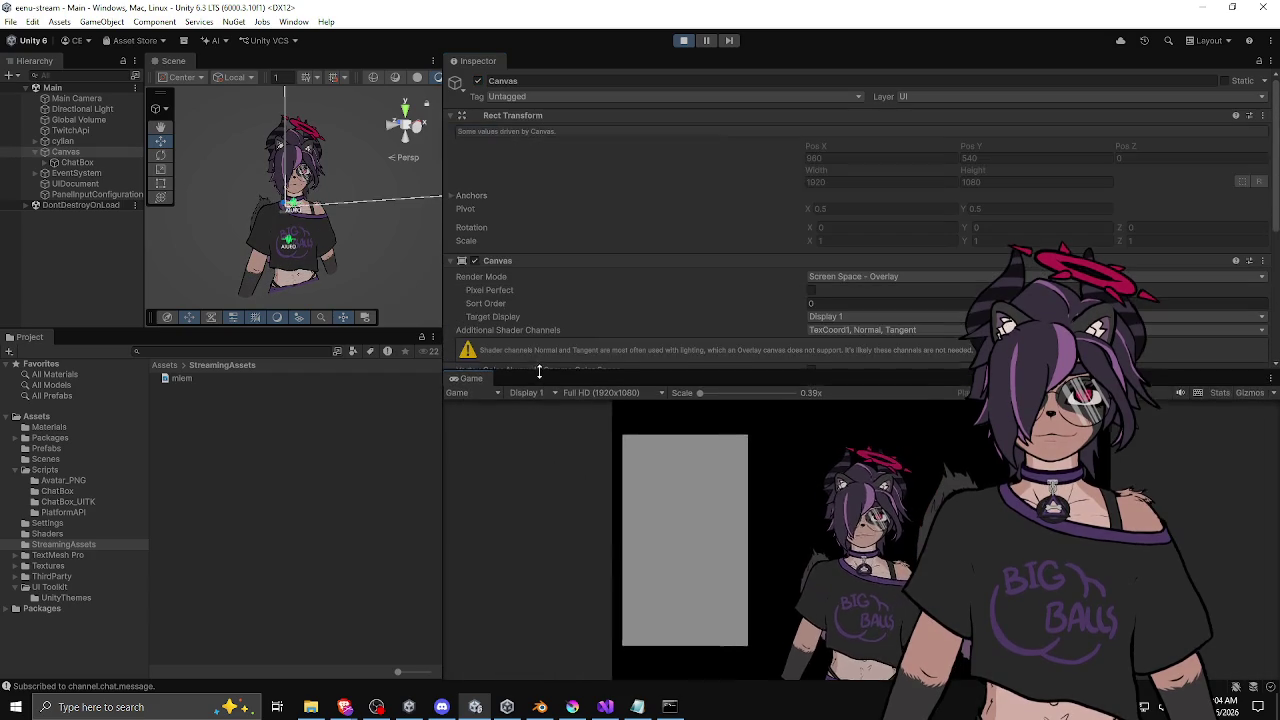
scroll(530, 275, "down", 5)
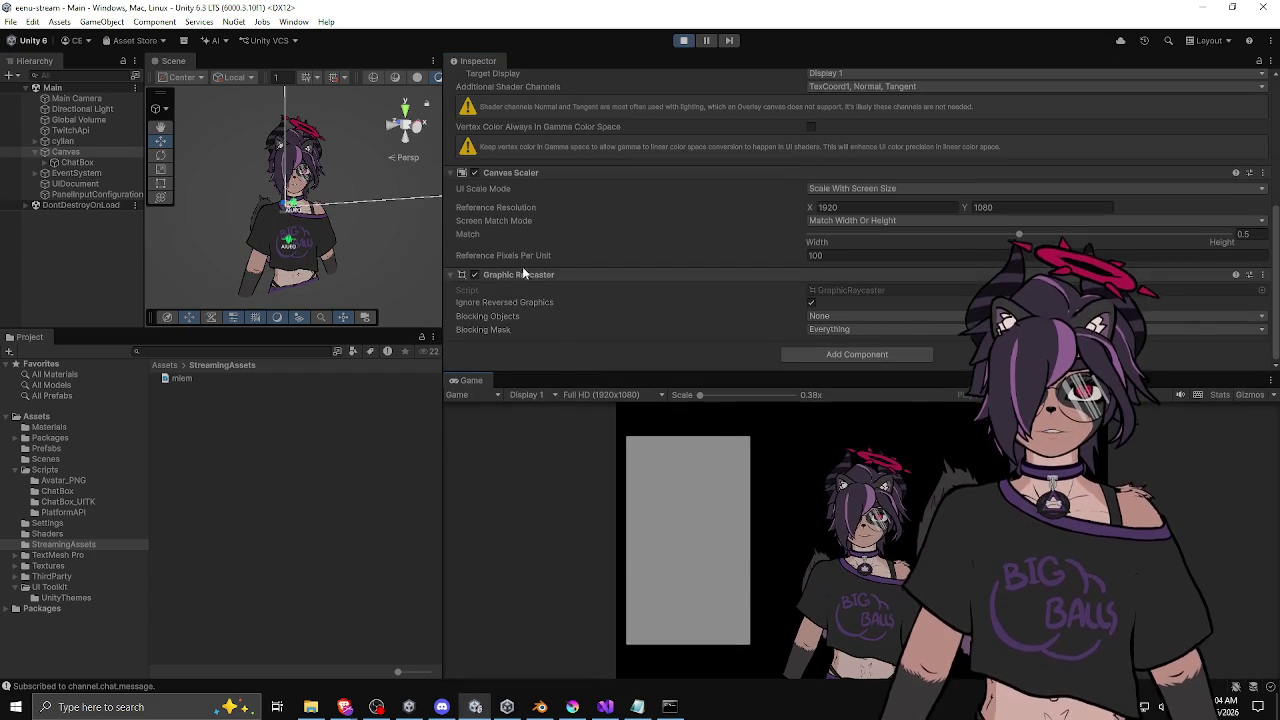
Step: Disable the Chat Box script and deactivate the ChatBox object
left_click(78, 162)
left_click(474, 182)
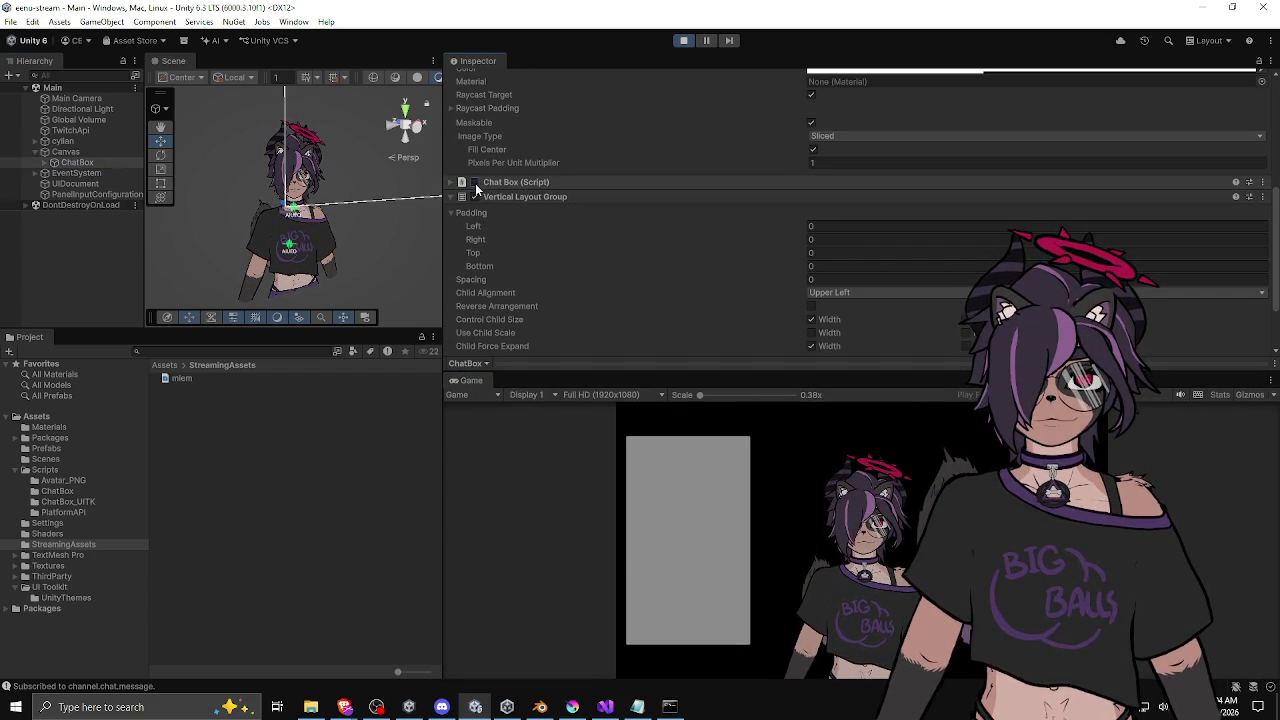
scroll(503, 188, "up", 2)
scroll(504, 188, "up", 3)
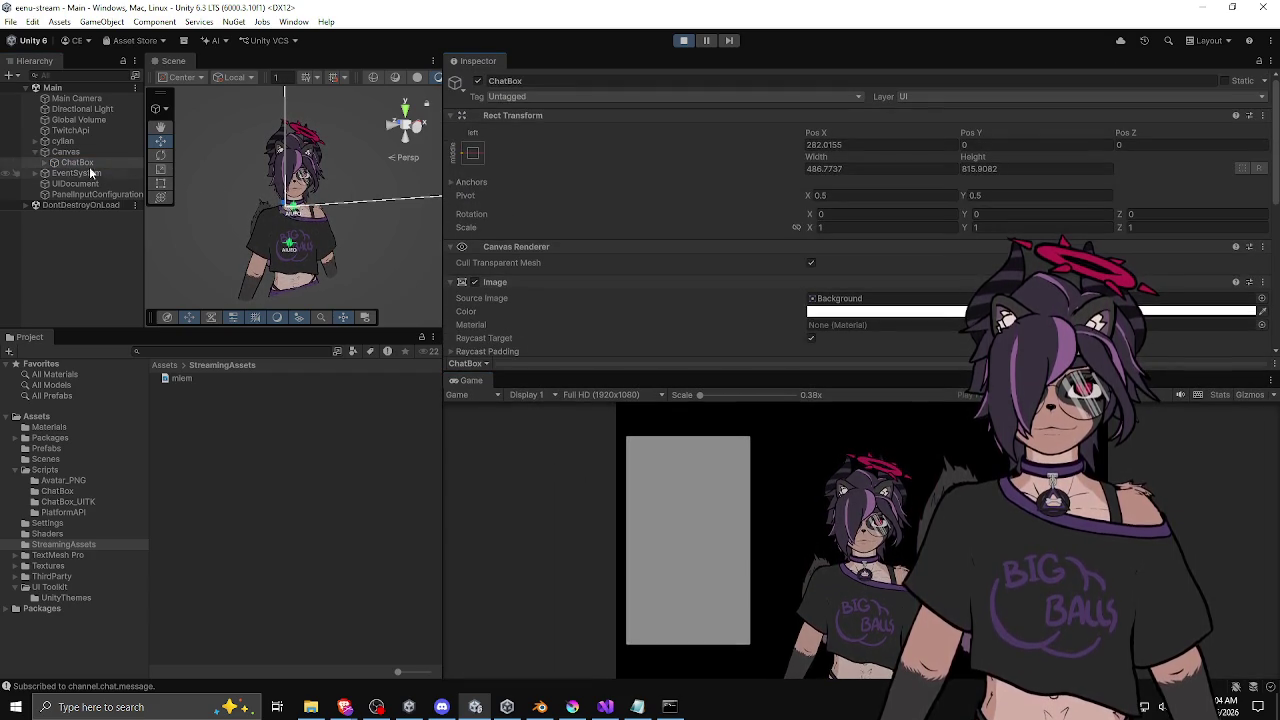
left_click(45, 162)
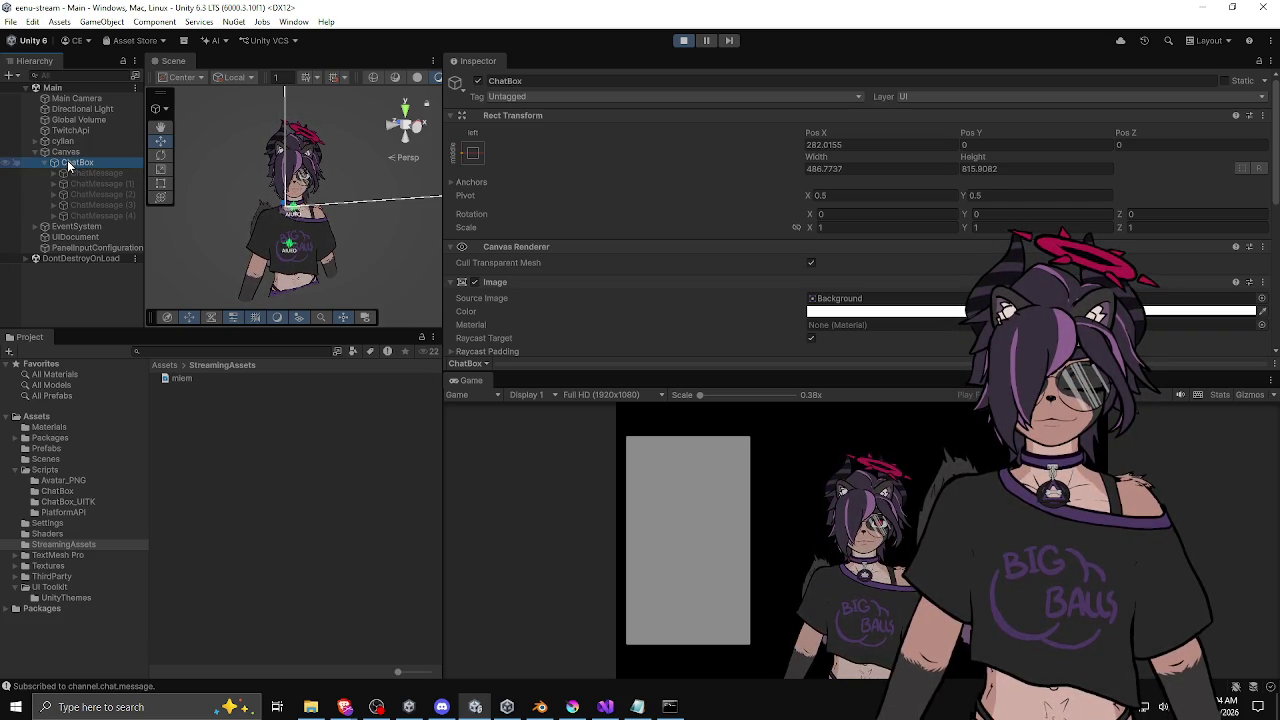
left_click(478, 80)
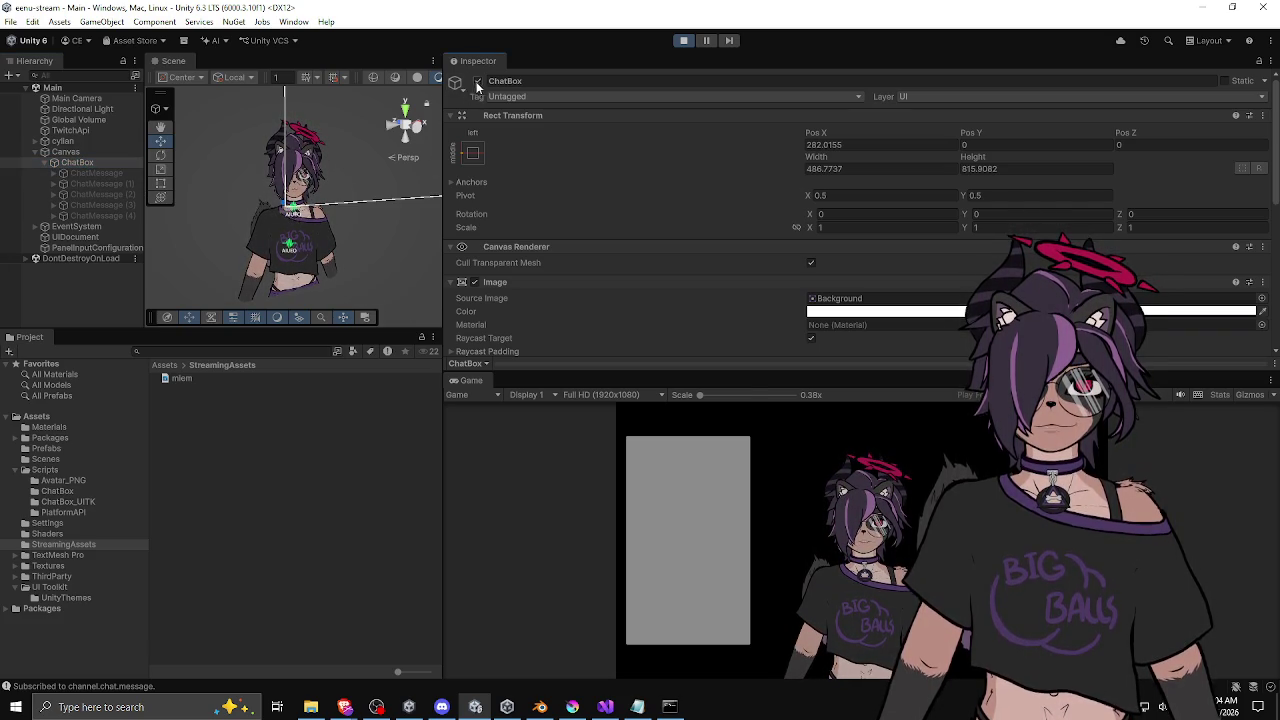
left_click(45, 161)
Step: Add a UI Image named Image under the Canvas and frame it in the Scene view
right_click(62, 152)
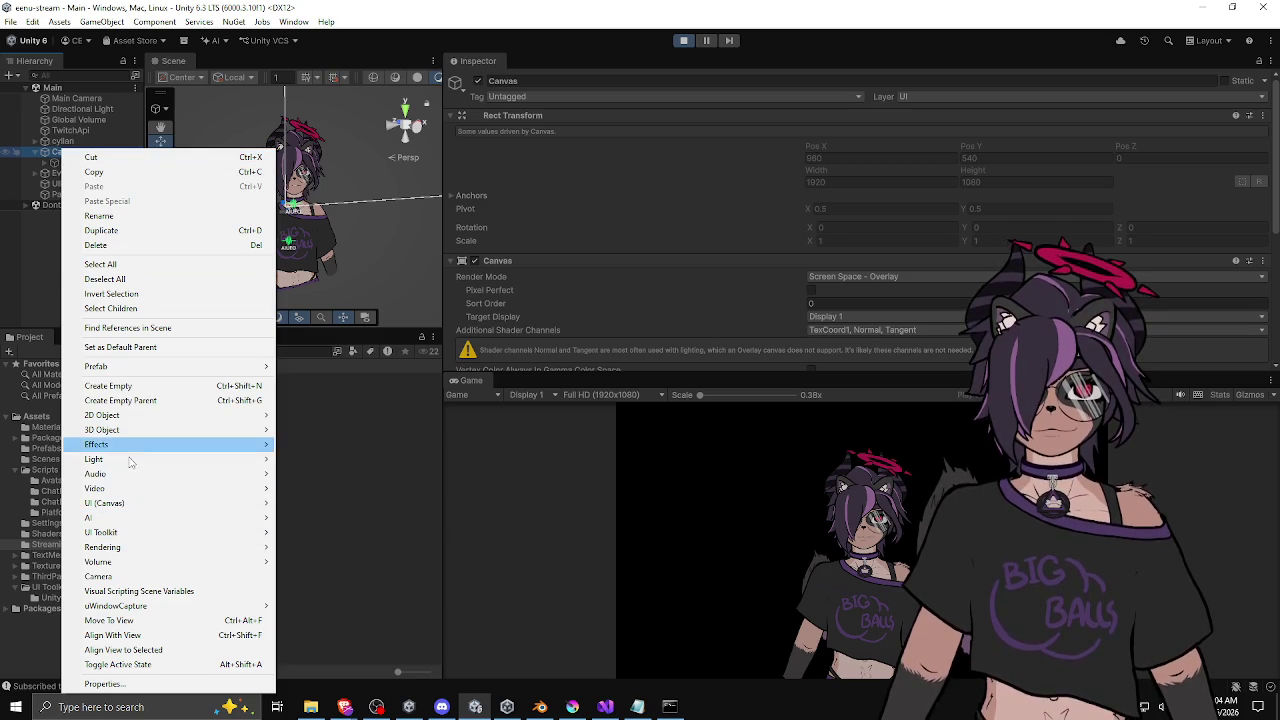
mouse_move(265, 505)
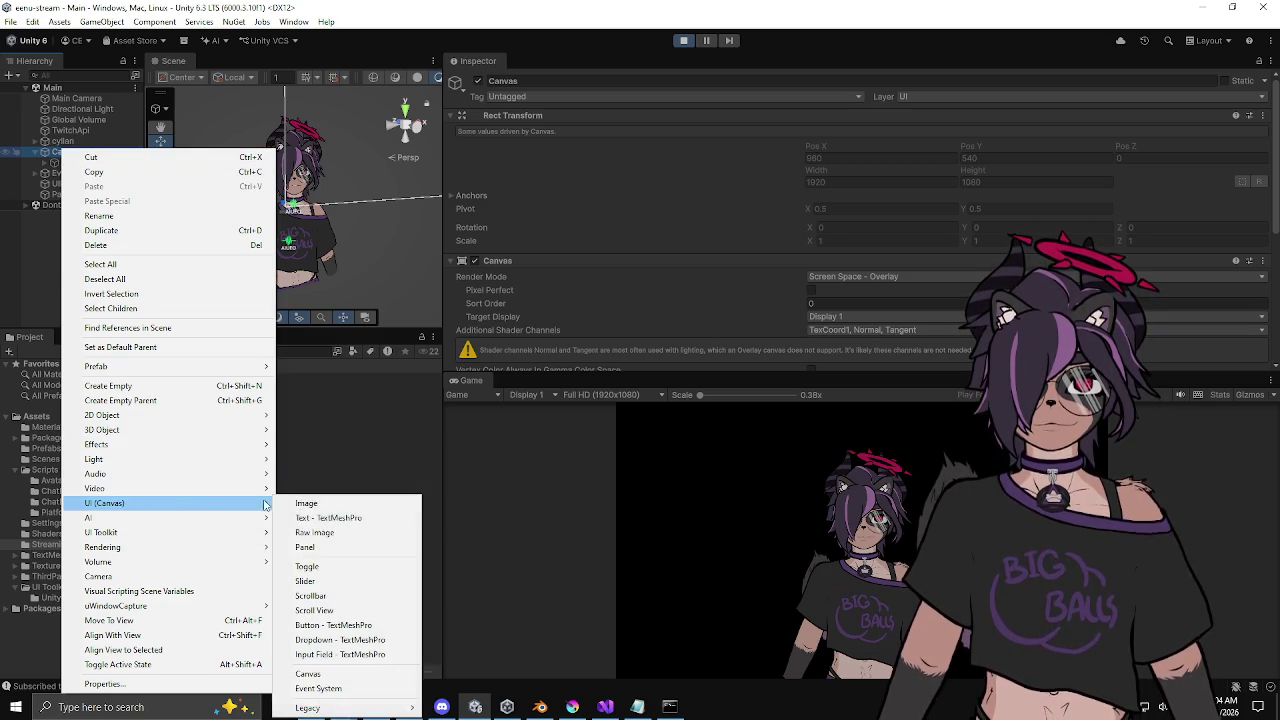
left_click(331, 505)
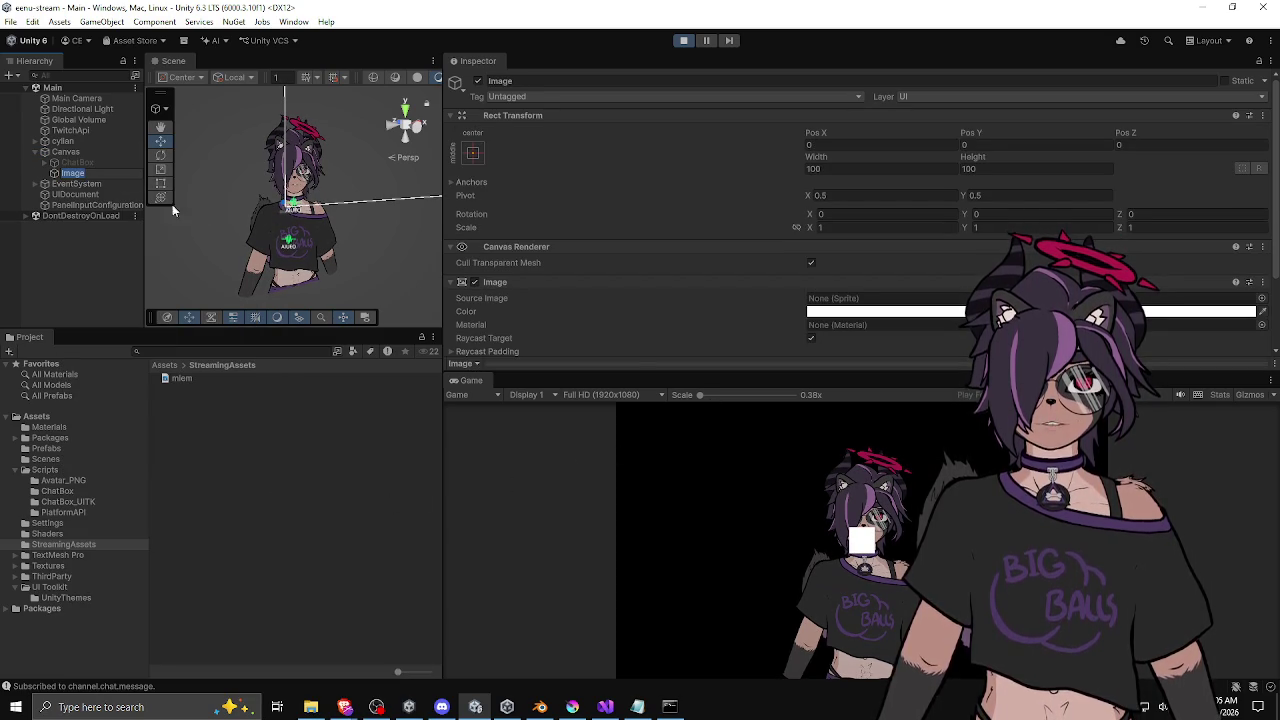
key("Return")
left_click(295, 230)
key("f")
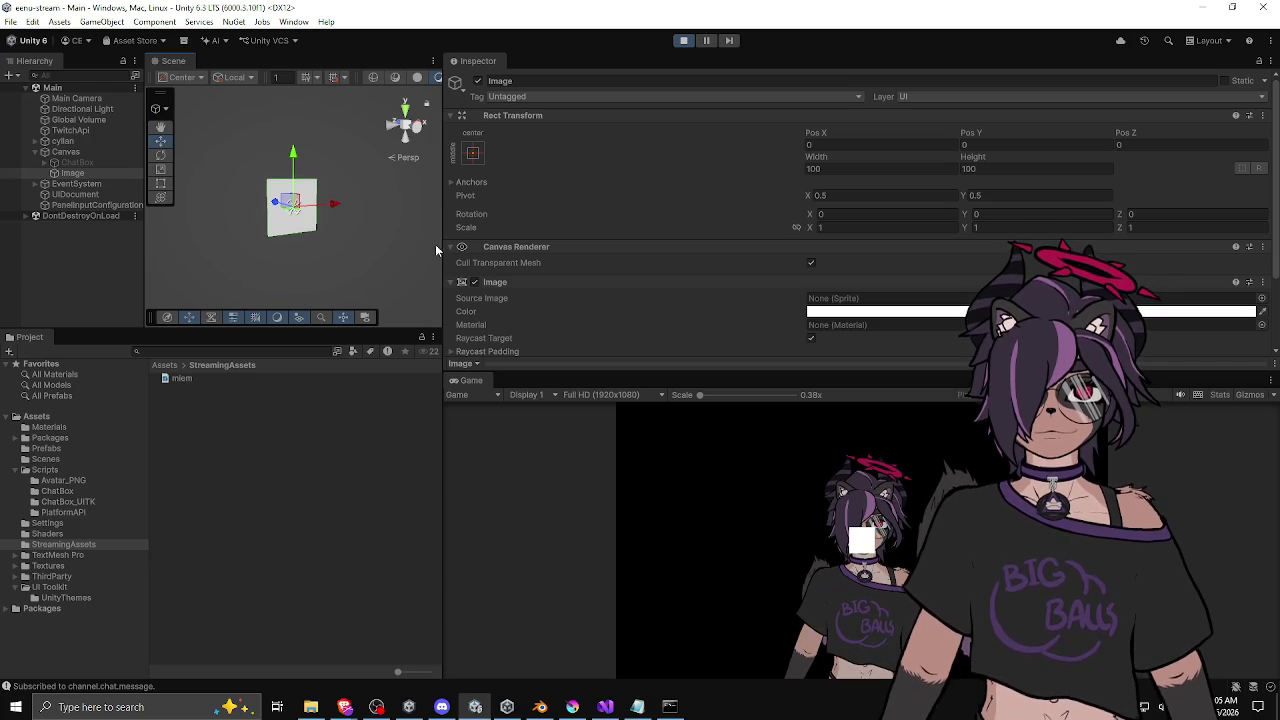
Step: Move the Image beside the avatar, to position -367.9, 118.5
left_click_drag(443, 252, 561, 258)
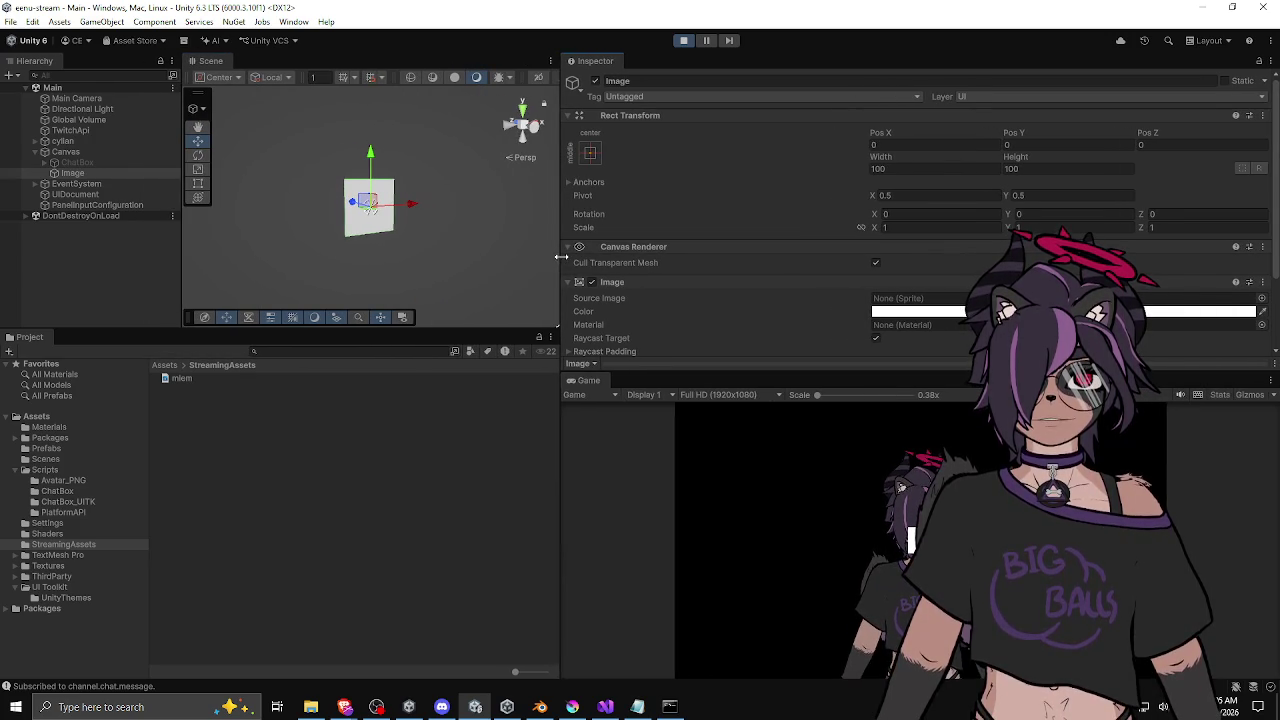
left_click_drag(367, 205, 186, 146)
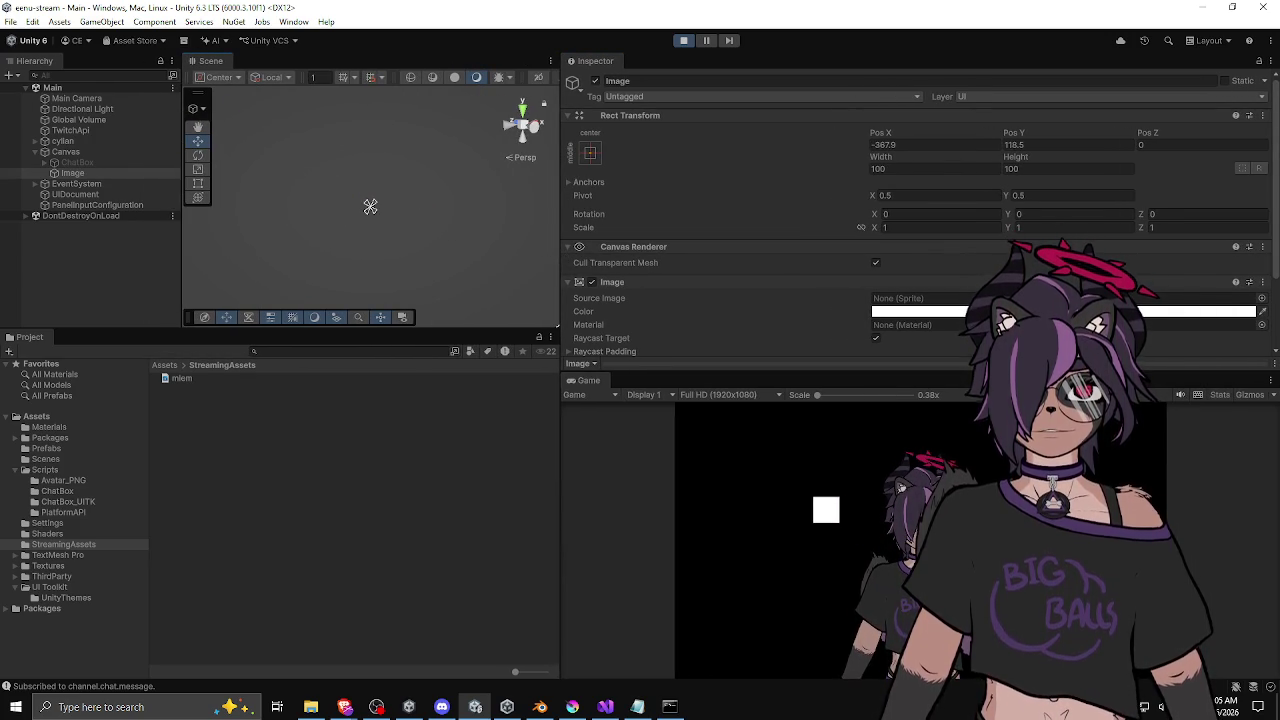
mouse_move(366, 176)
left_mouse_down()
mouse_move(329, 174)
mouse_move(343, 148)
left_mouse_up()
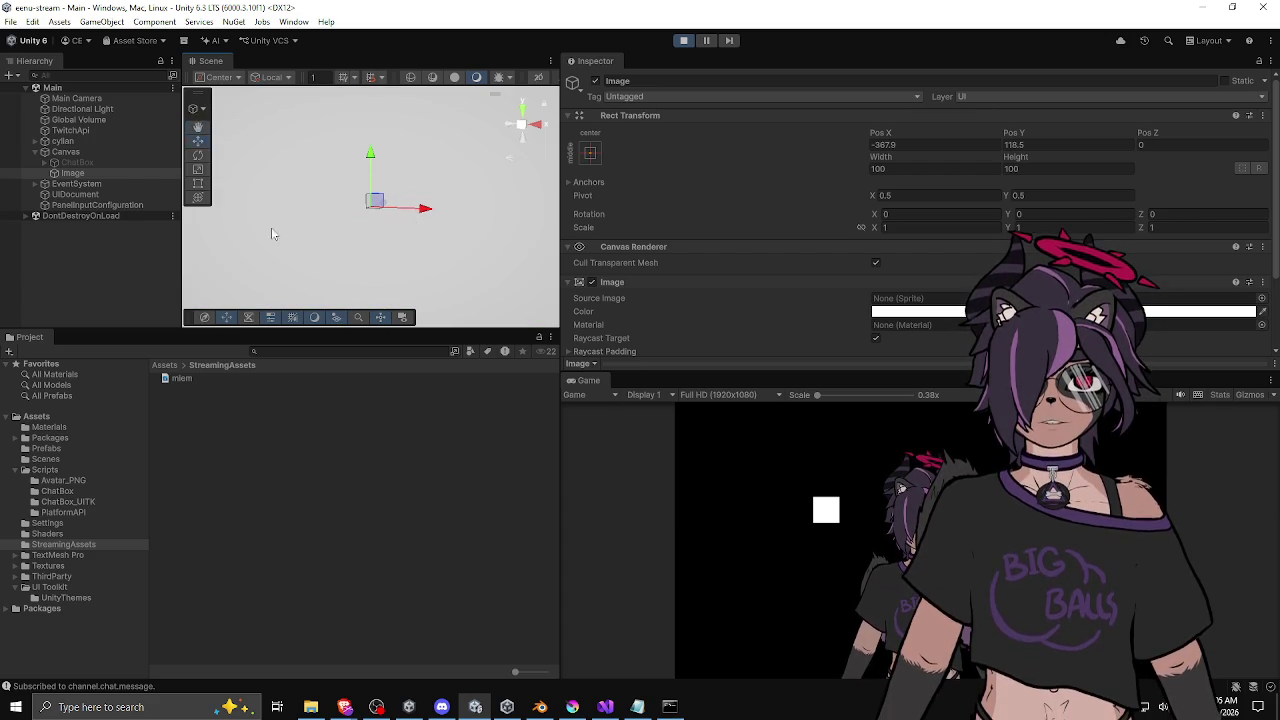
scroll(300, 240, "down", 5)
left_click_drag(434, 234, 382, 208)
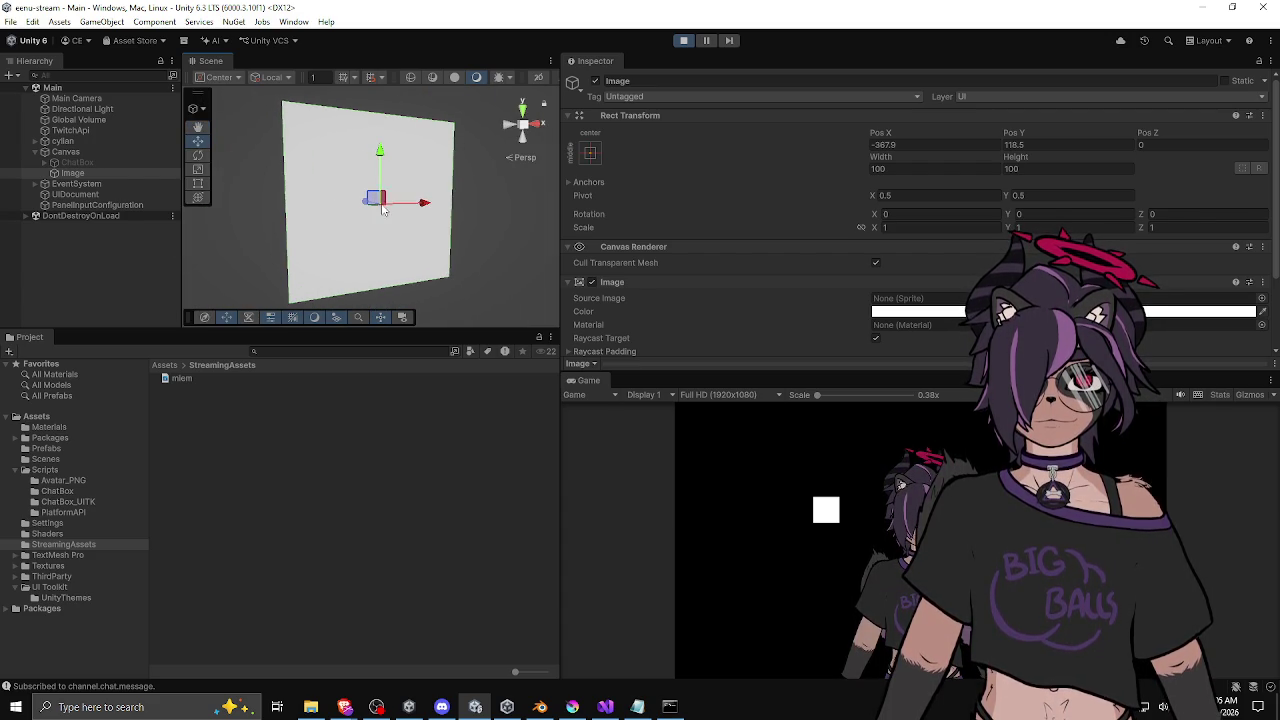
left_click_drag(405, 330, 405, 402)
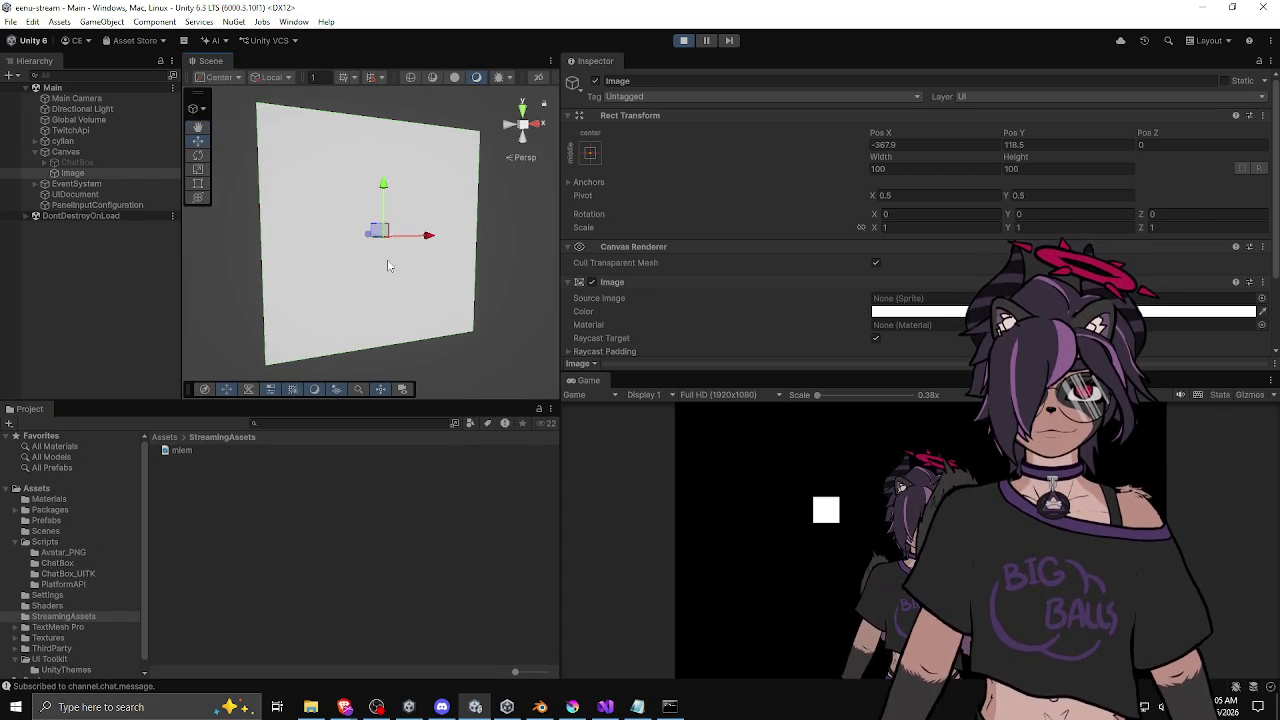
left_click_drag(339, 264, 347, 246)
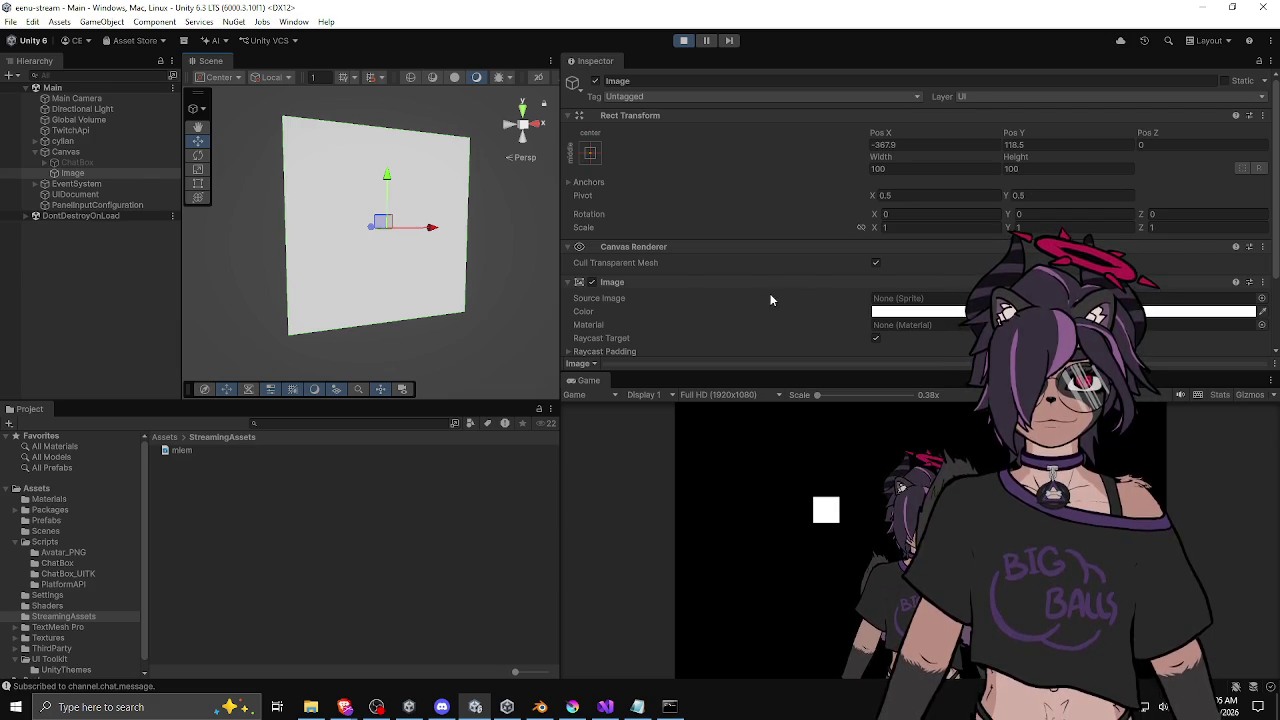
Step: Add a Video Player component to the Image
scroll(772, 290, "down", 3)
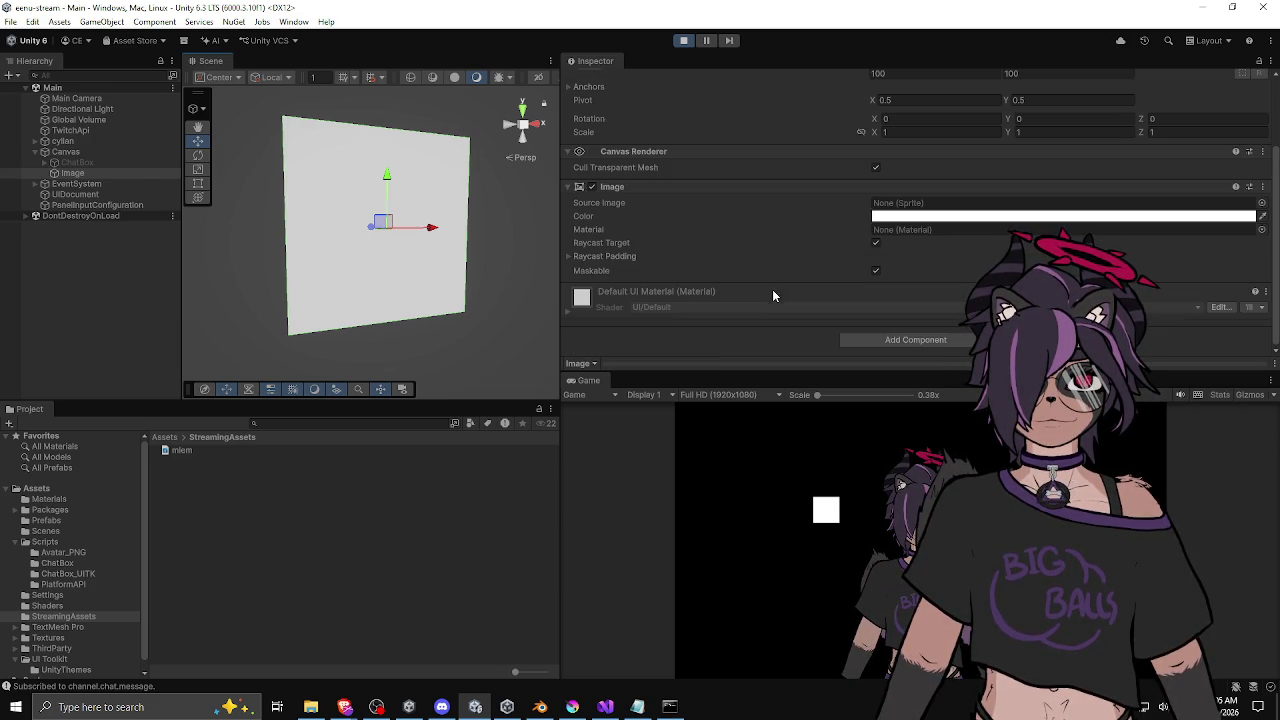
left_click(897, 338)
type("vid")
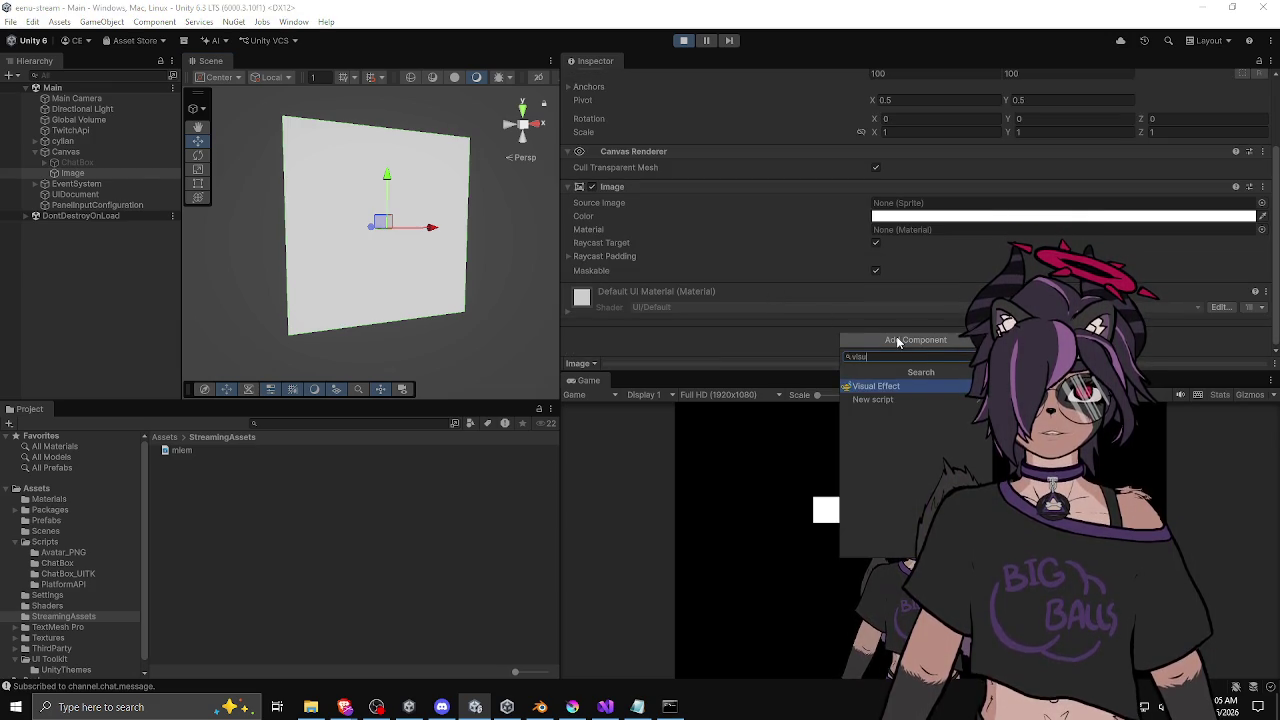
key("Return")
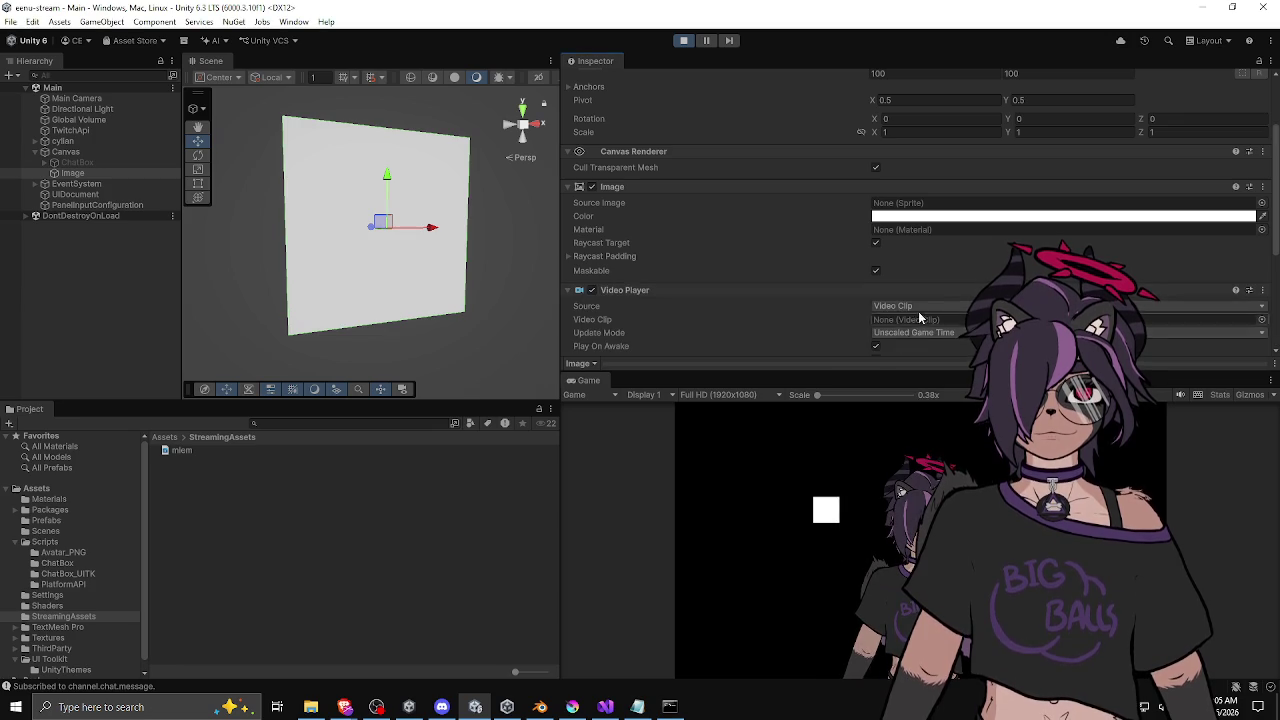
Step: Set the video source to URL Assets/StreamingAssets/mlem.webm
scroll(918, 311, "down", 3)
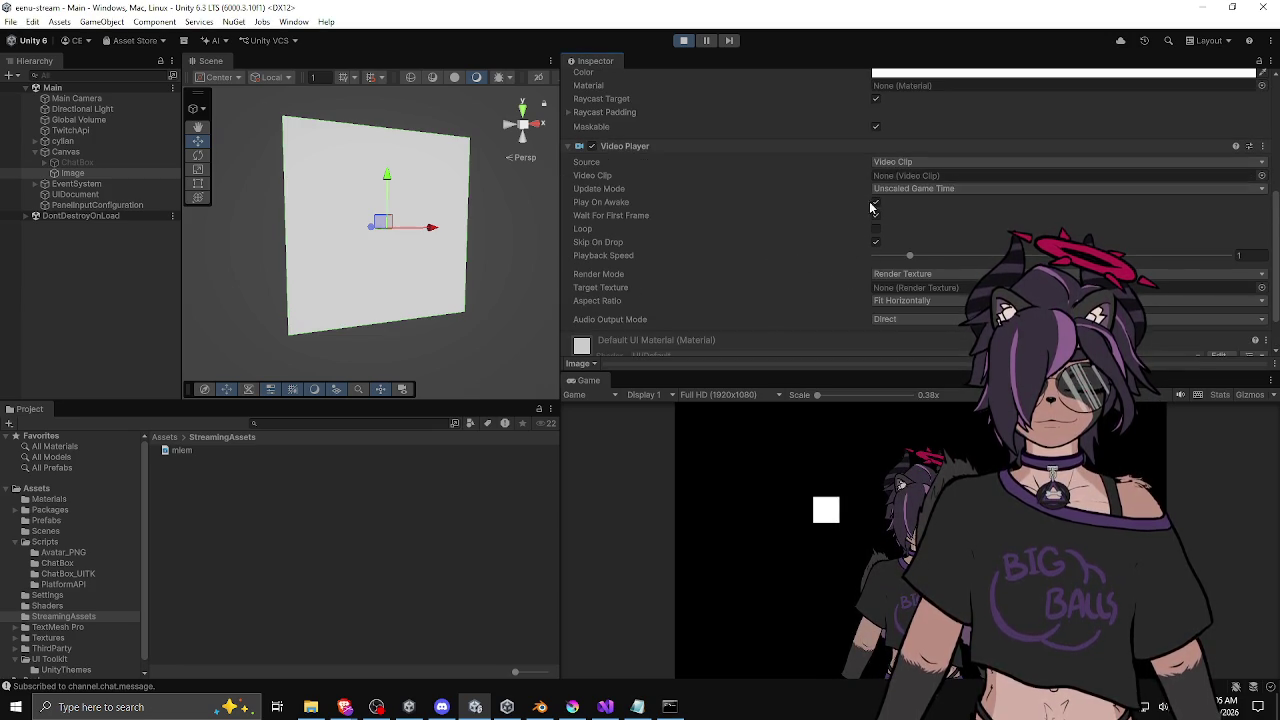
left_click(900, 162)
left_click(918, 199)
left_click(935, 176)
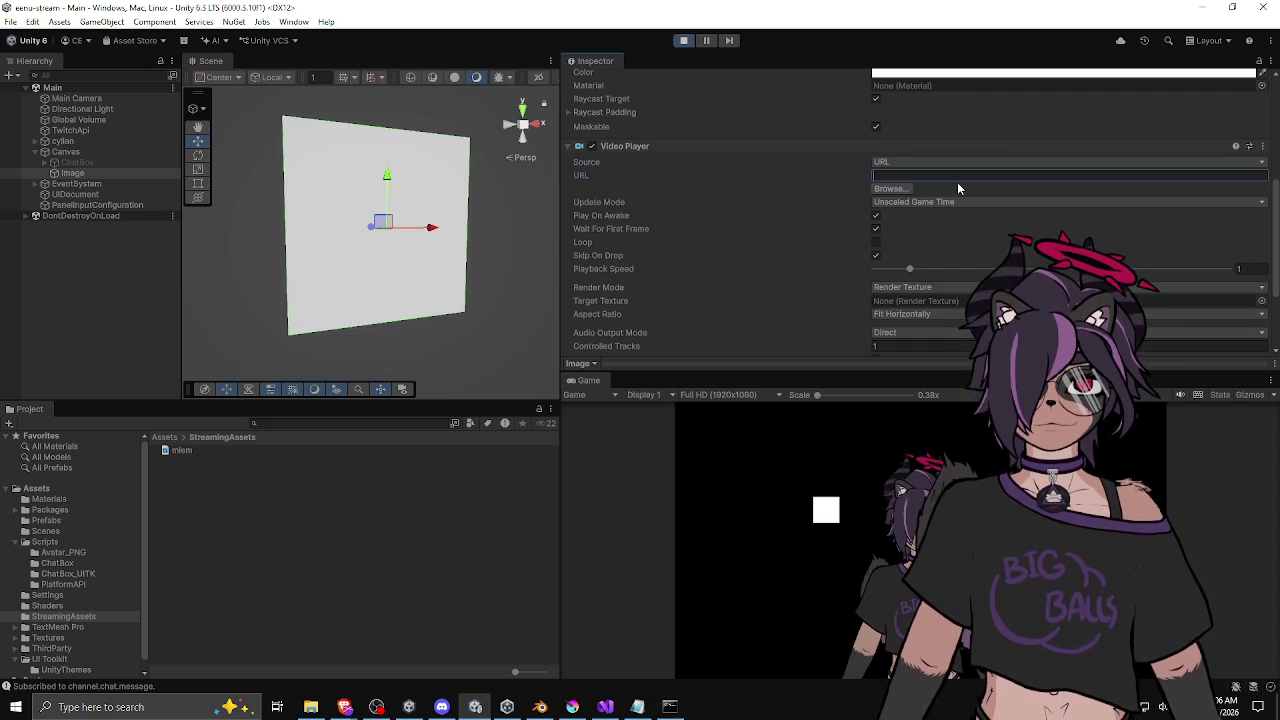
type("Assets/Streaming")
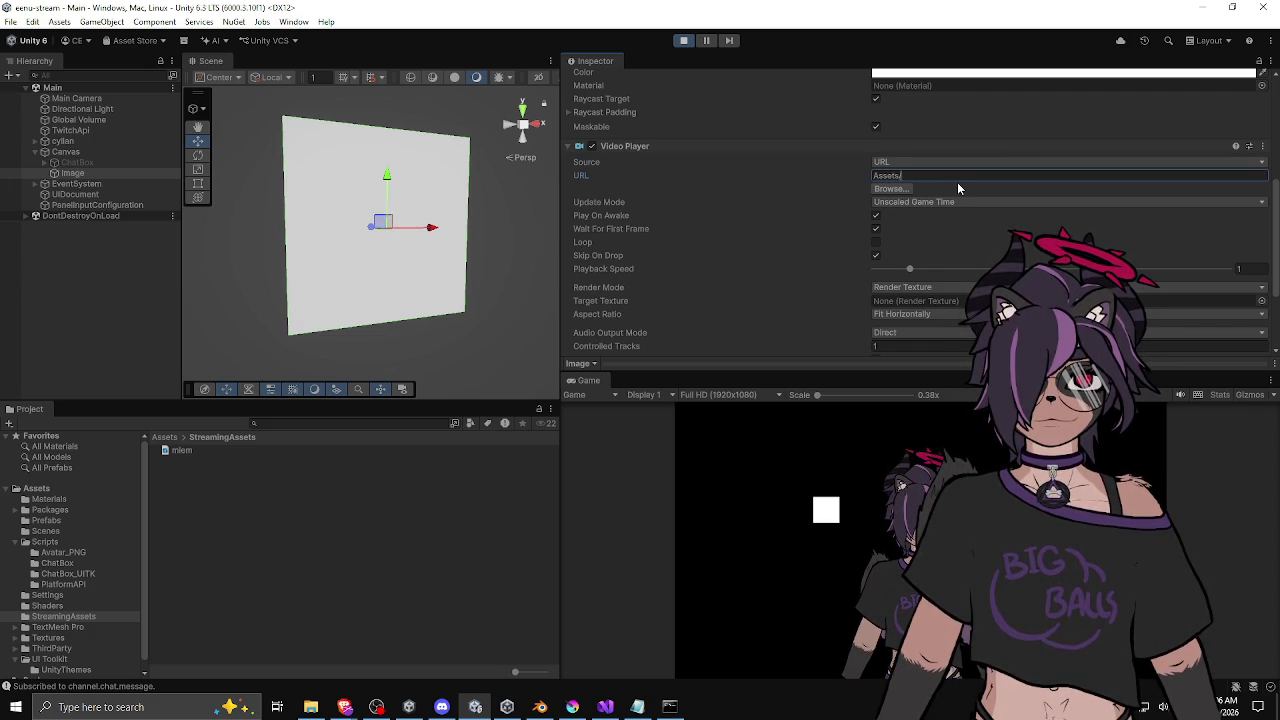
key("BackSpace")
key("BackSpace")
key("BackSpace")
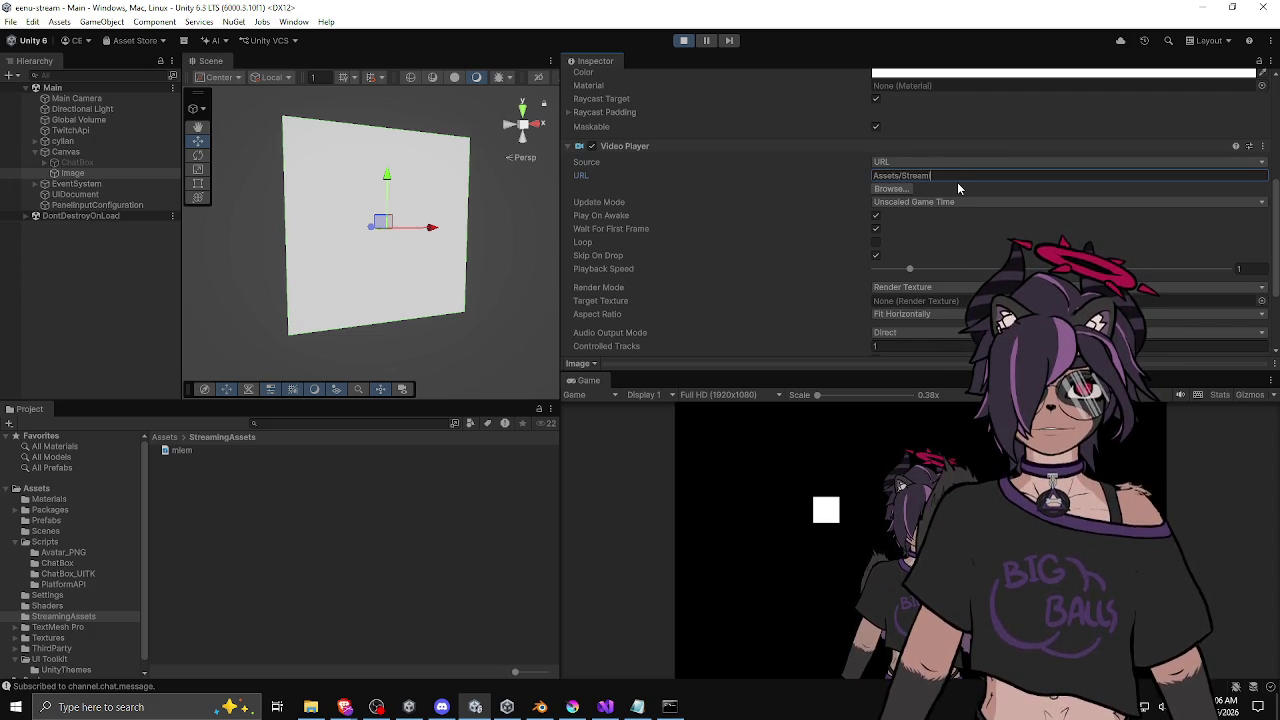
type("ingAssets/m")
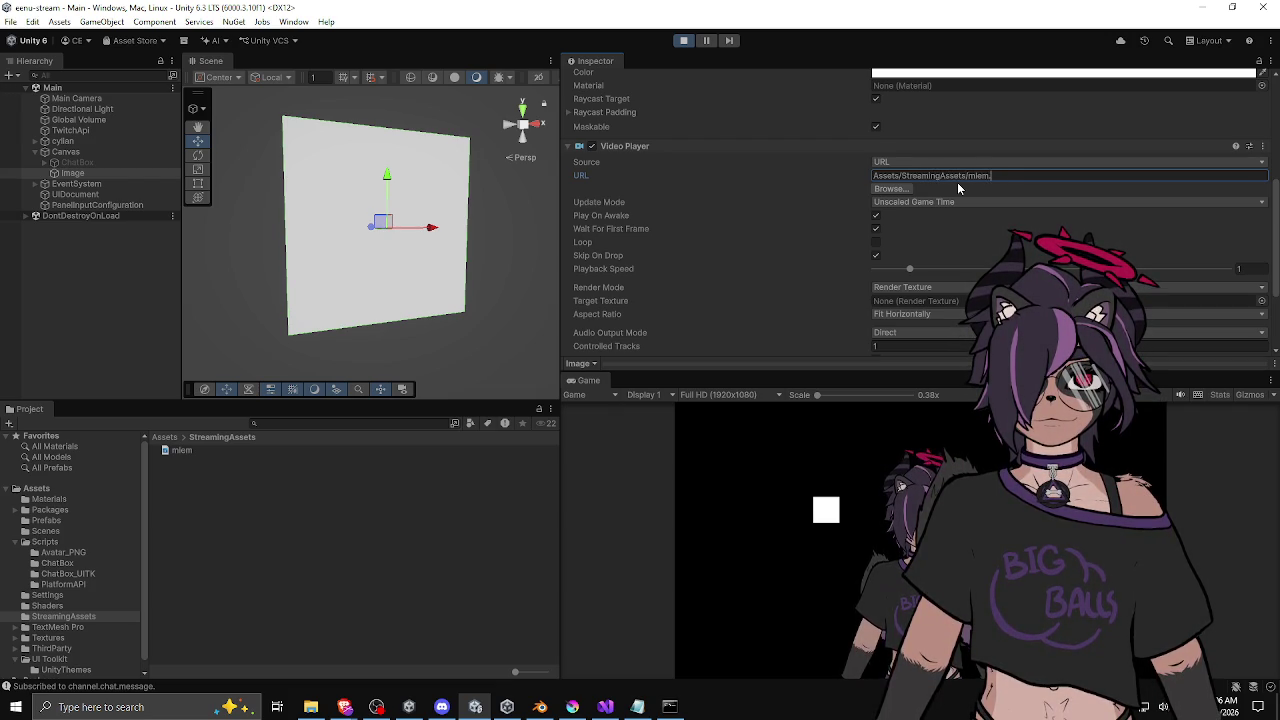
type("lem.webm")
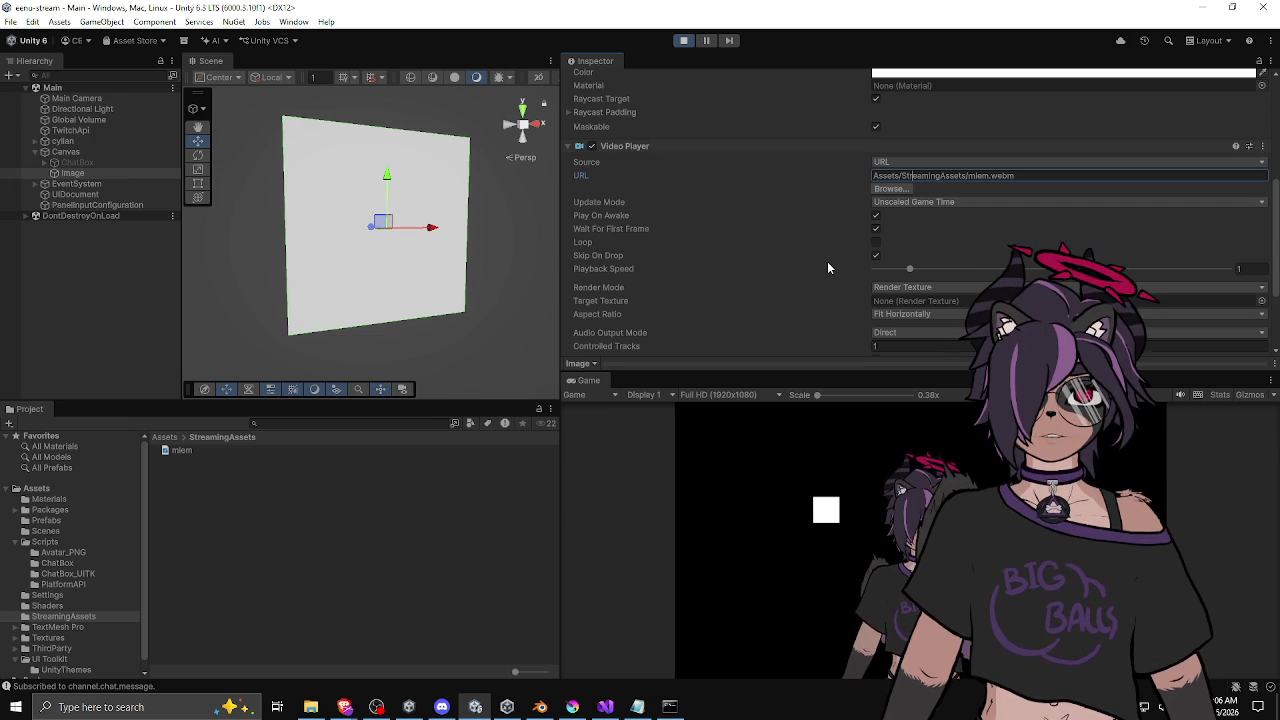
scroll(824, 267, "down", 3)
scroll(821, 269, "up", 5)
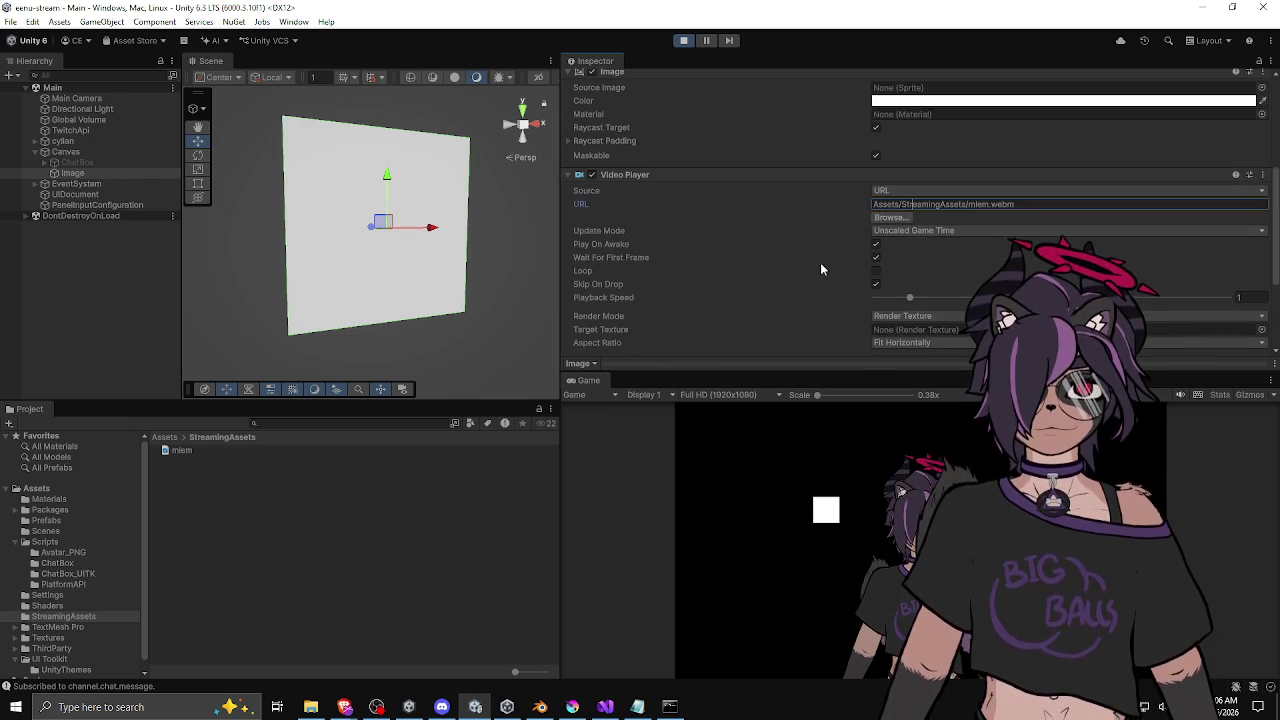
left_click(876, 248)
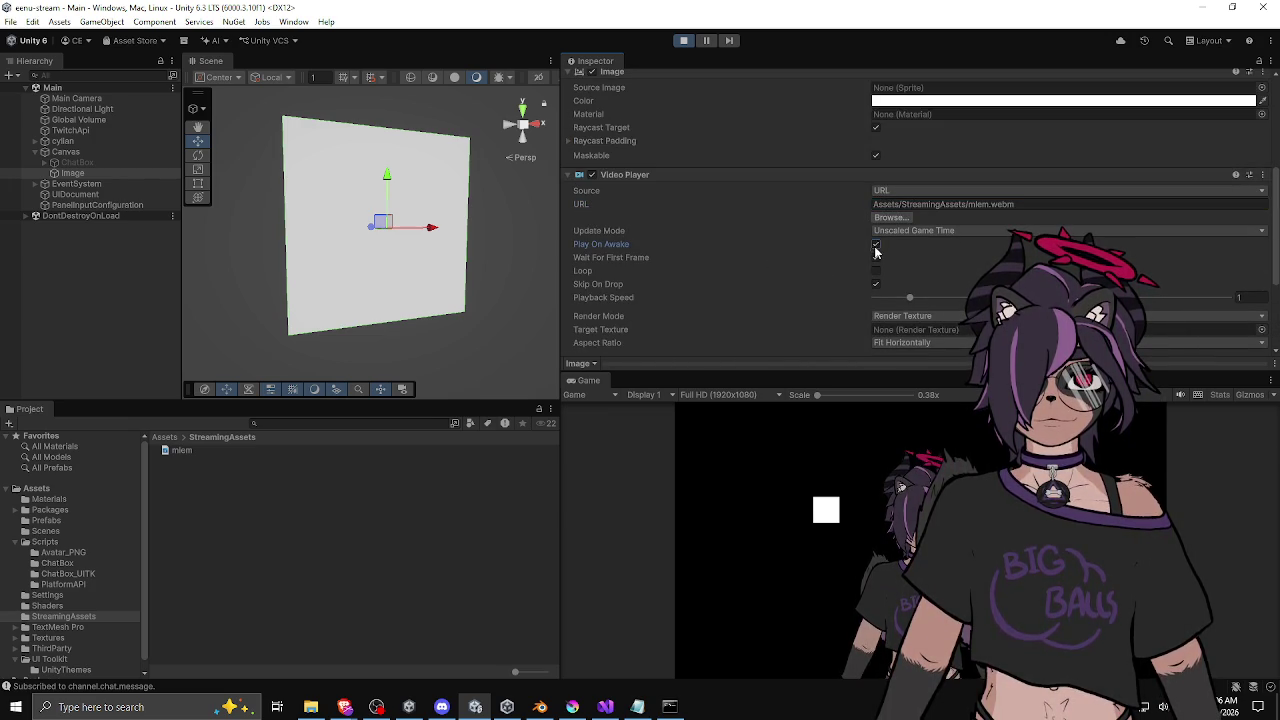
Step: Keep Wait For First Frame enabled and bring up the Render Mode choices
left_click(877, 258)
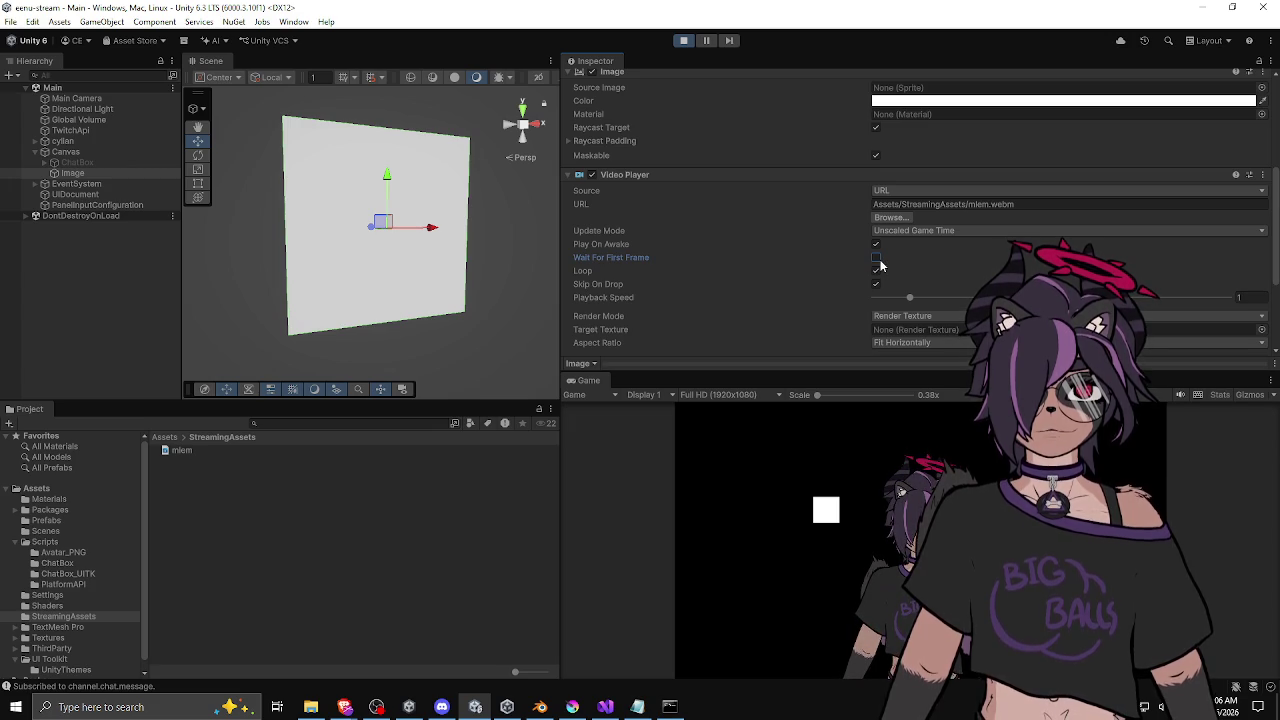
left_click(877, 259)
scroll(852, 264, "down", 1)
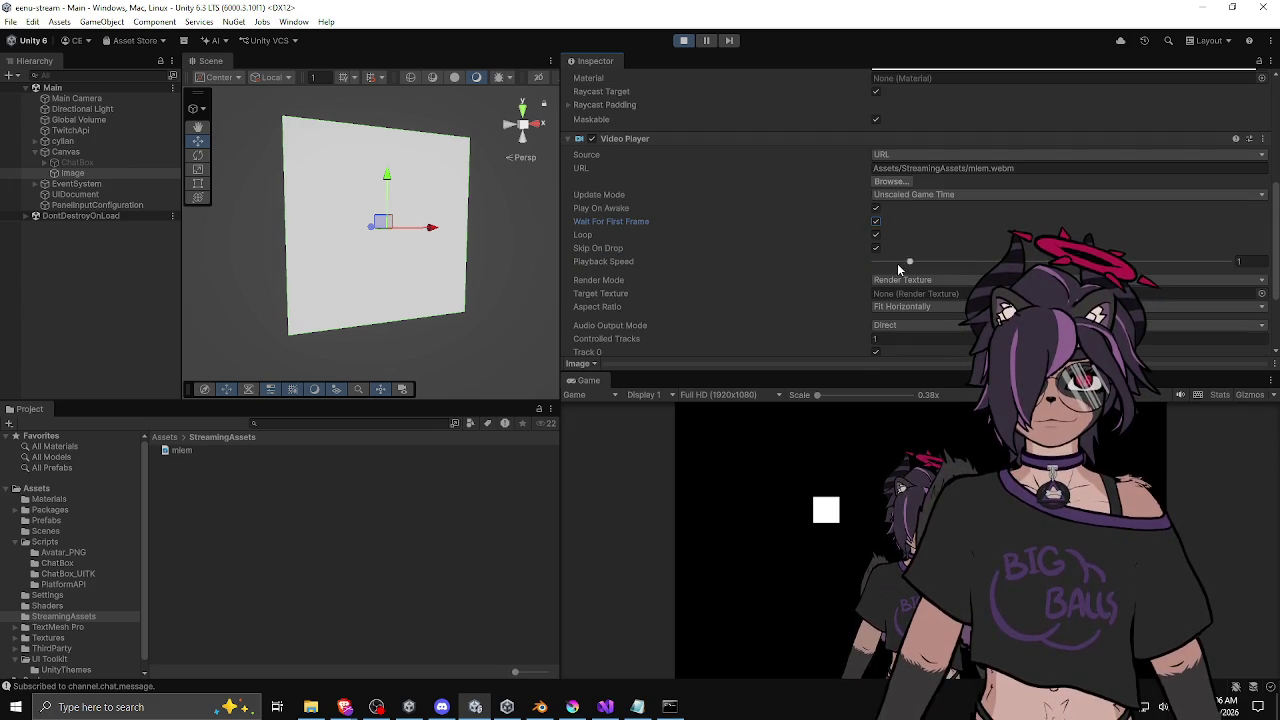
left_click(885, 283)
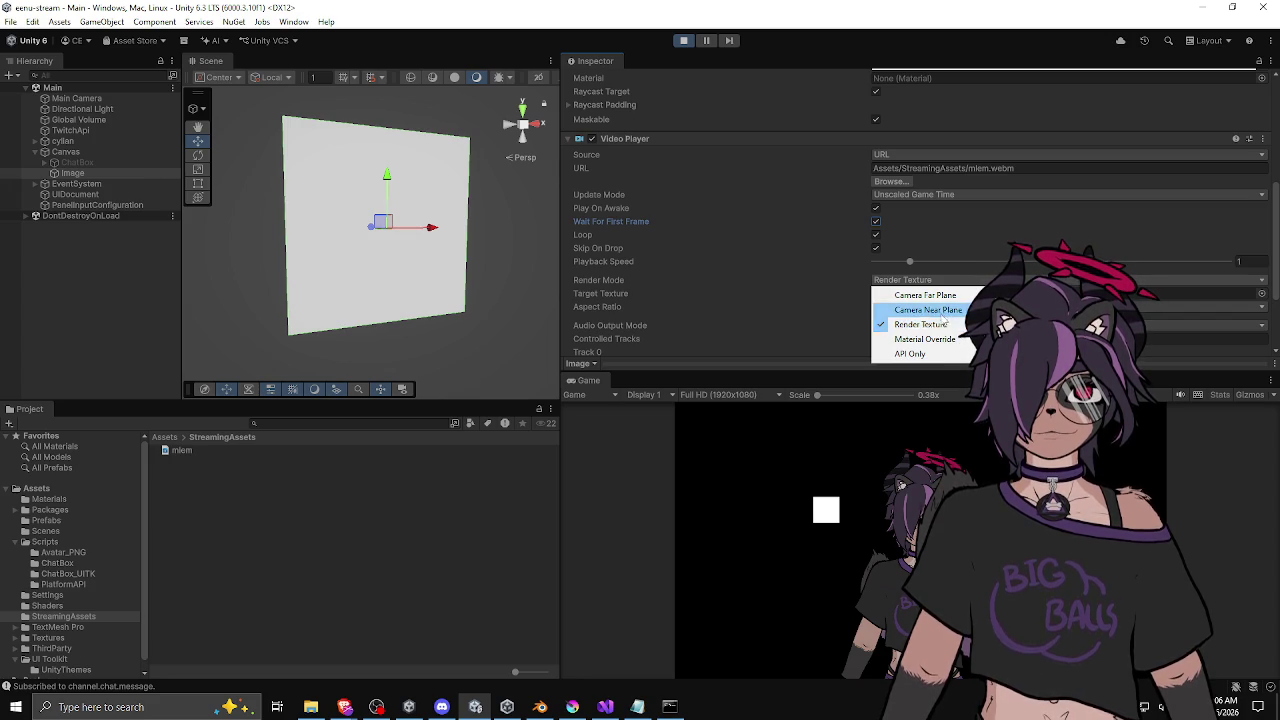
Step: Set the Video Player's Render Mode to Material Override, leaving renderer and material unassigned
left_click(937, 341)
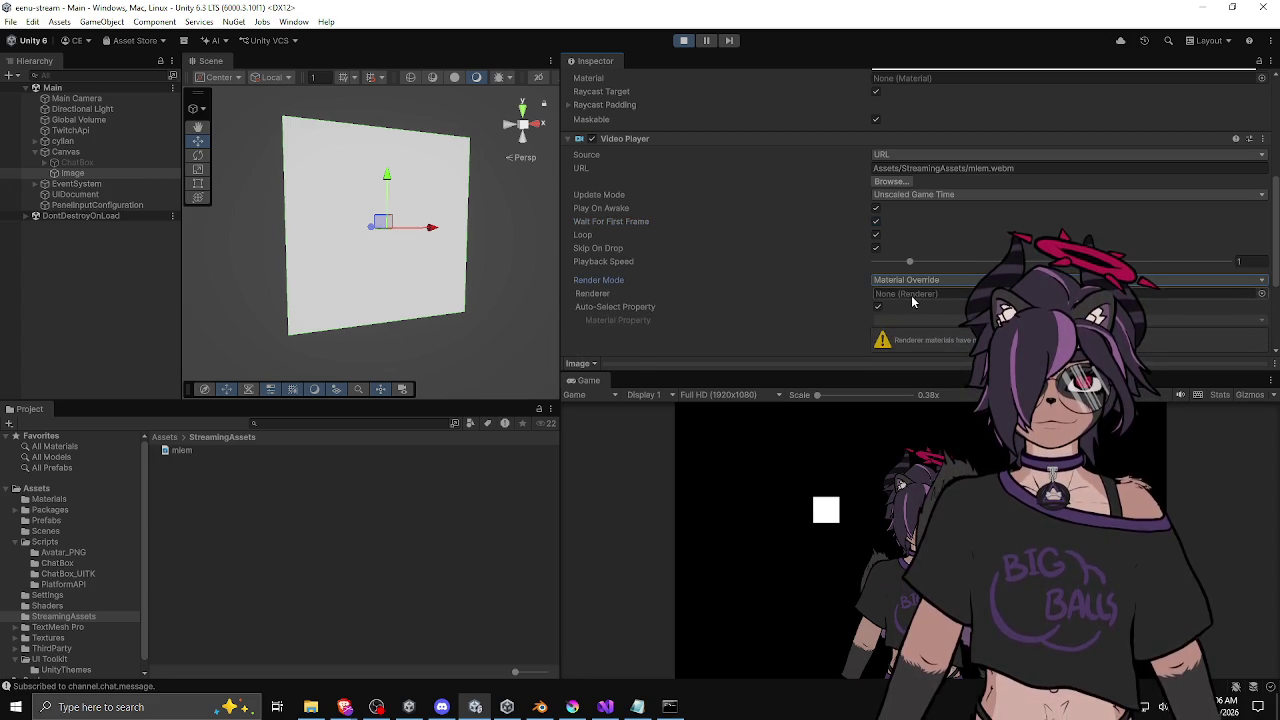
scroll(915, 290, "down", 1)
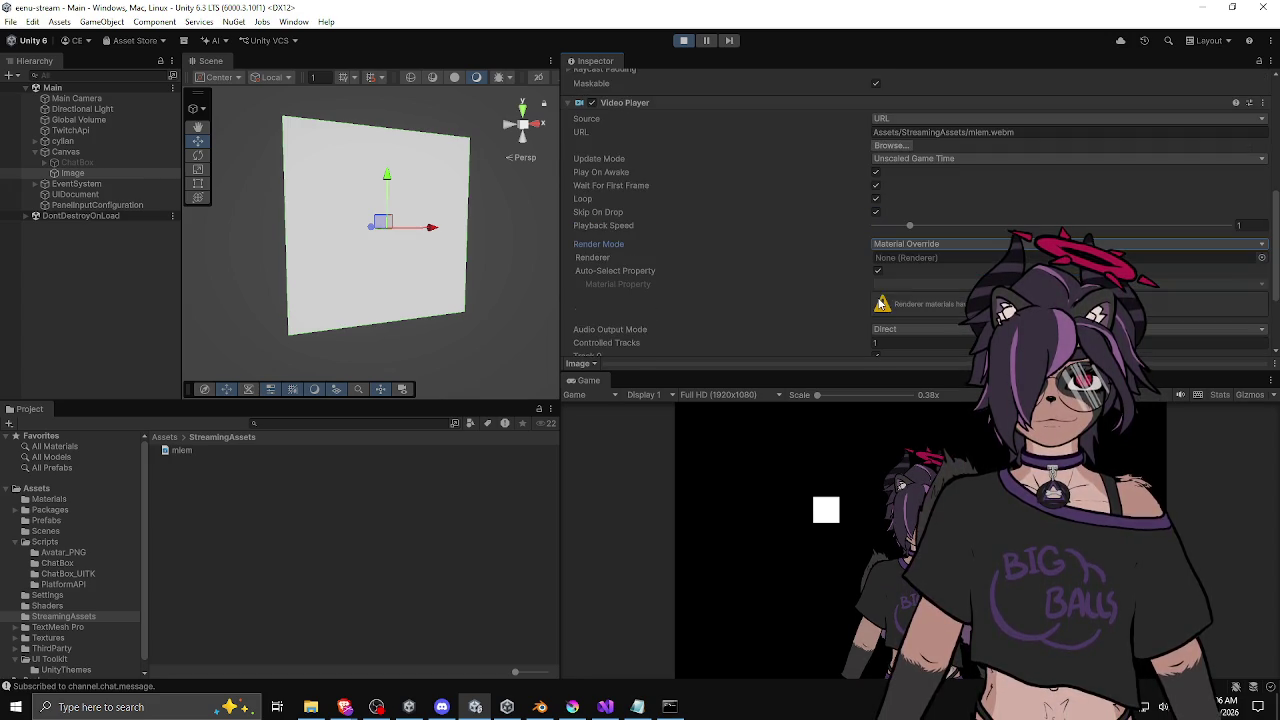
left_click(1261, 257)
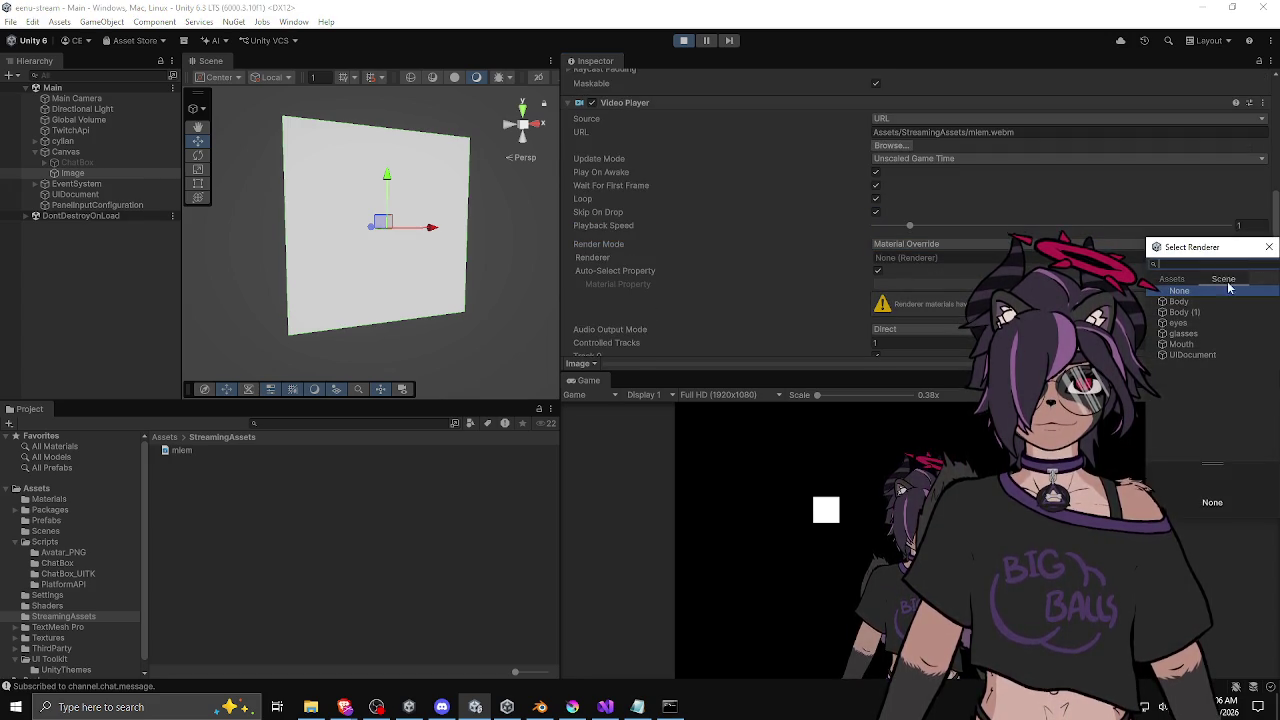
left_click(1268, 248)
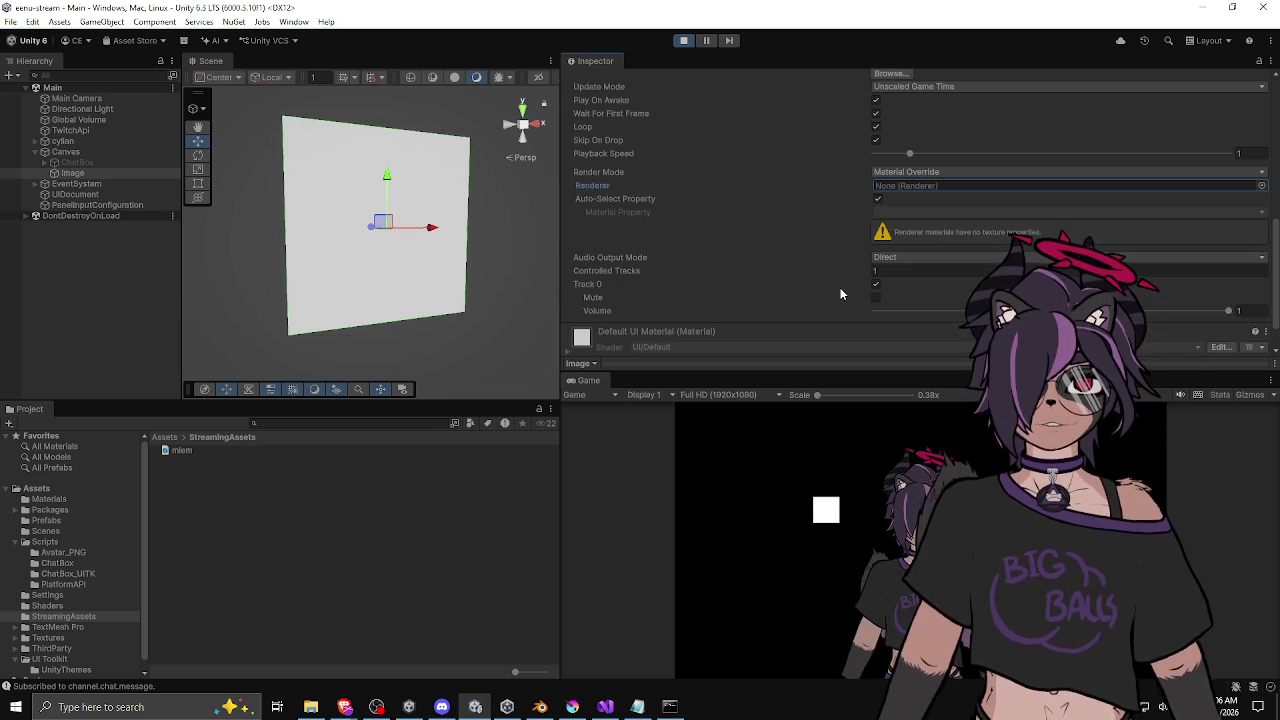
scroll(900, 280, "up", 2)
left_click(907, 278)
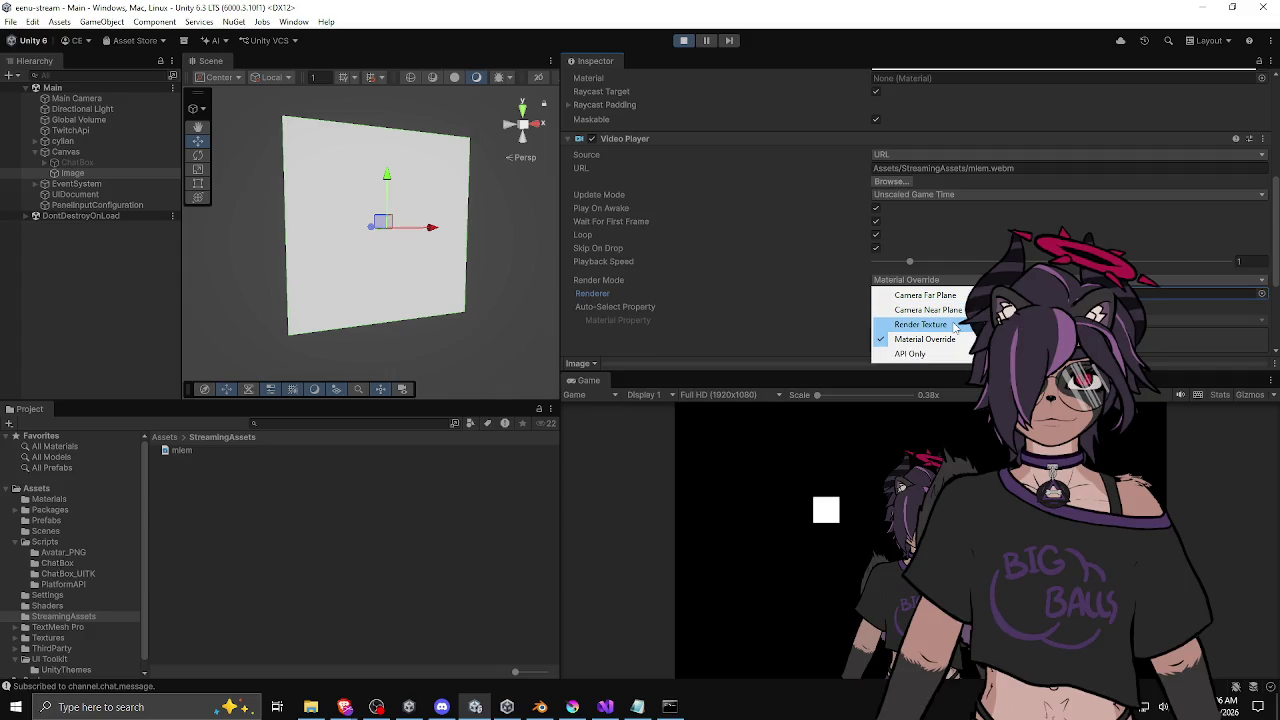
left_click(915, 339)
scroll(868, 307, "up", 3)
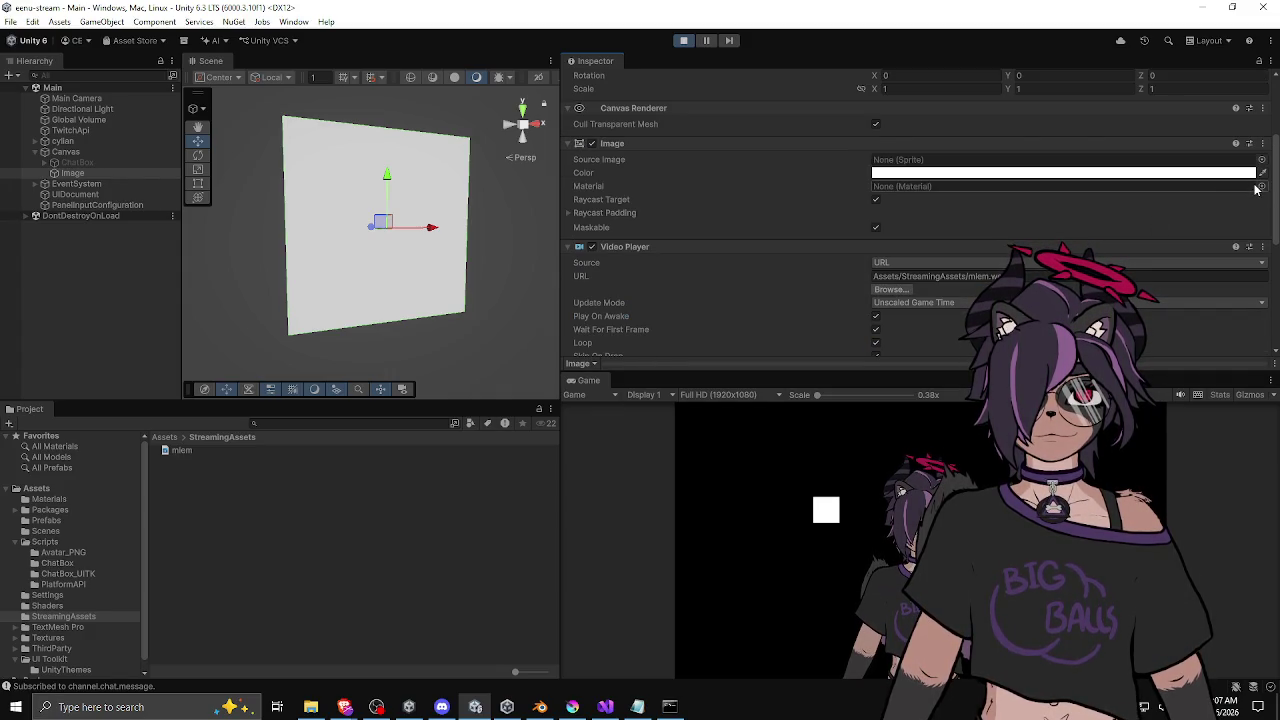
left_click(1262, 186)
key("Escape")
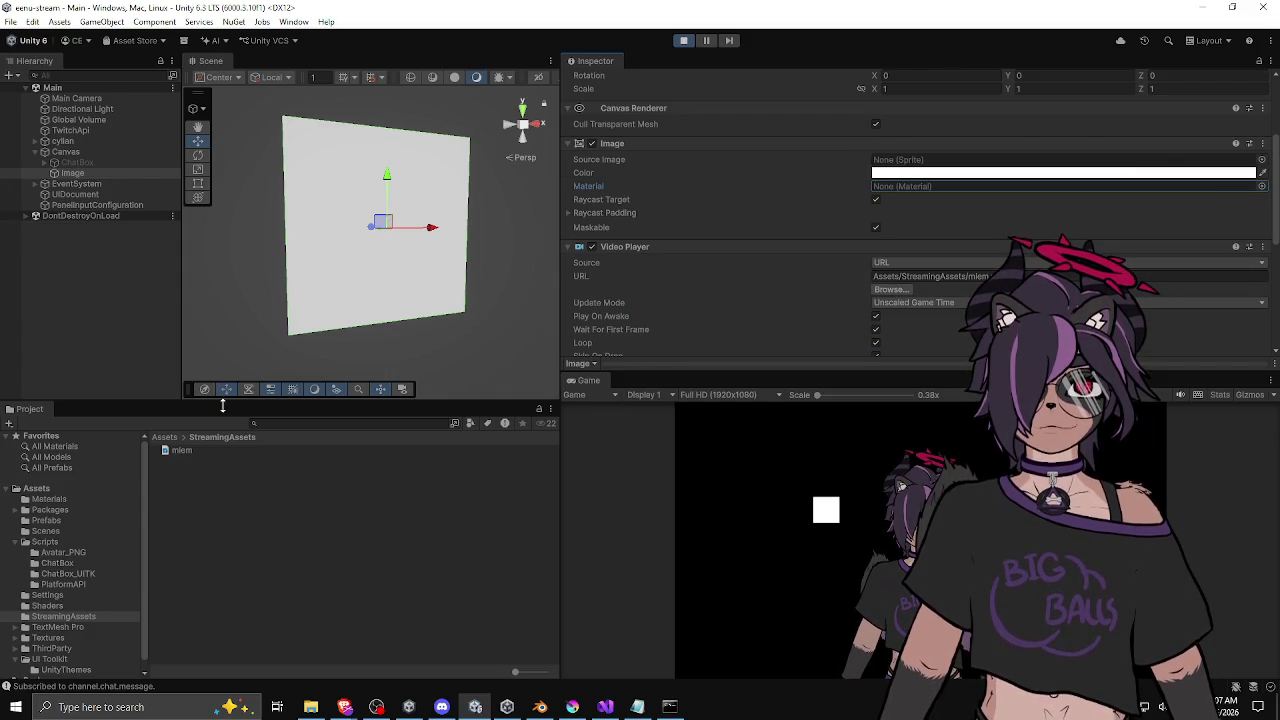
Step: Create a New Material in the Assets/Materials folder
left_click(165, 437)
double_click(211, 450)
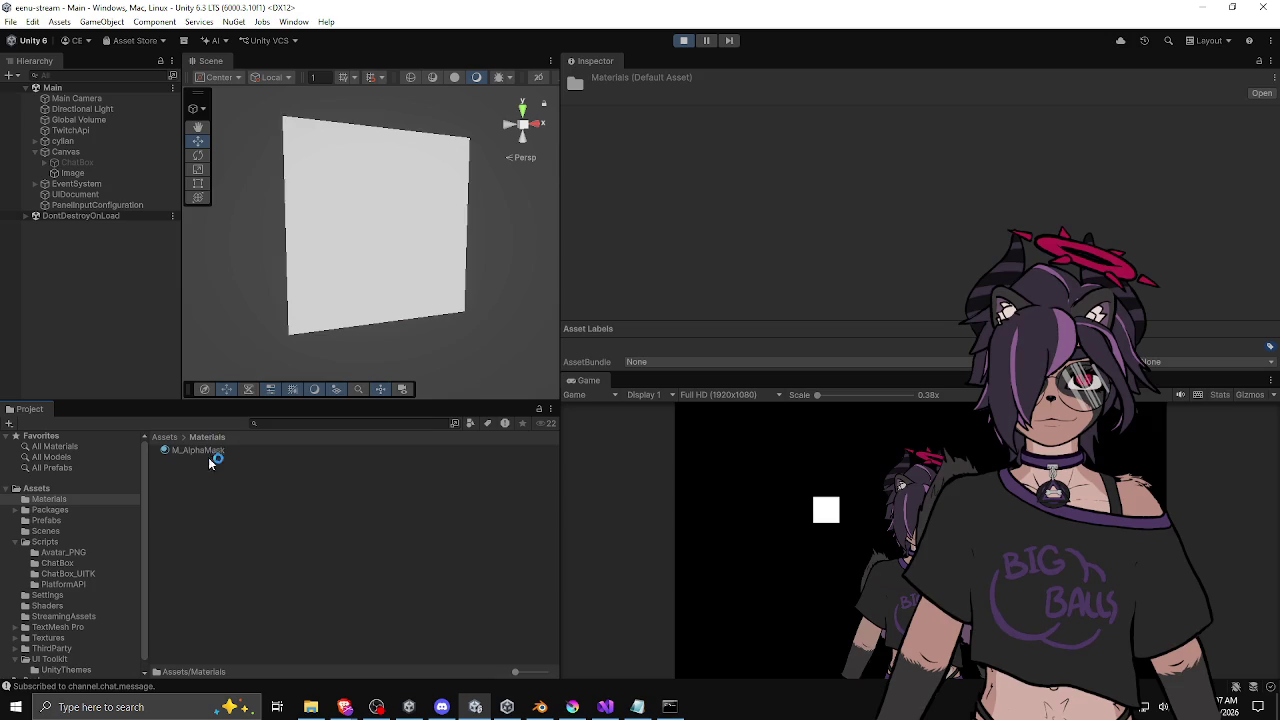
right_click(216, 506)
mouse_move(303, 114)
left_click(458, 128)
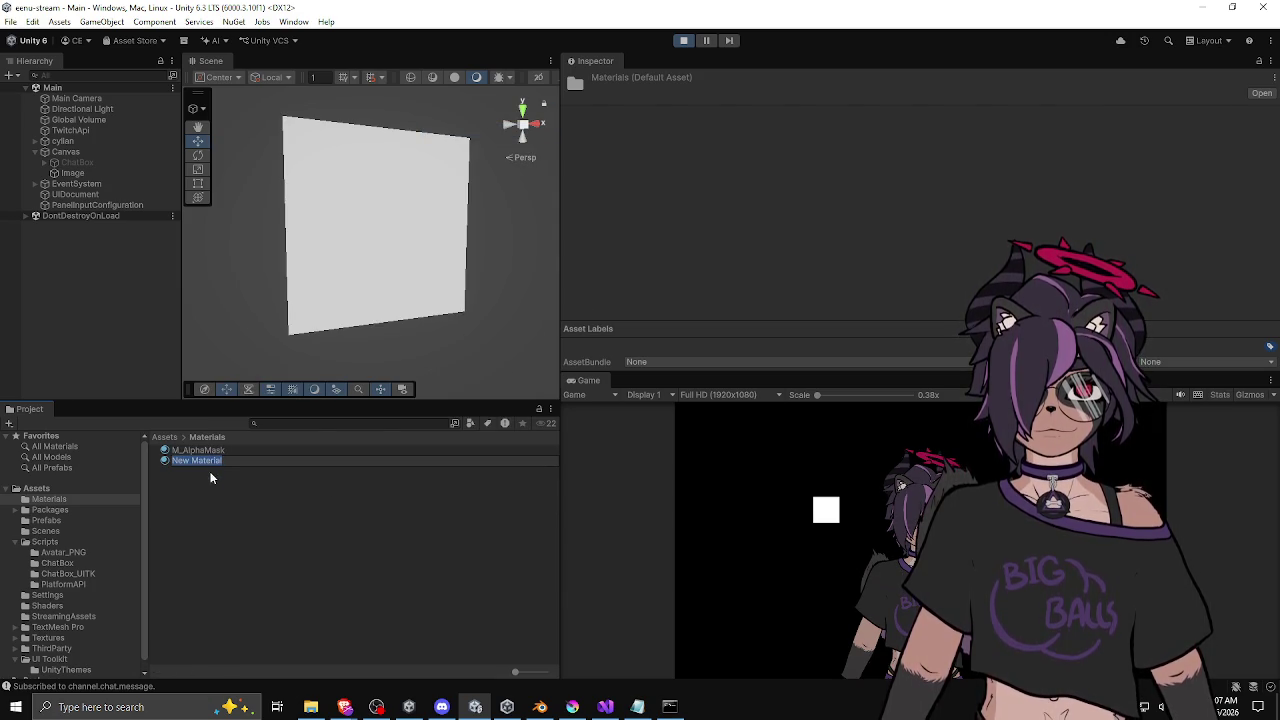
Step: Name the new material UI and try dragging it onto the Image
type("UI")
key("Return")
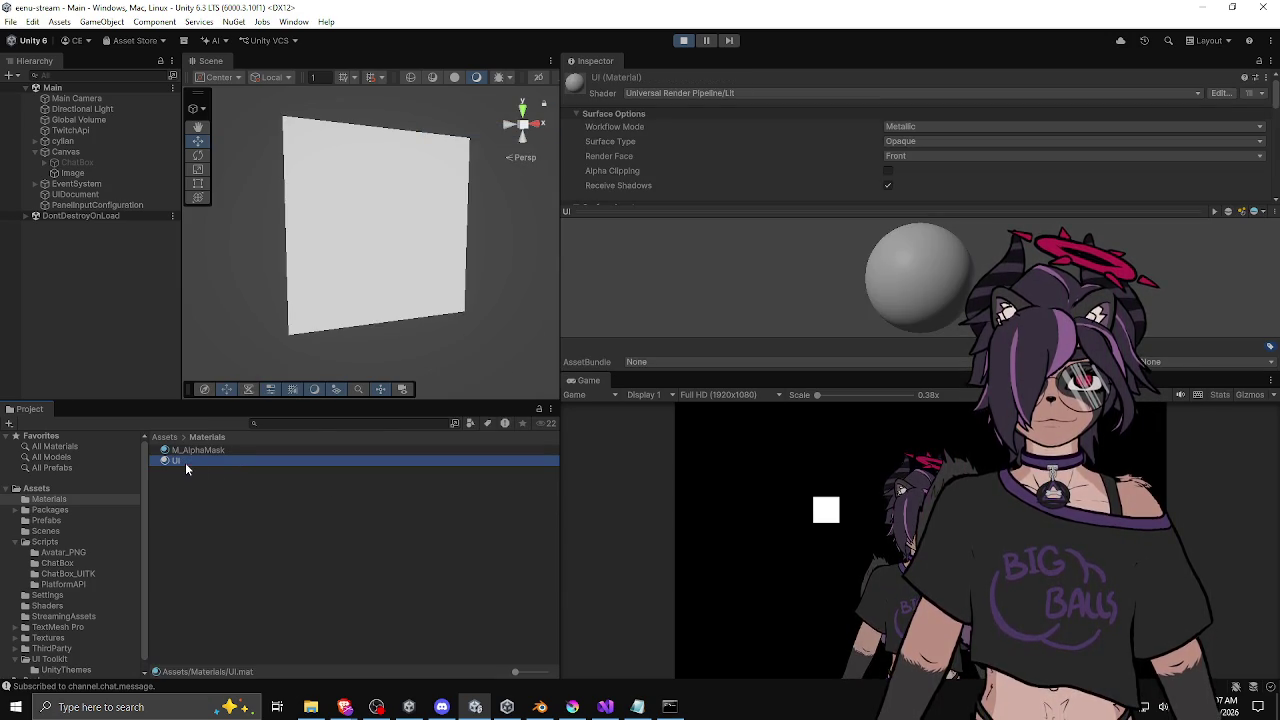
mouse_move(233, 412)
left_mouse_down()
mouse_move(337, 271)
mouse_move(334, 229)
mouse_move(66, 180)
mouse_move(364, 197)
mouse_move(365, 274)
left_mouse_up()
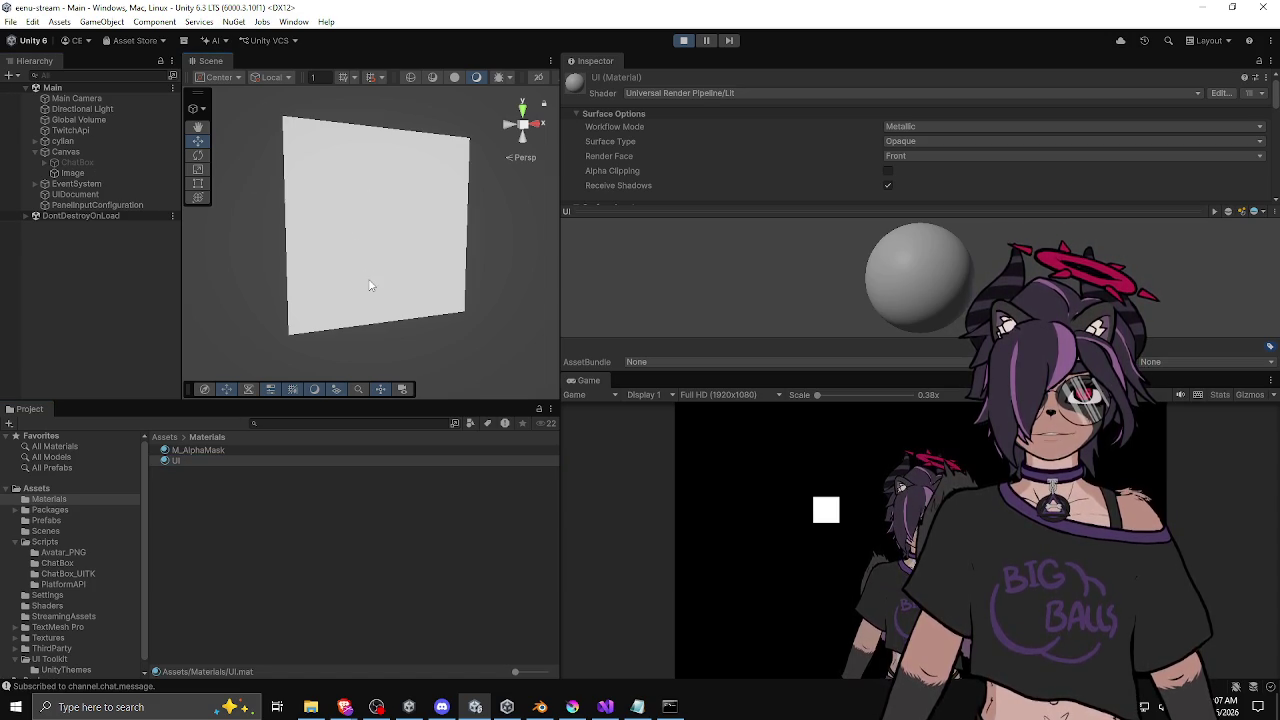
Step: Give the UI material the UI/Unlit/Detail shader
left_click(737, 92)
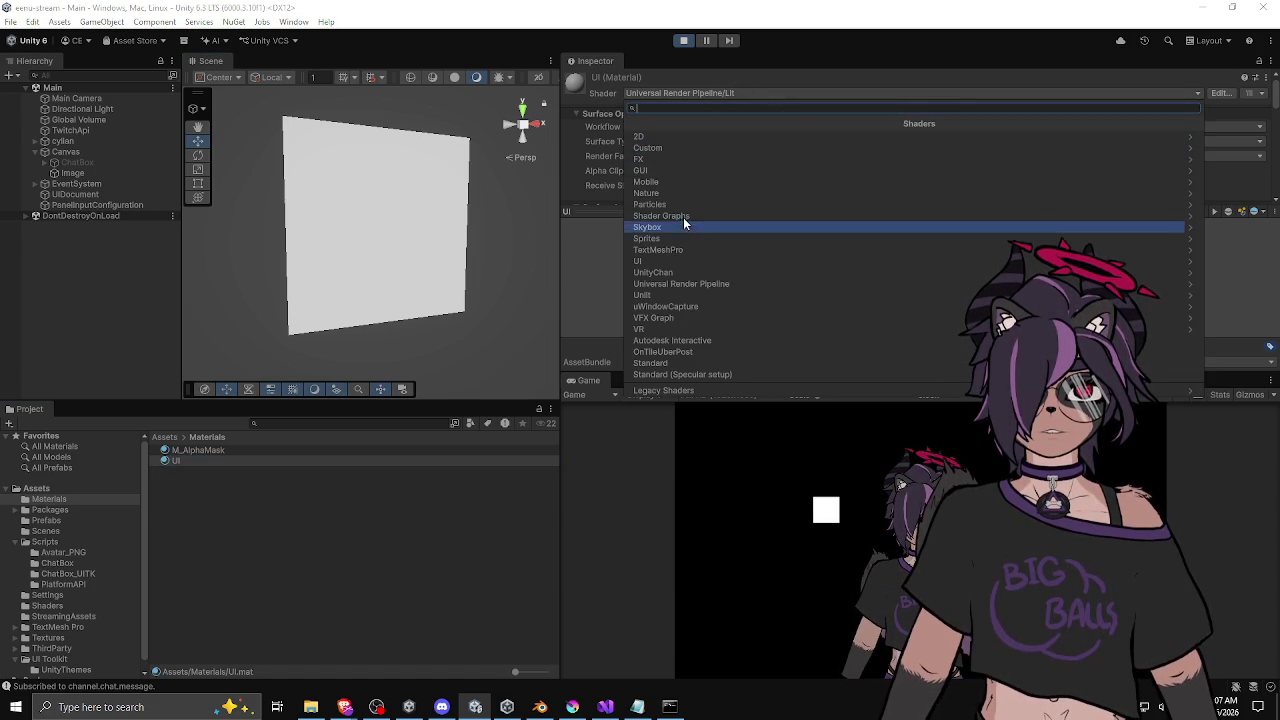
left_click(658, 252)
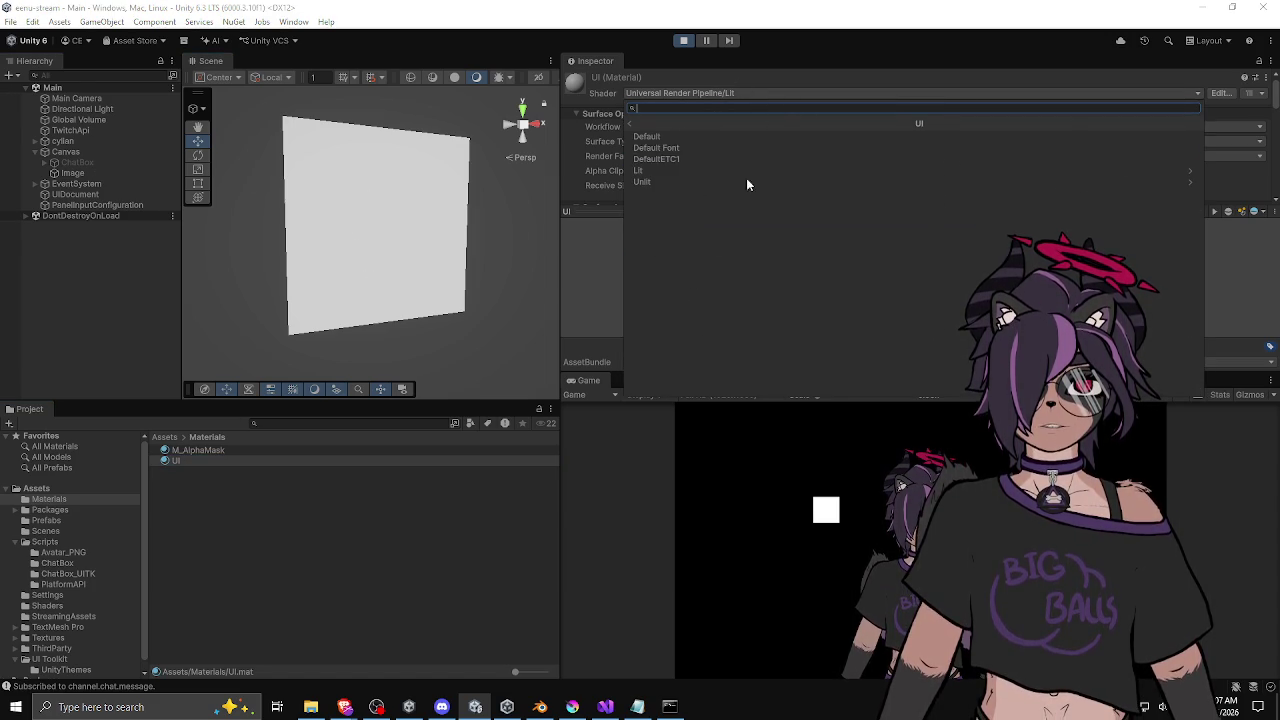
left_click(653, 181)
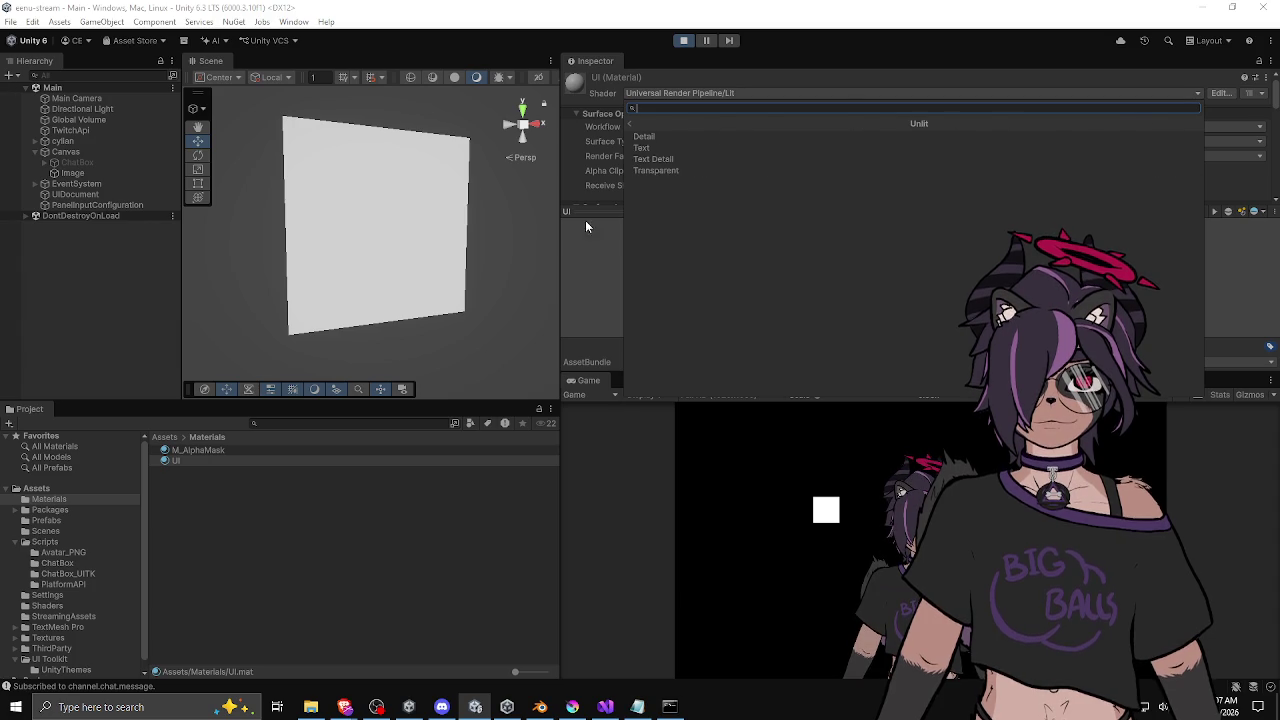
left_click(665, 136)
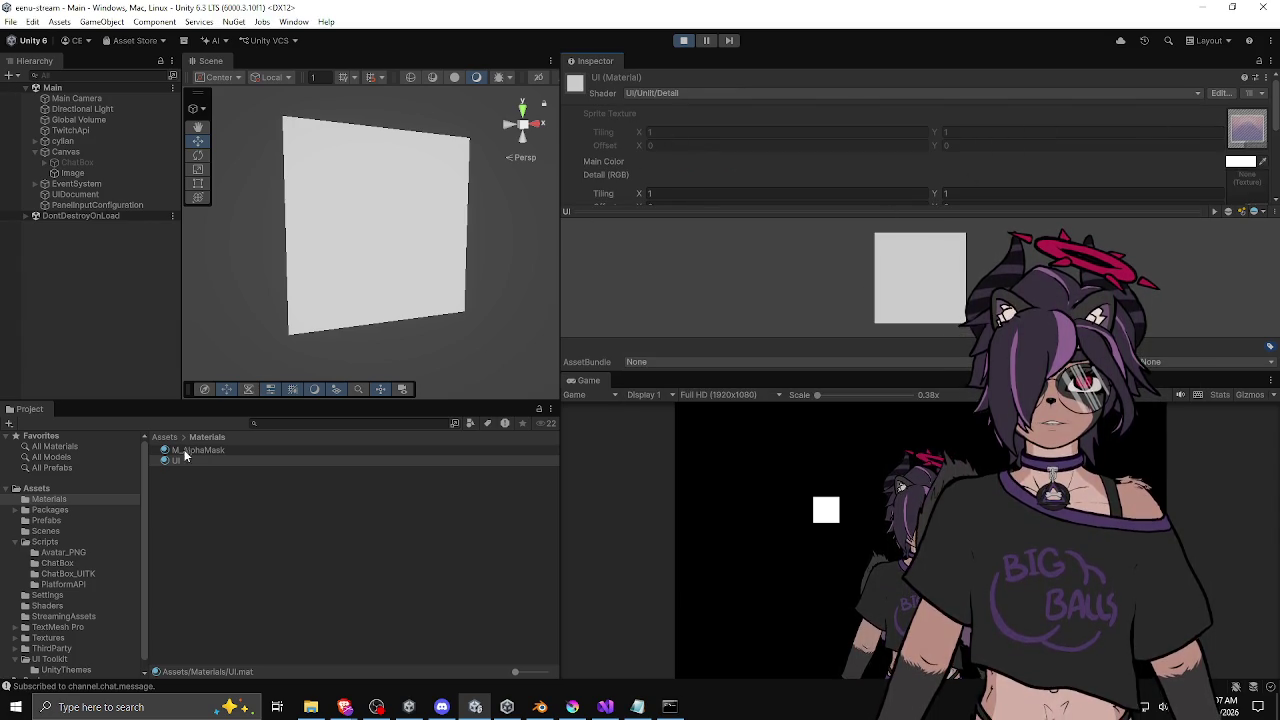
left_click_drag(322, 389, 271, 476)
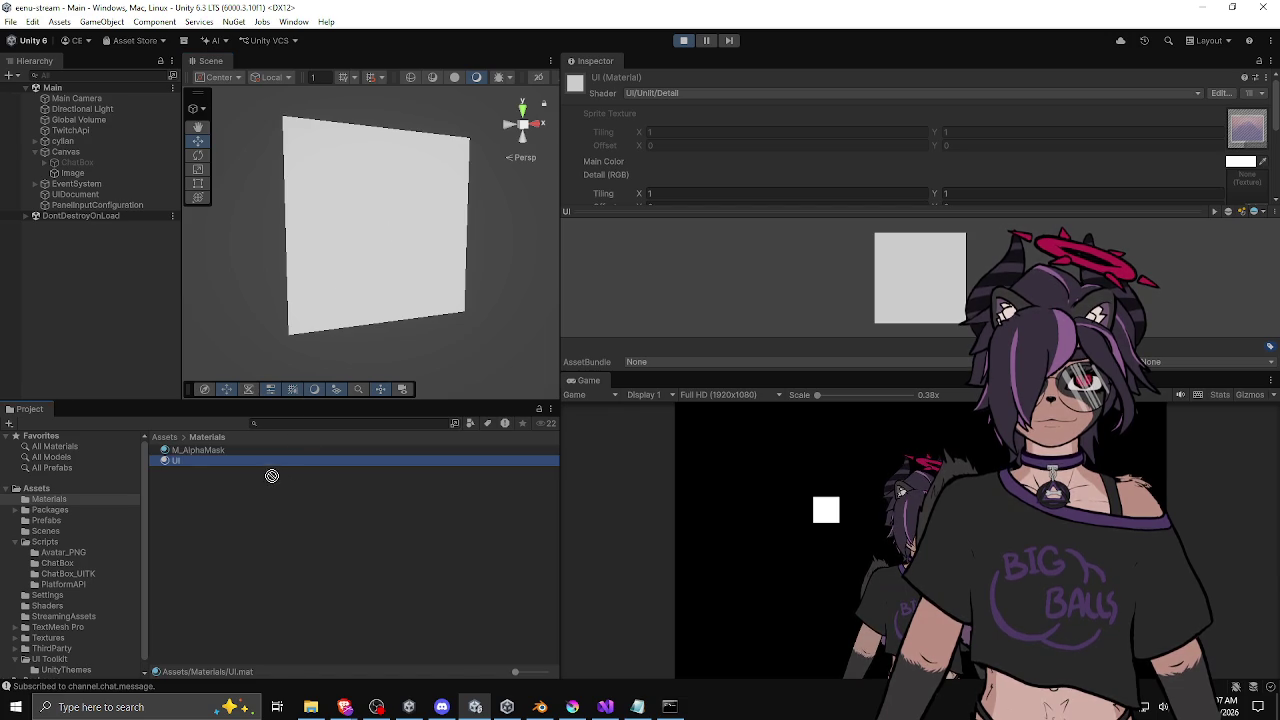
left_click(71, 173)
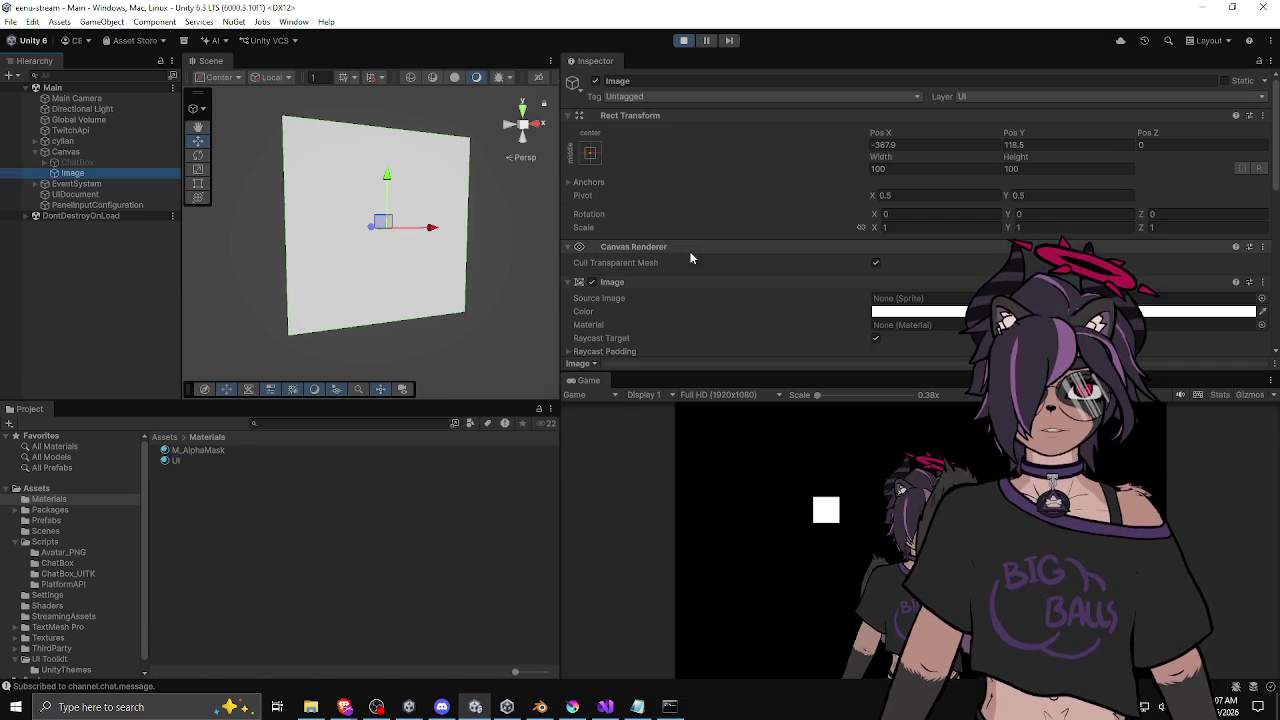
left_click_drag(176, 466, 896, 333)
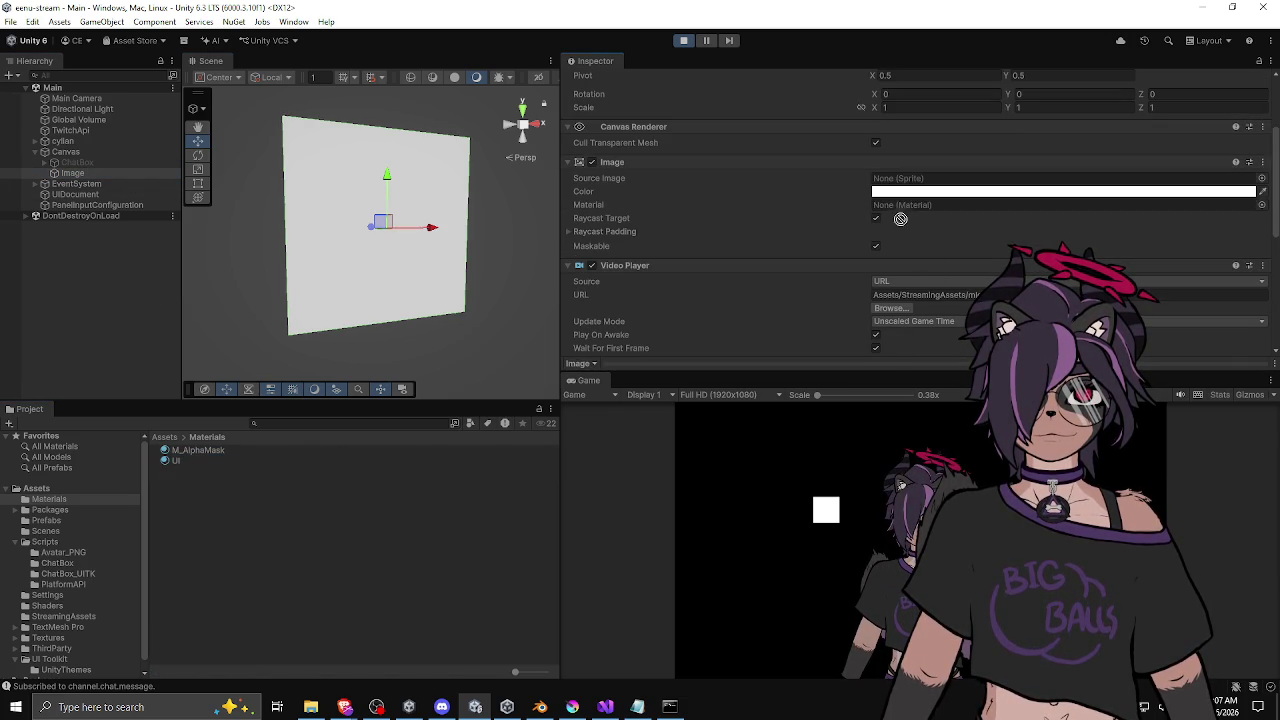
left_click_drag(900, 218, 912, 204)
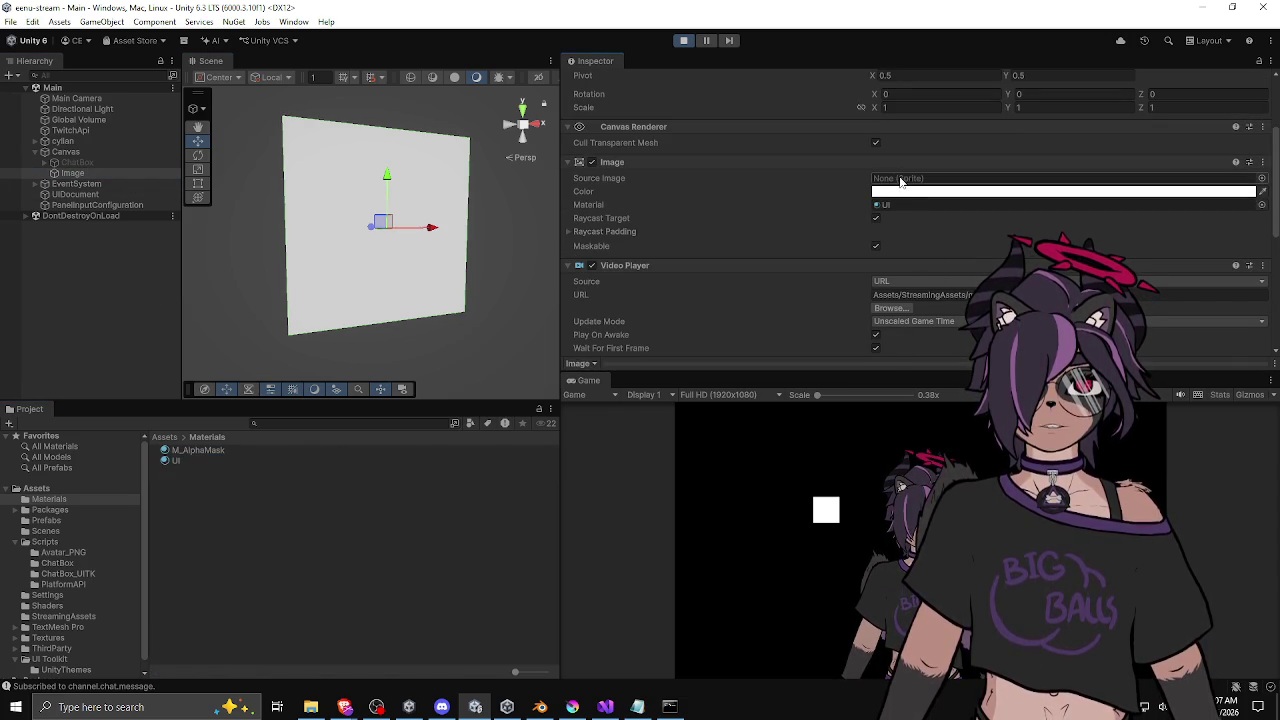
left_click(890, 205)
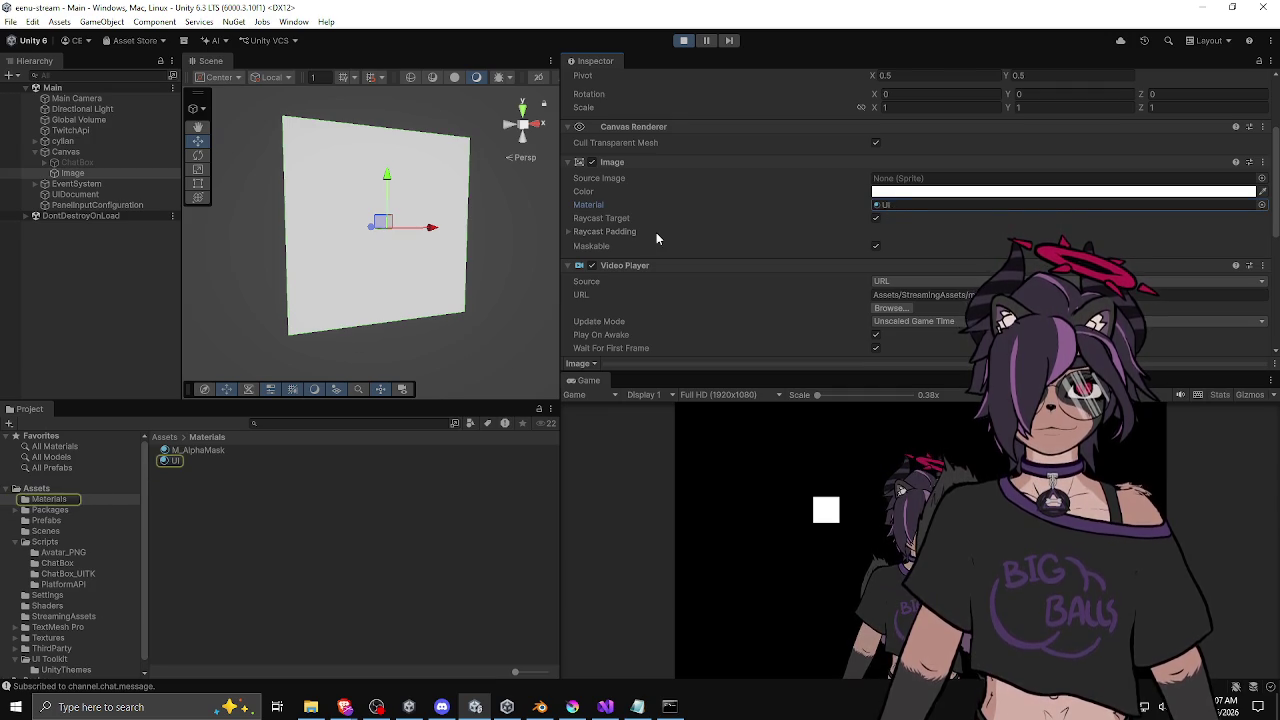
scroll(676, 234, "down", 3)
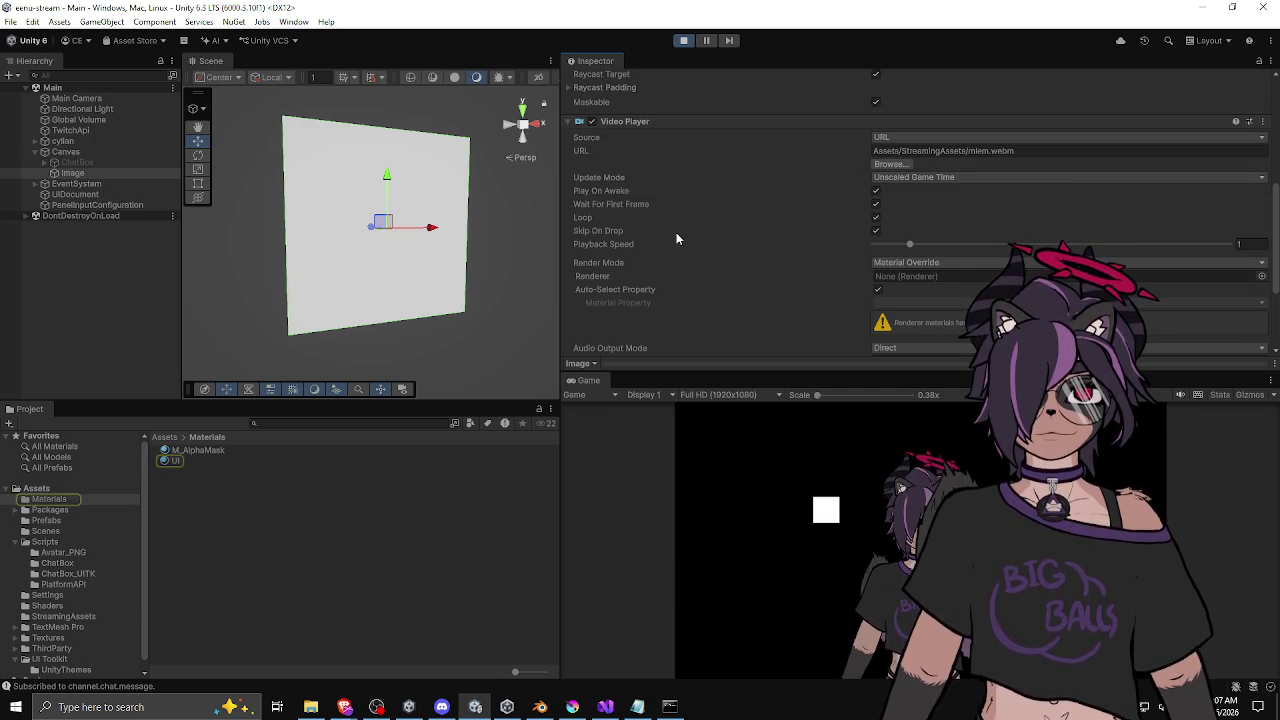
left_click(877, 191)
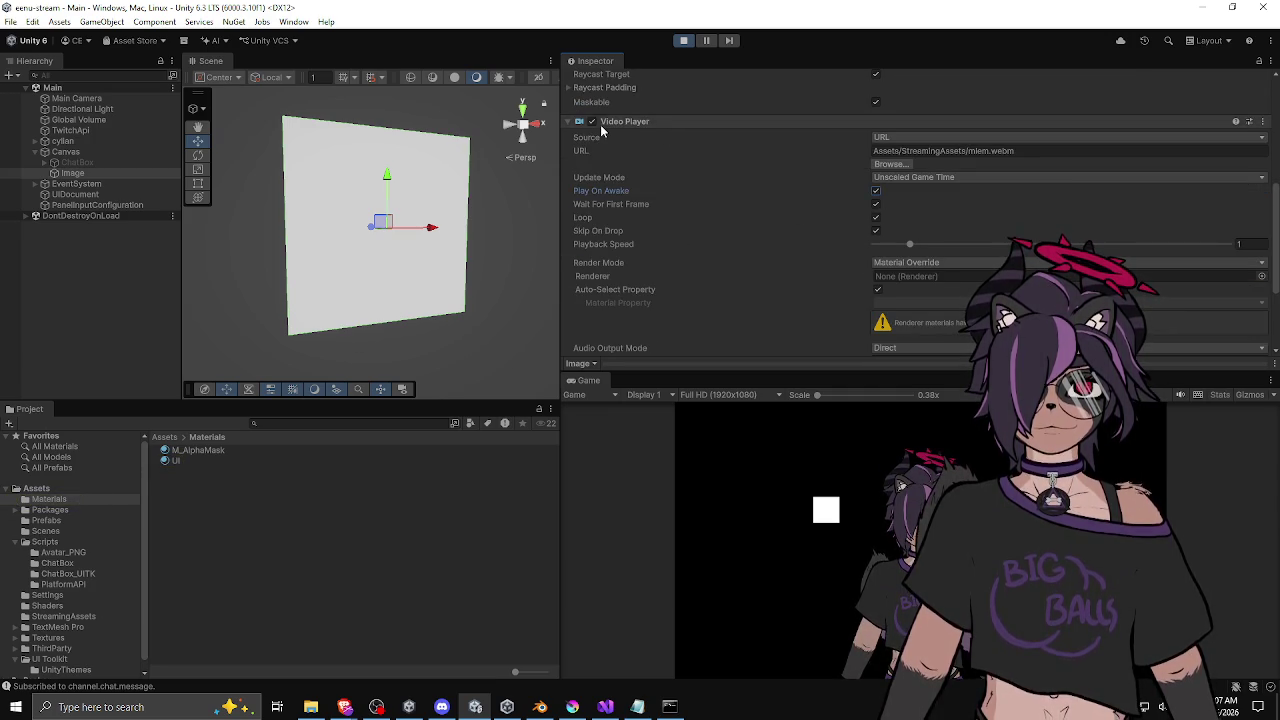
left_click(594, 122)
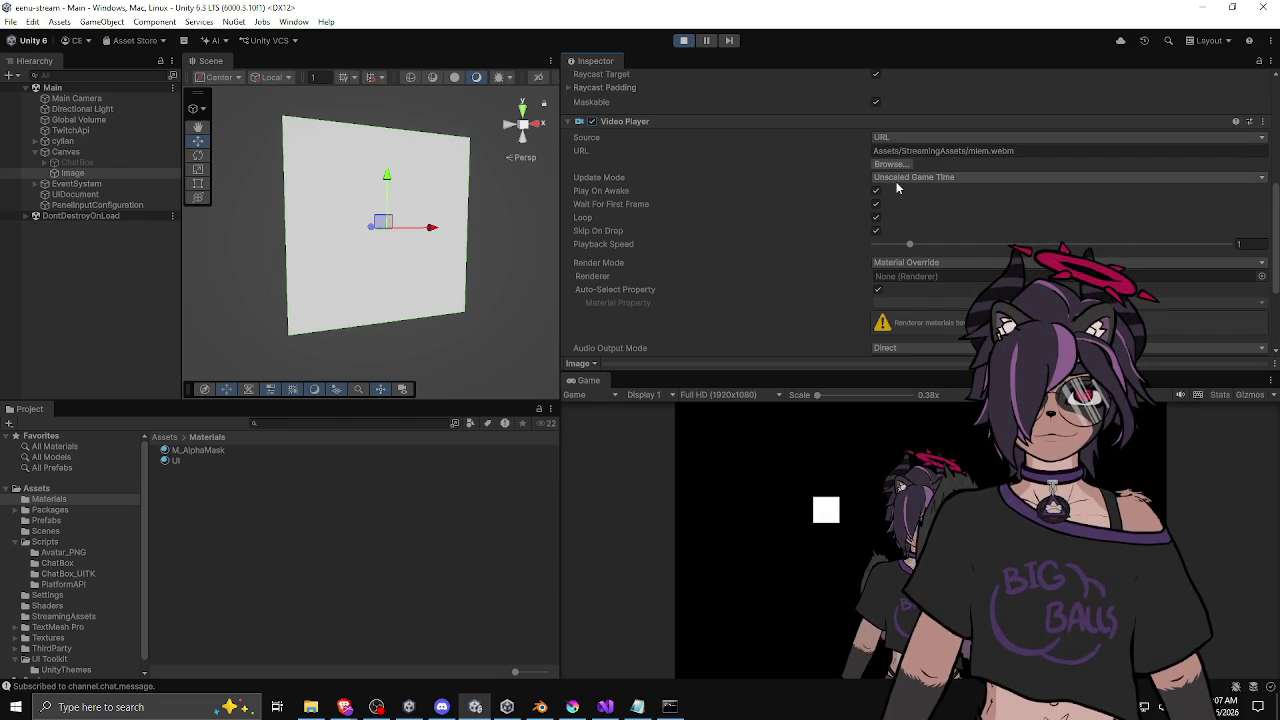
left_click(886, 152)
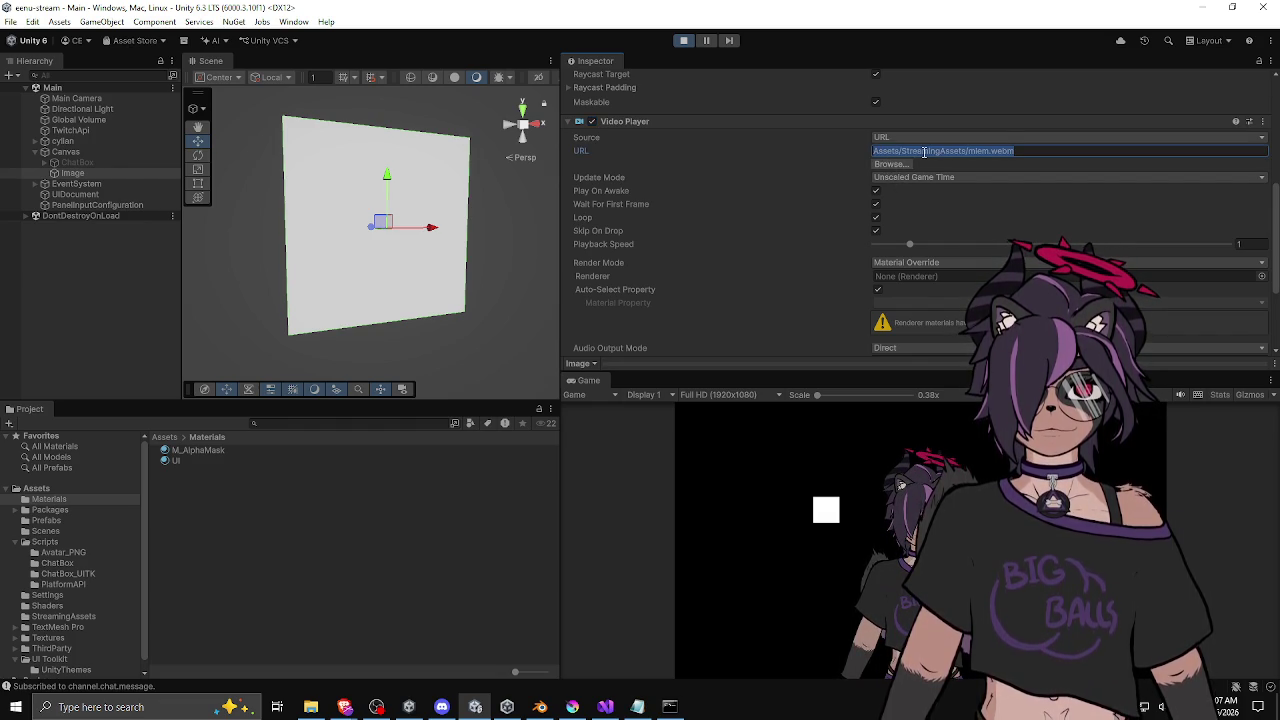
left_click(925, 152)
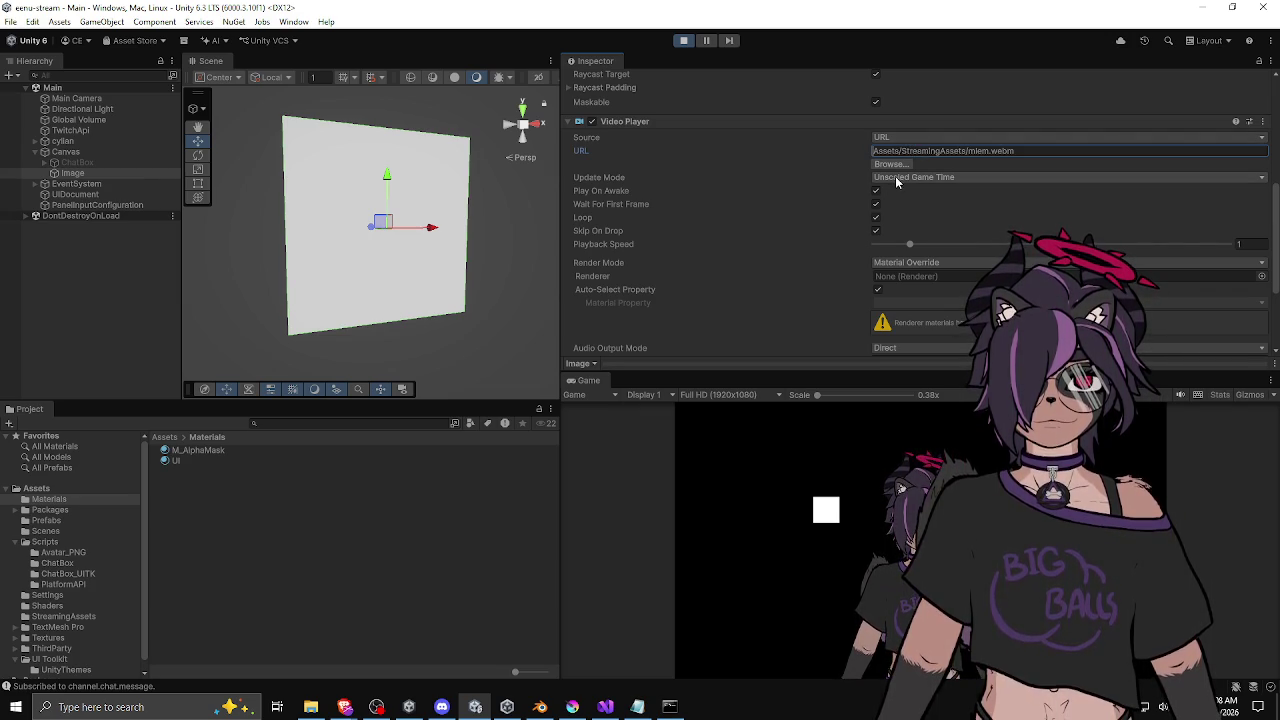
Step: Reveal the M_AlphaMask material file in Explorer
right_click(191, 450)
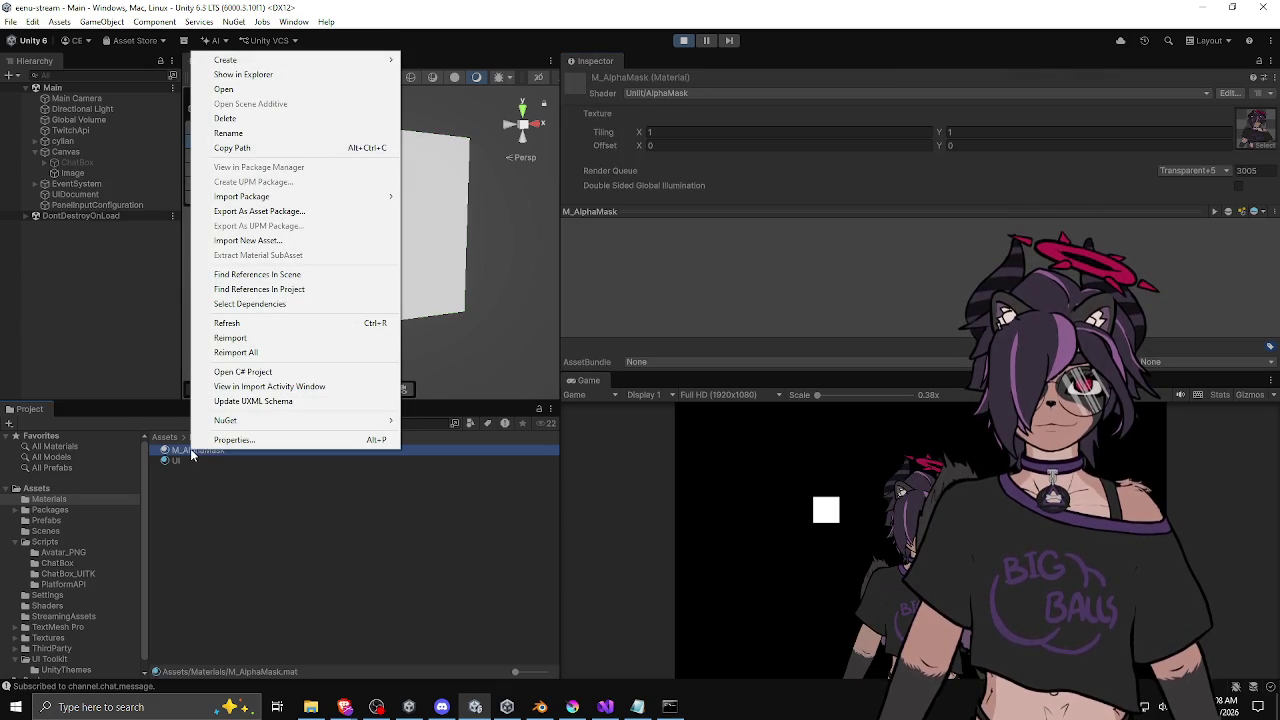
left_click(315, 76)
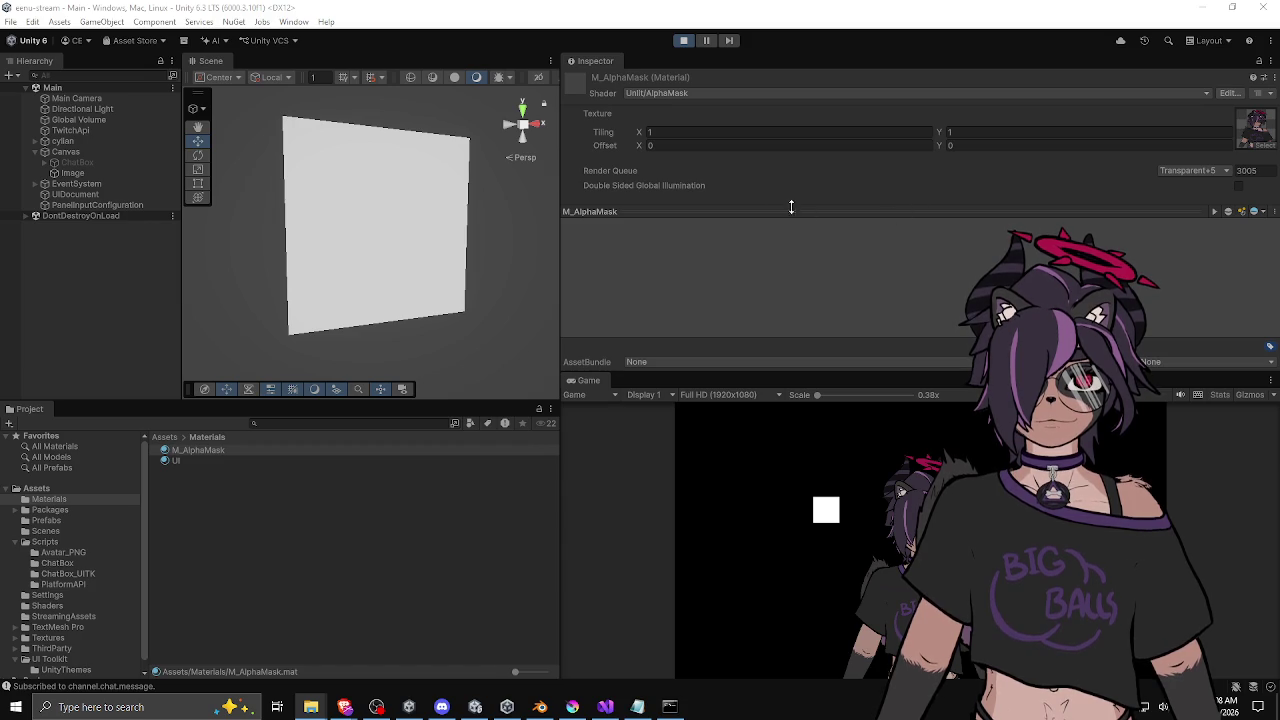
left_click(74, 130)
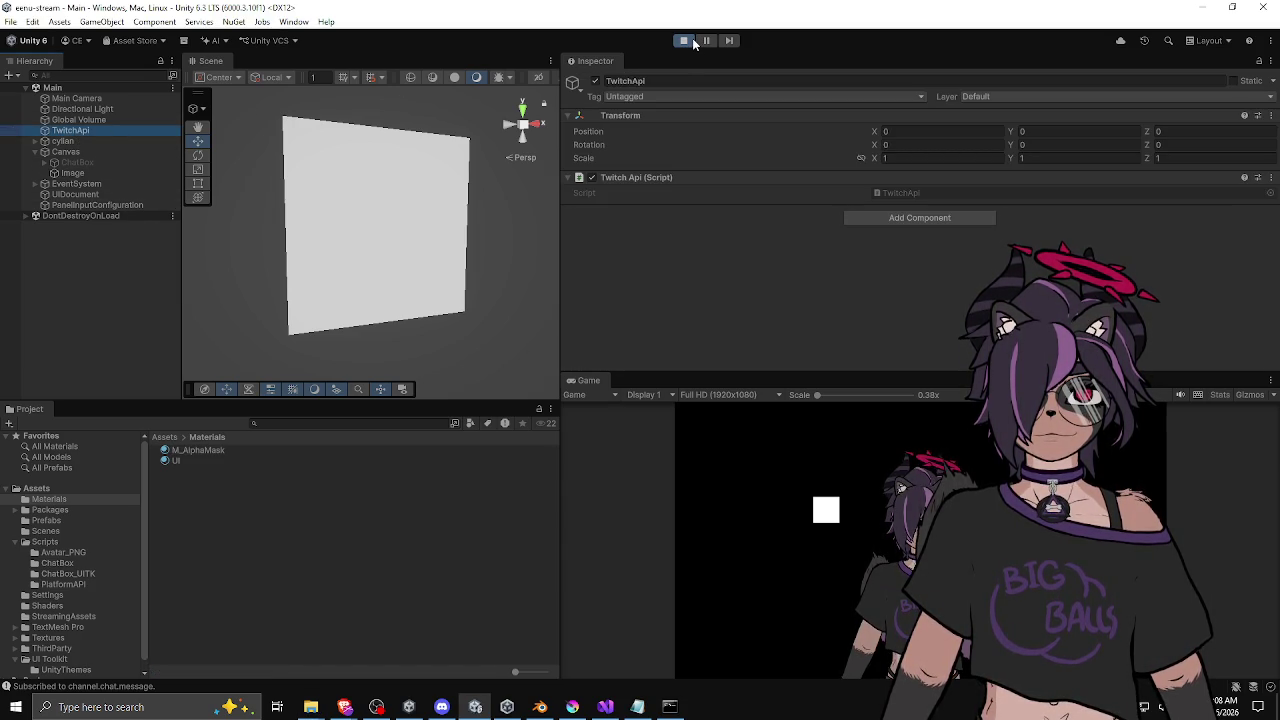
Step: Return the project browser to Assets, select Image, and heighten the project panel
left_click(164, 438)
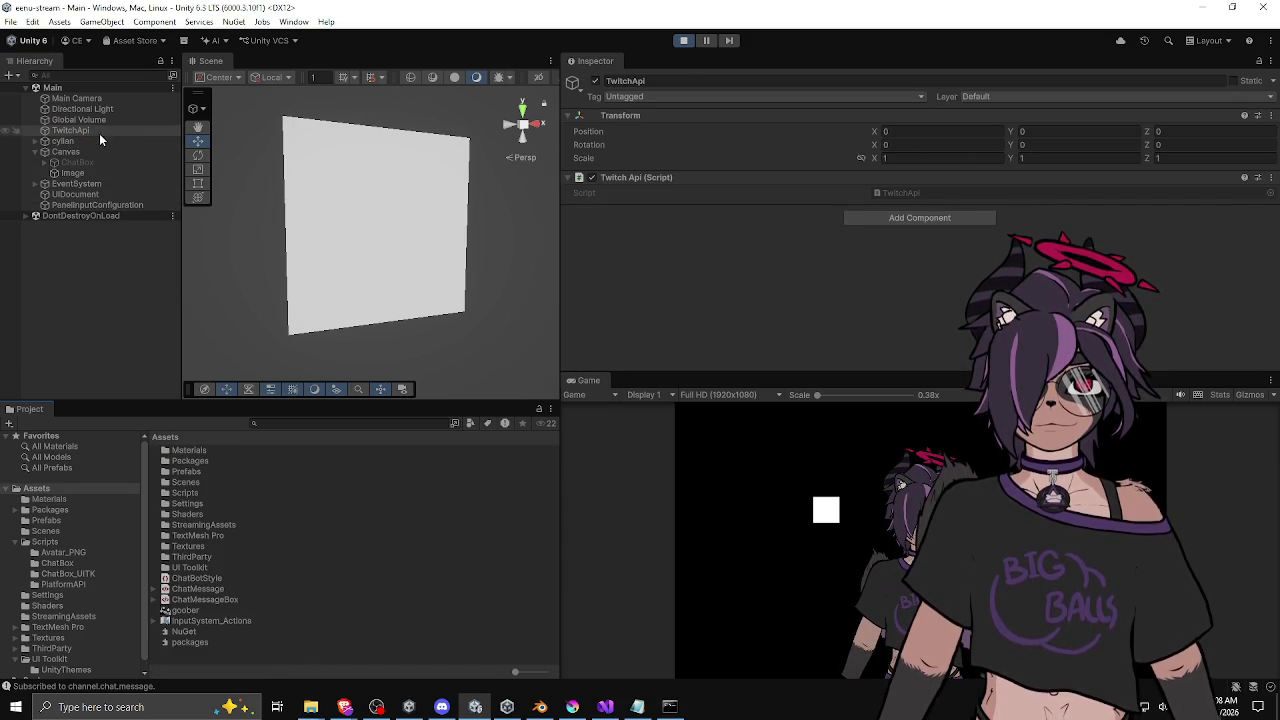
left_click(74, 173)
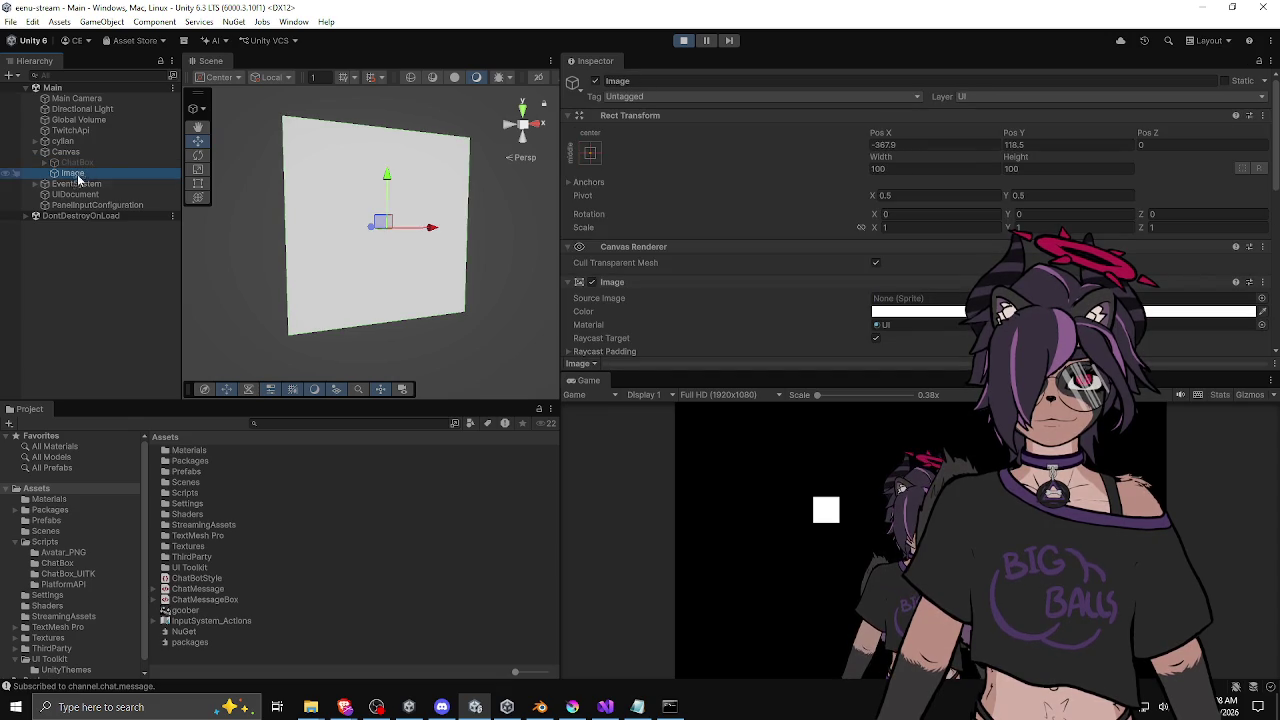
left_click_drag(163, 402, 163, 277)
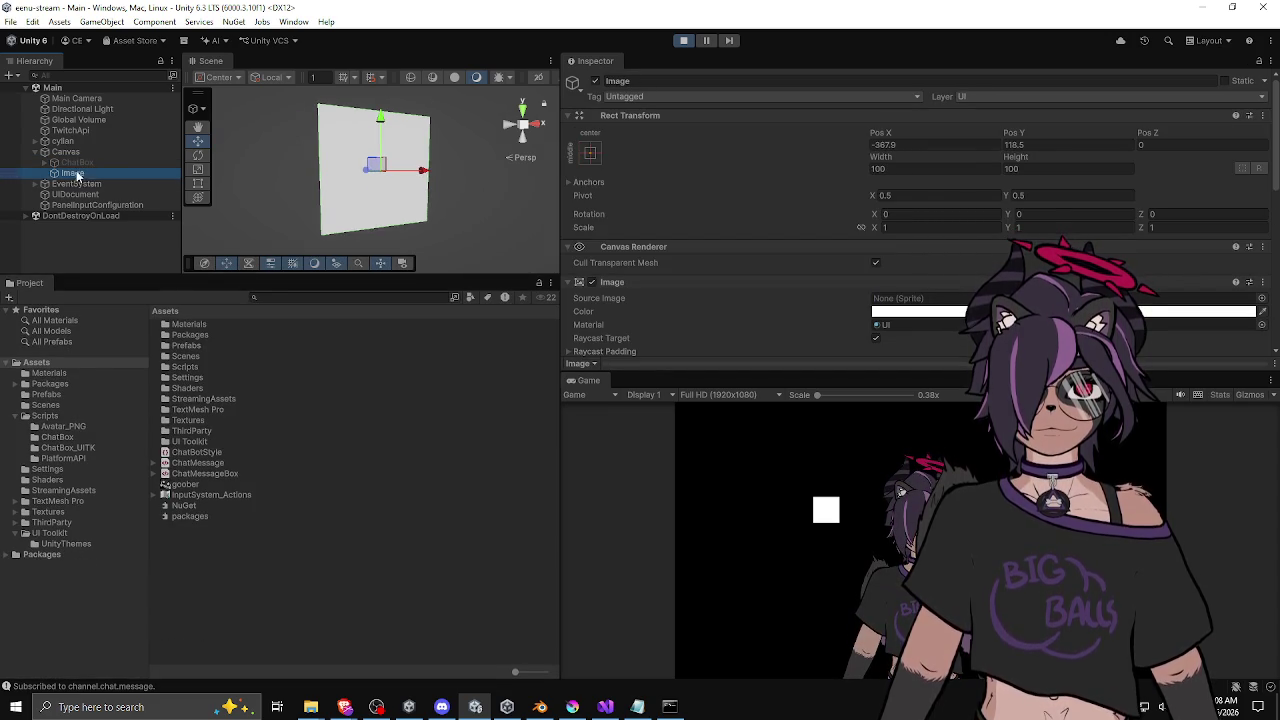
Step: Exit Play mode, re-enable the Canvas and hide the ChatBox
left_click(690, 41)
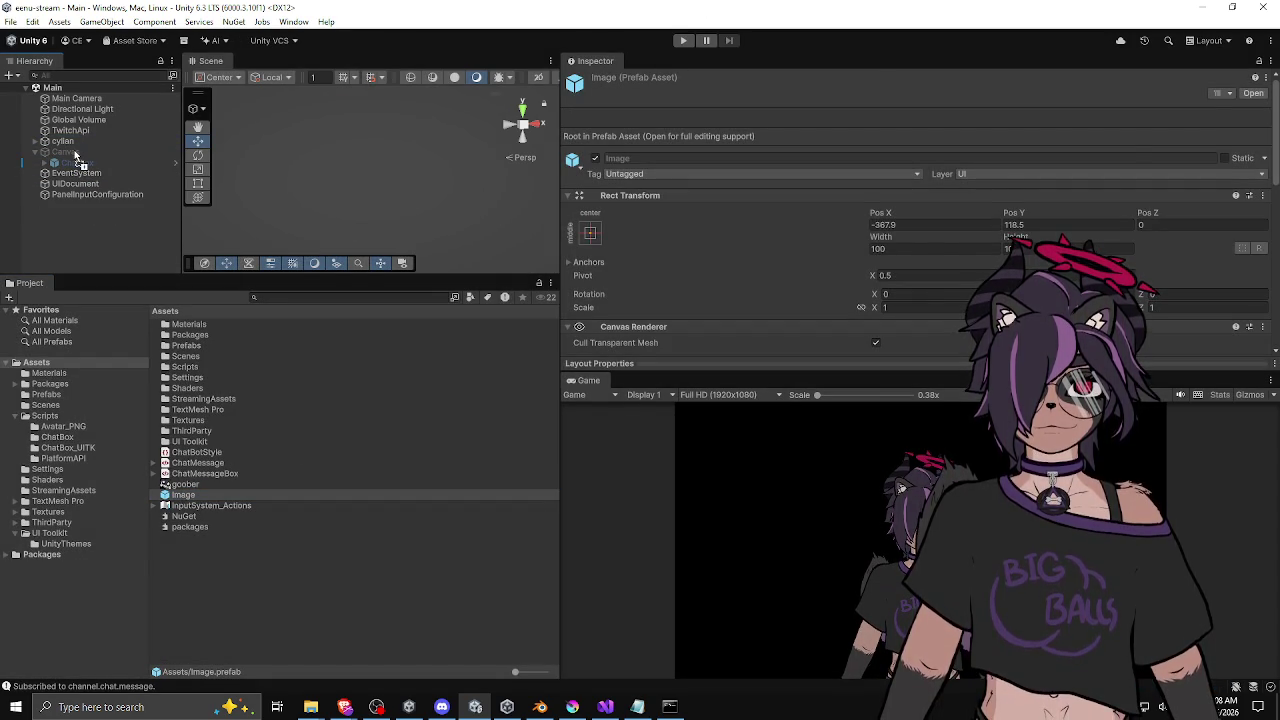
left_click(70, 172)
left_click(68, 152)
left_click(595, 81)
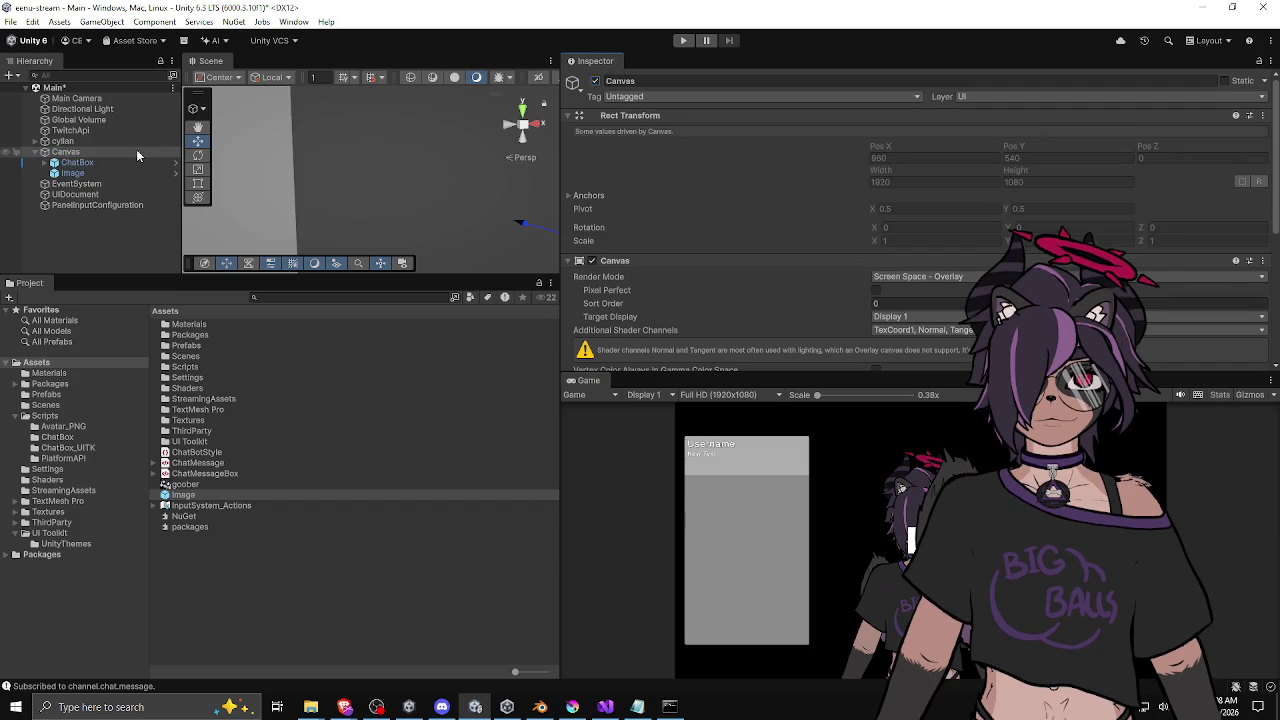
left_click(77, 162)
key("alt+shift+a")
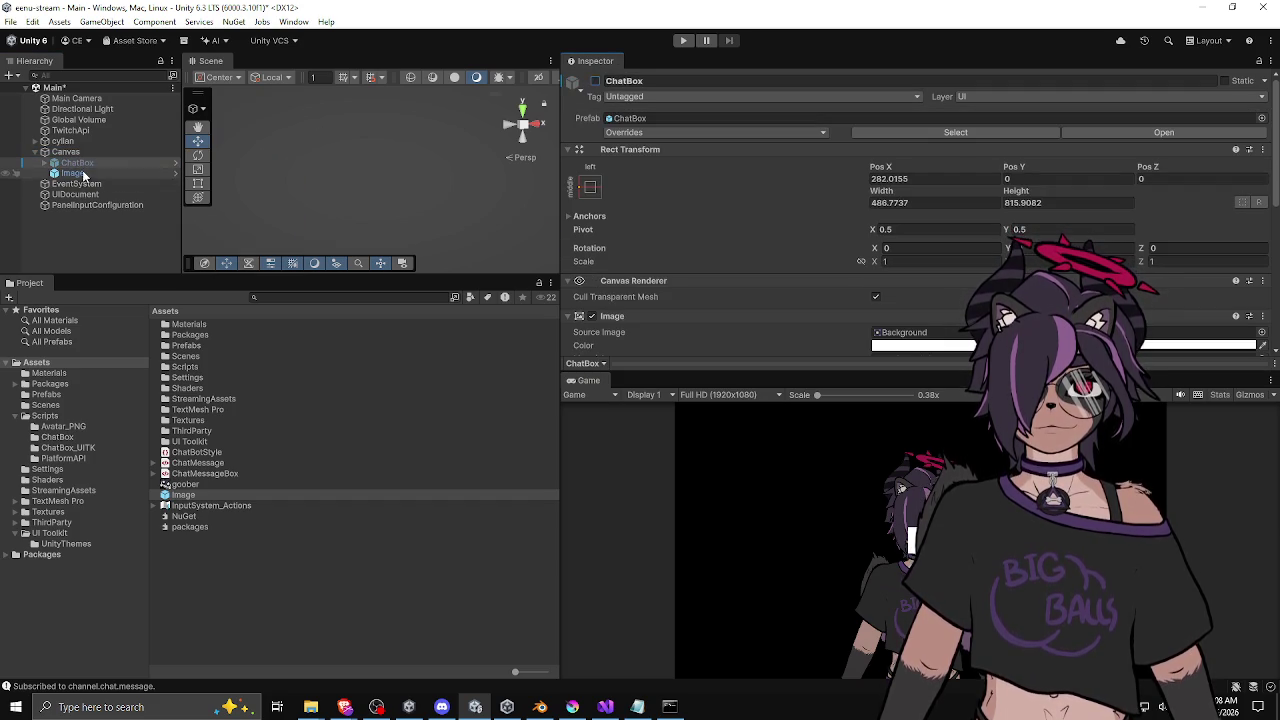
Step: Keep the Image's Video Player on Material Override without assigning a target renderer
left_click(72, 173)
scroll(906, 208, "down", 3)
scroll(907, 213, "down", 3)
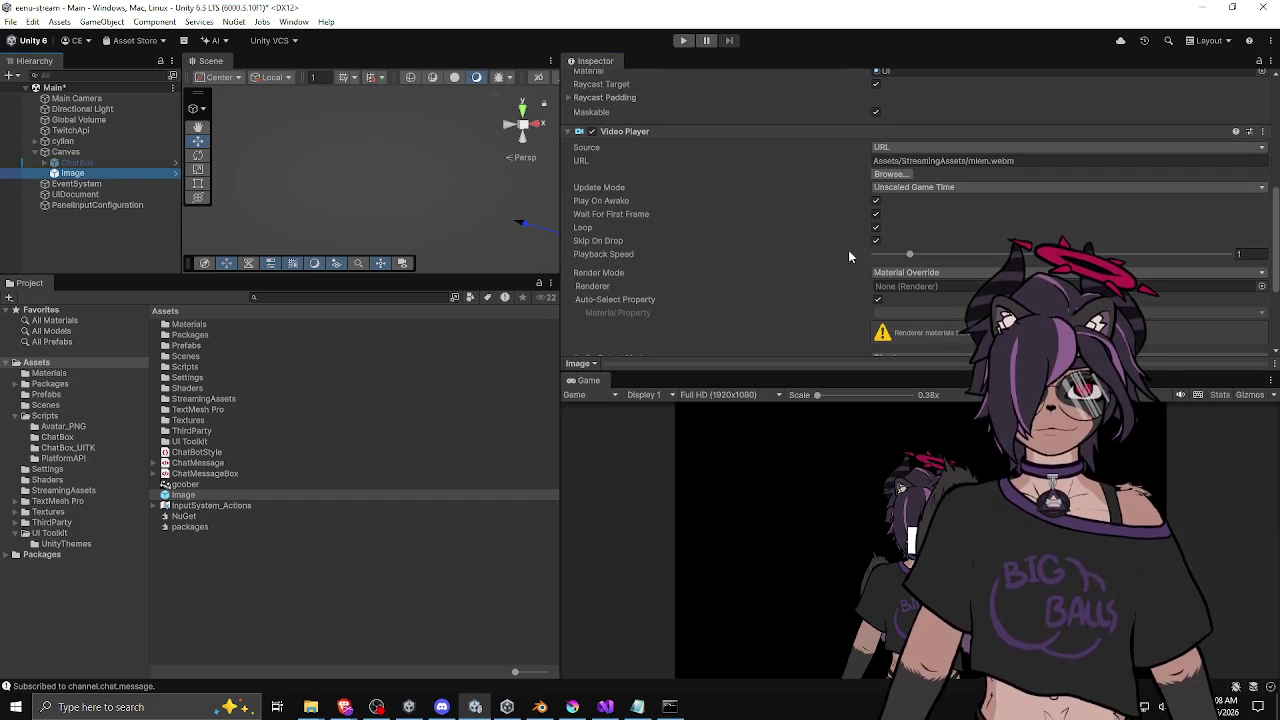
left_click(906, 272)
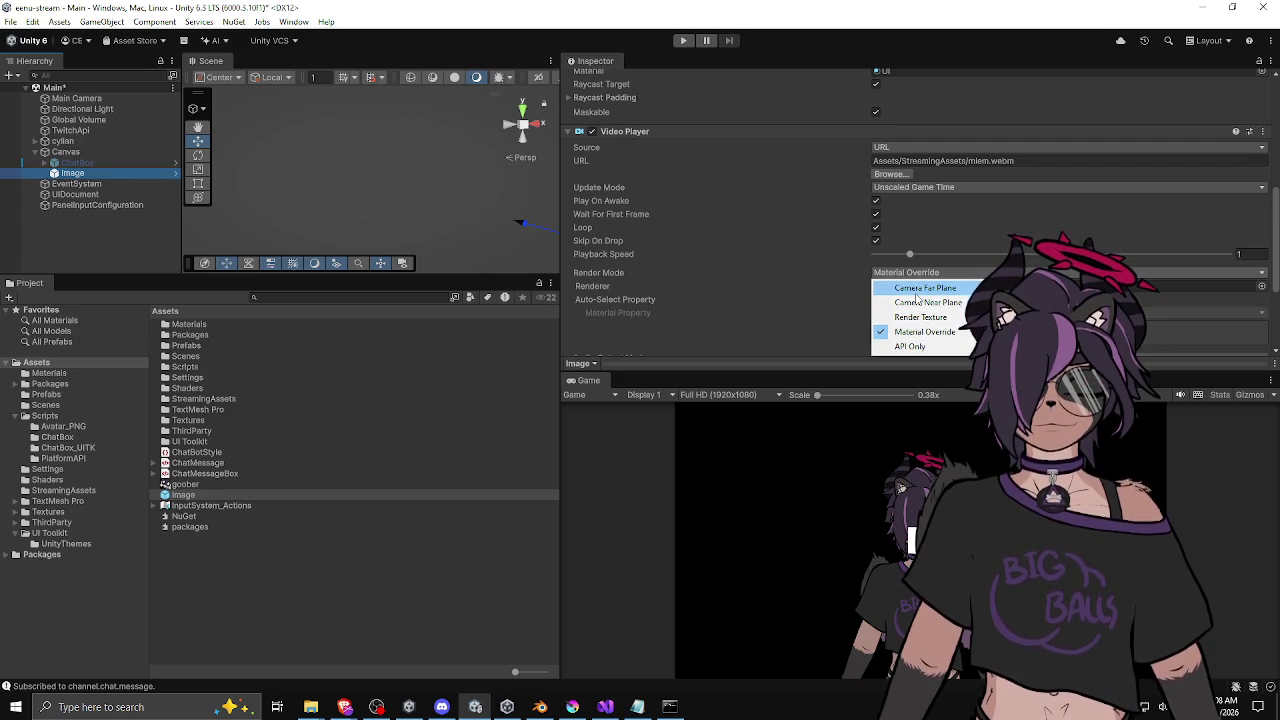
left_click(911, 280)
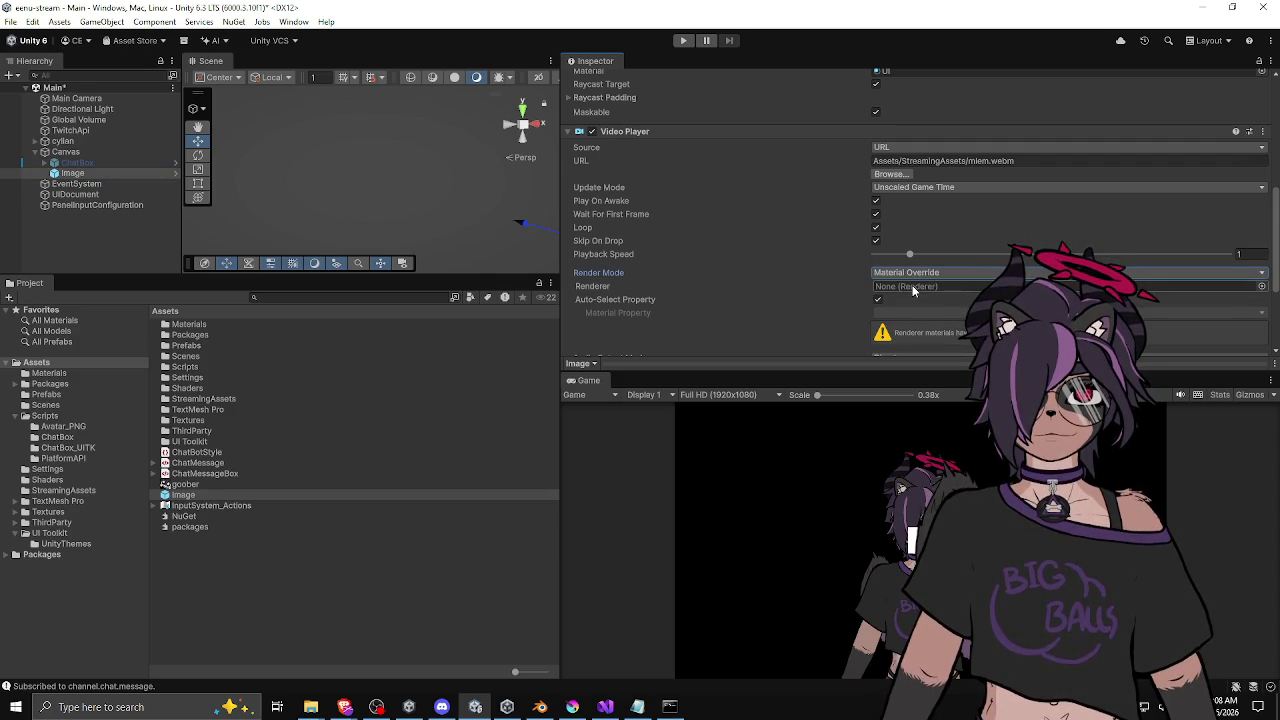
left_click(1261, 286)
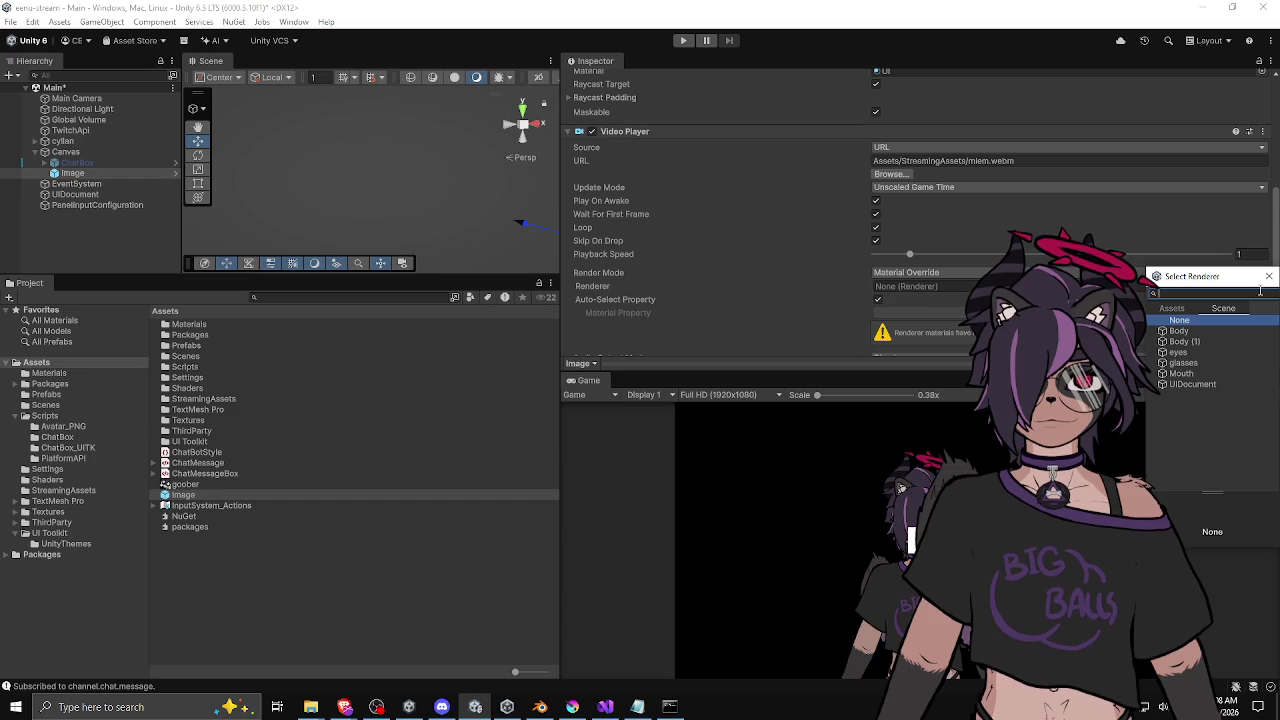
key("Escape")
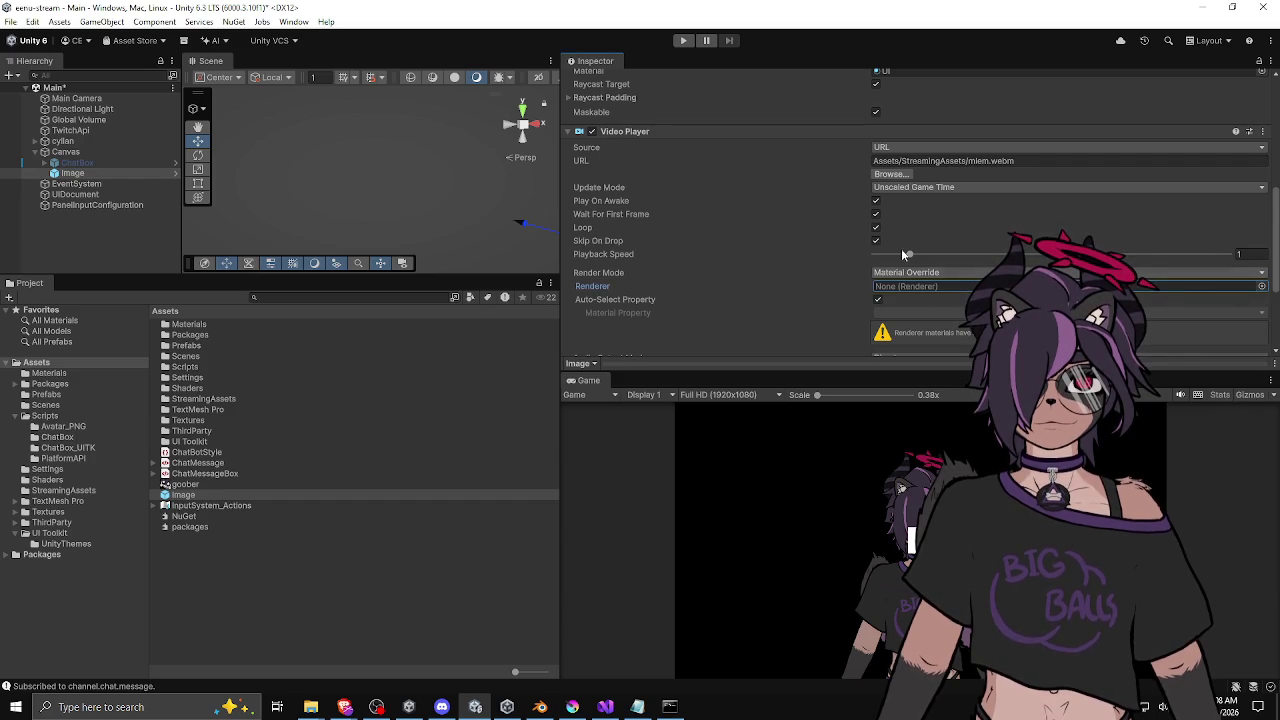
right_click(127, 238)
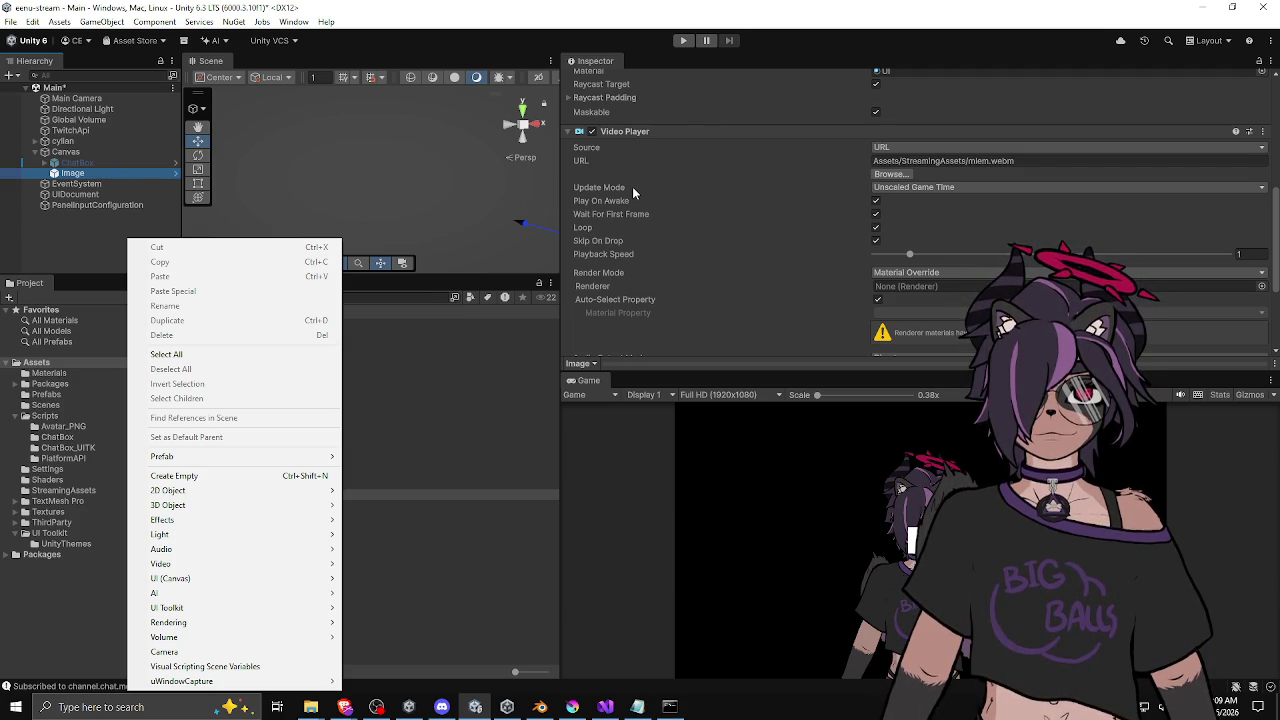
left_click(706, 314)
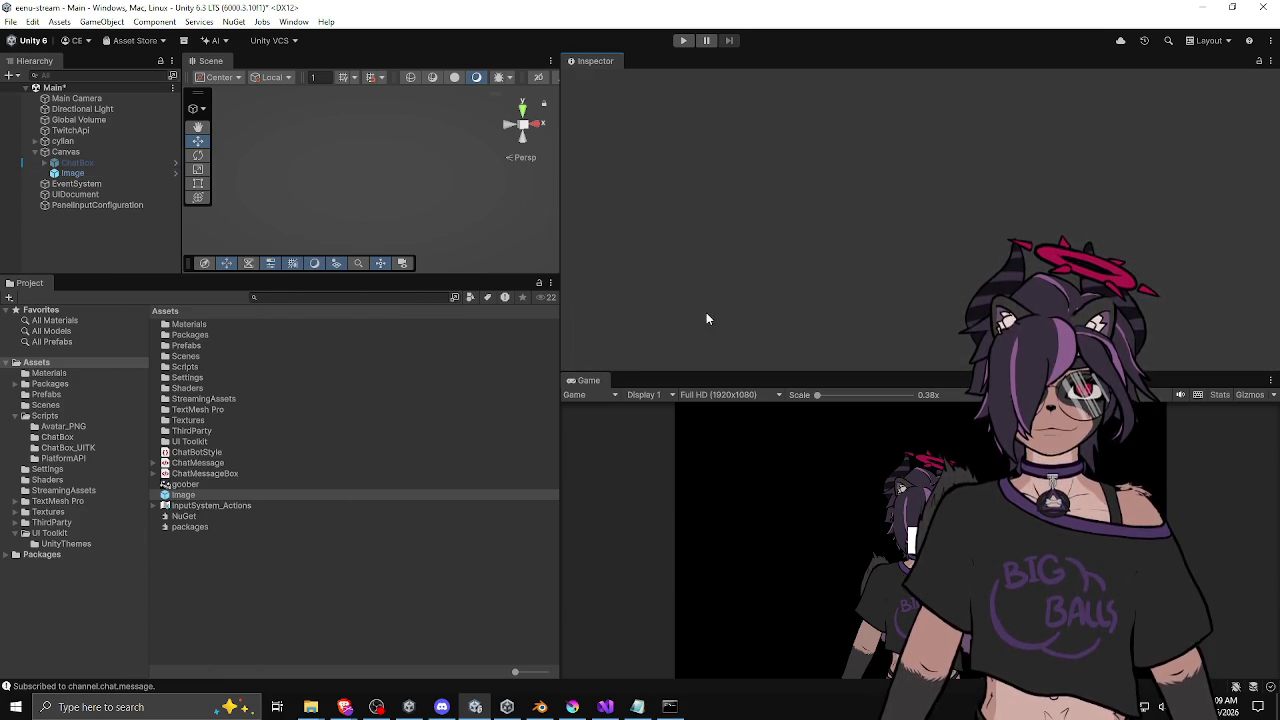
left_click(72, 173)
scroll(678, 311, "down", 10)
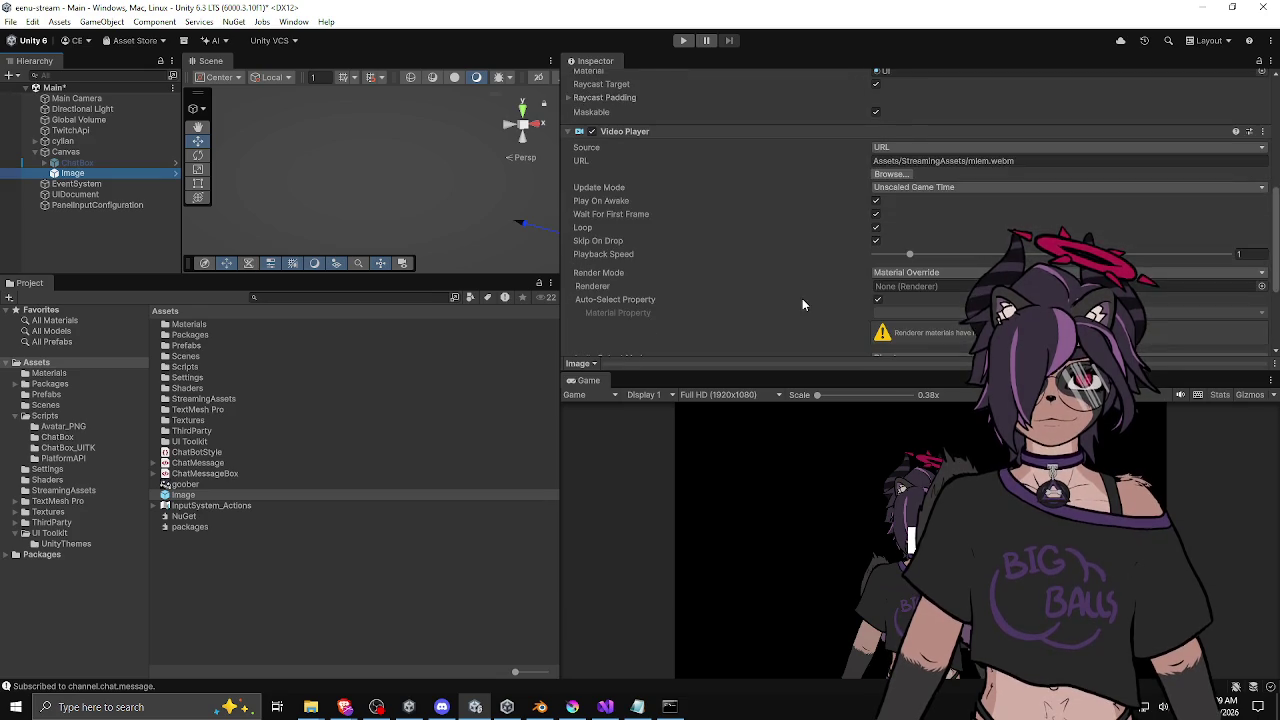
scroll(802, 304, "down", 5)
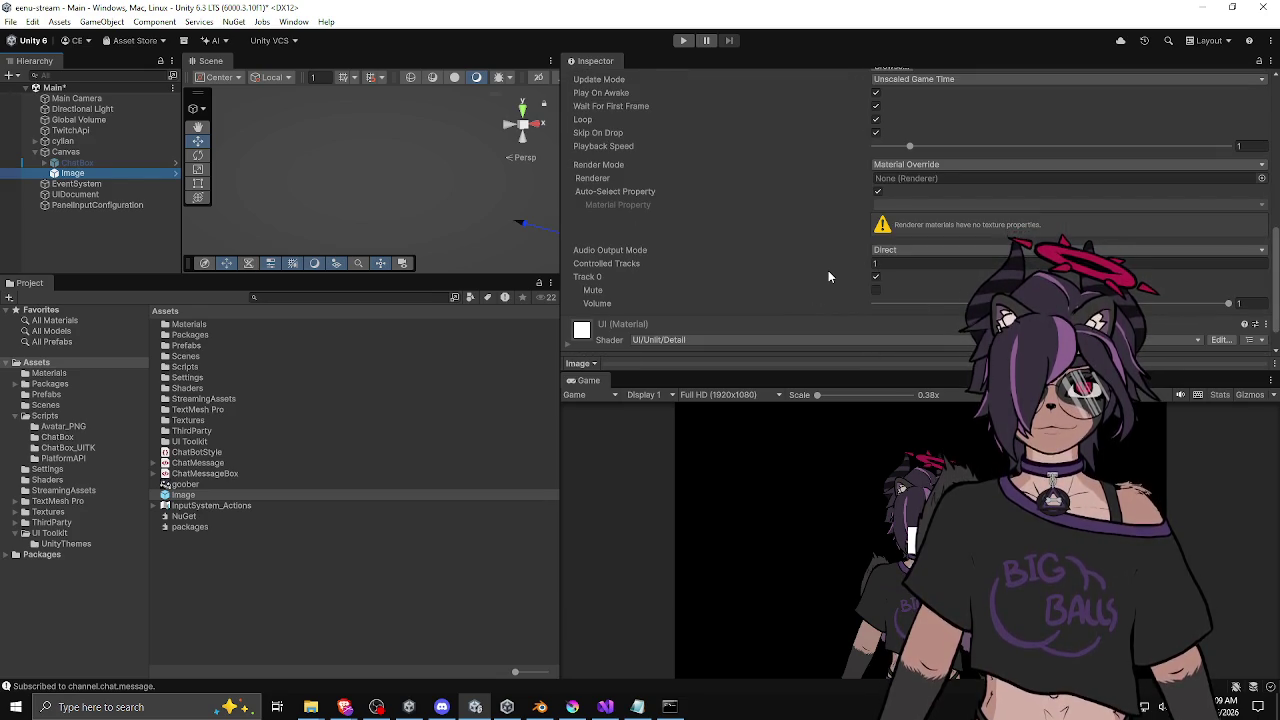
scroll(829, 272, "up", 5)
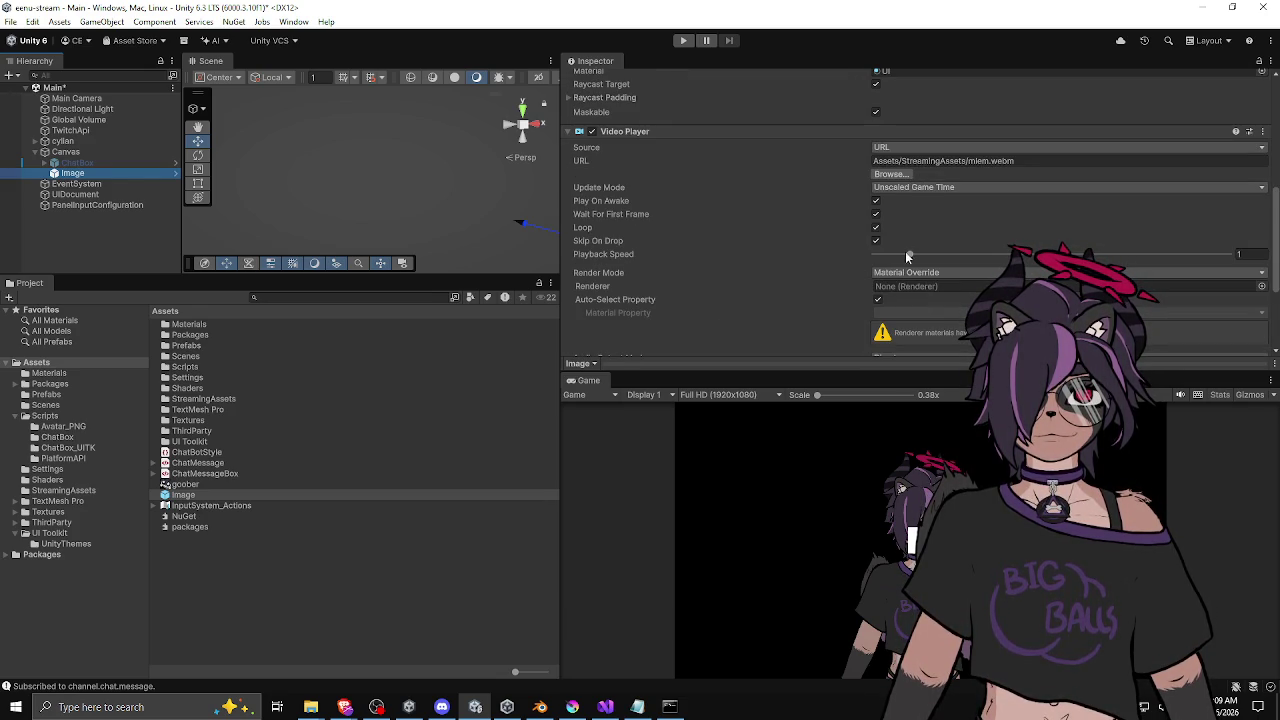
scroll(804, 209, "up", 15)
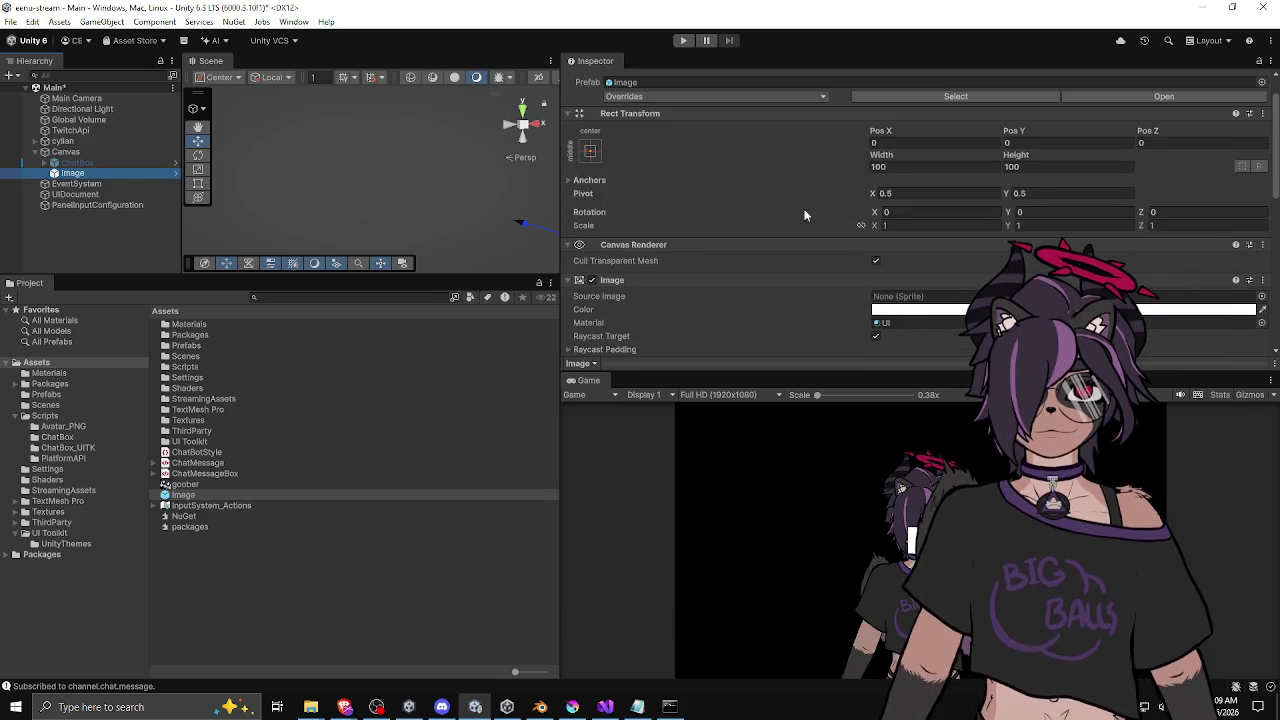
left_click(690, 244)
scroll(763, 331, "down", 15)
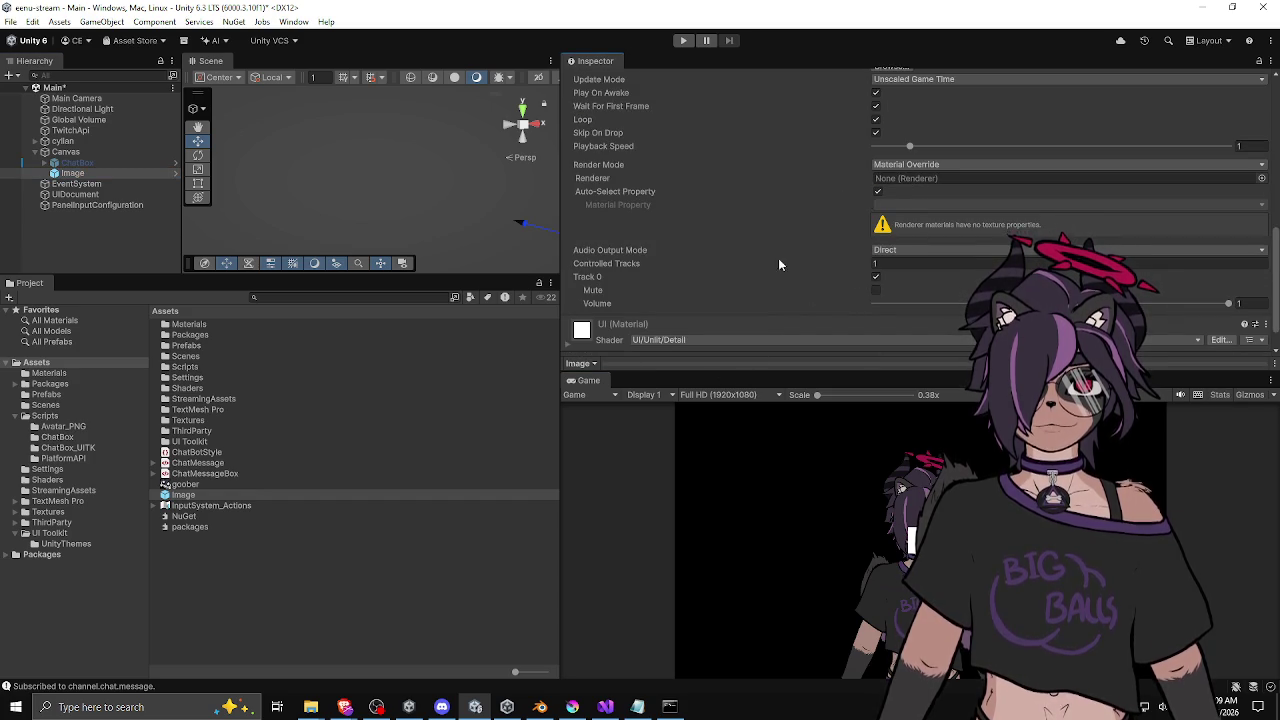
scroll(762, 266, "down", 1)
scroll(762, 266, "up", 6)
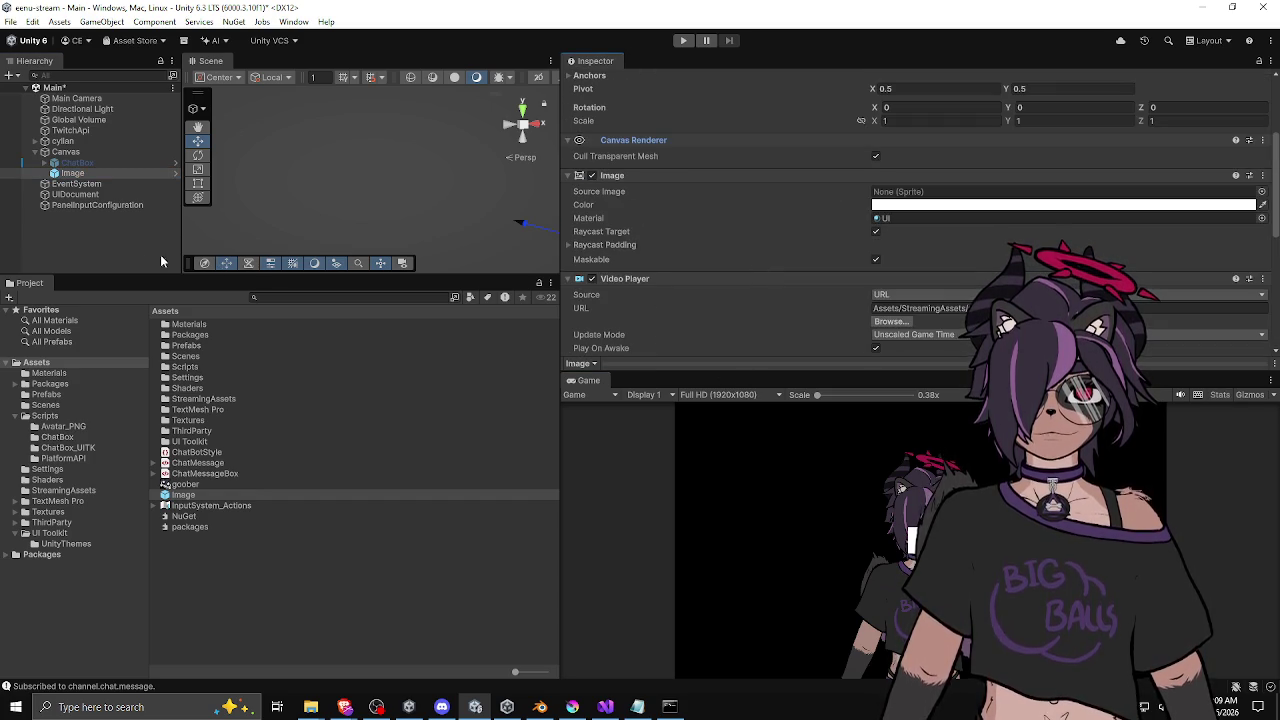
Step: Add a 3D Quad to the scene with the default name Quad
right_click(123, 248)
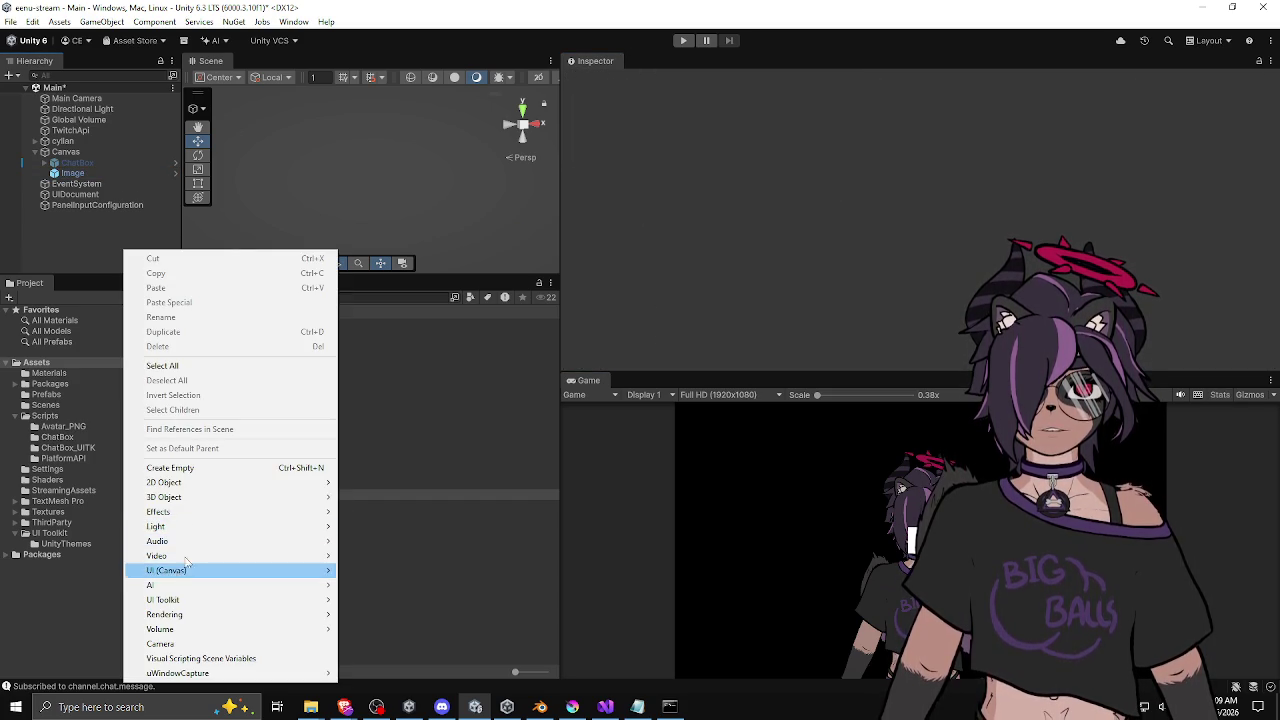
mouse_move(199, 497)
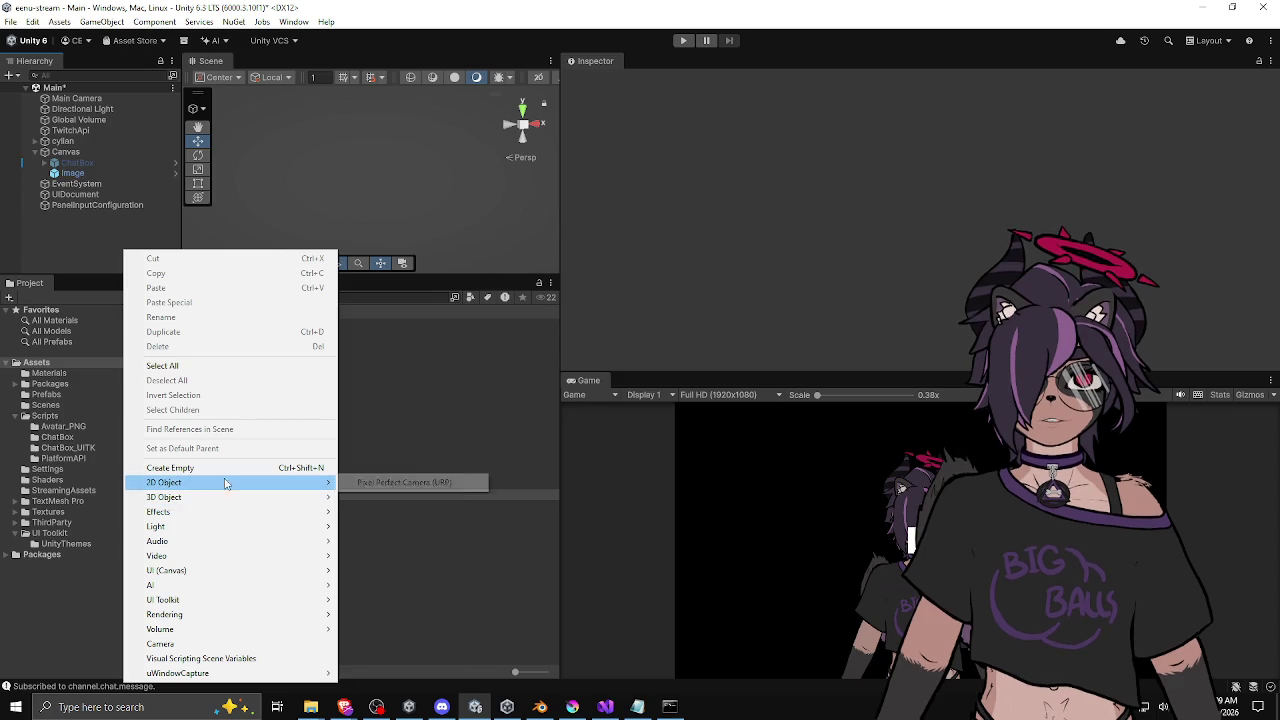
mouse_move(320, 497)
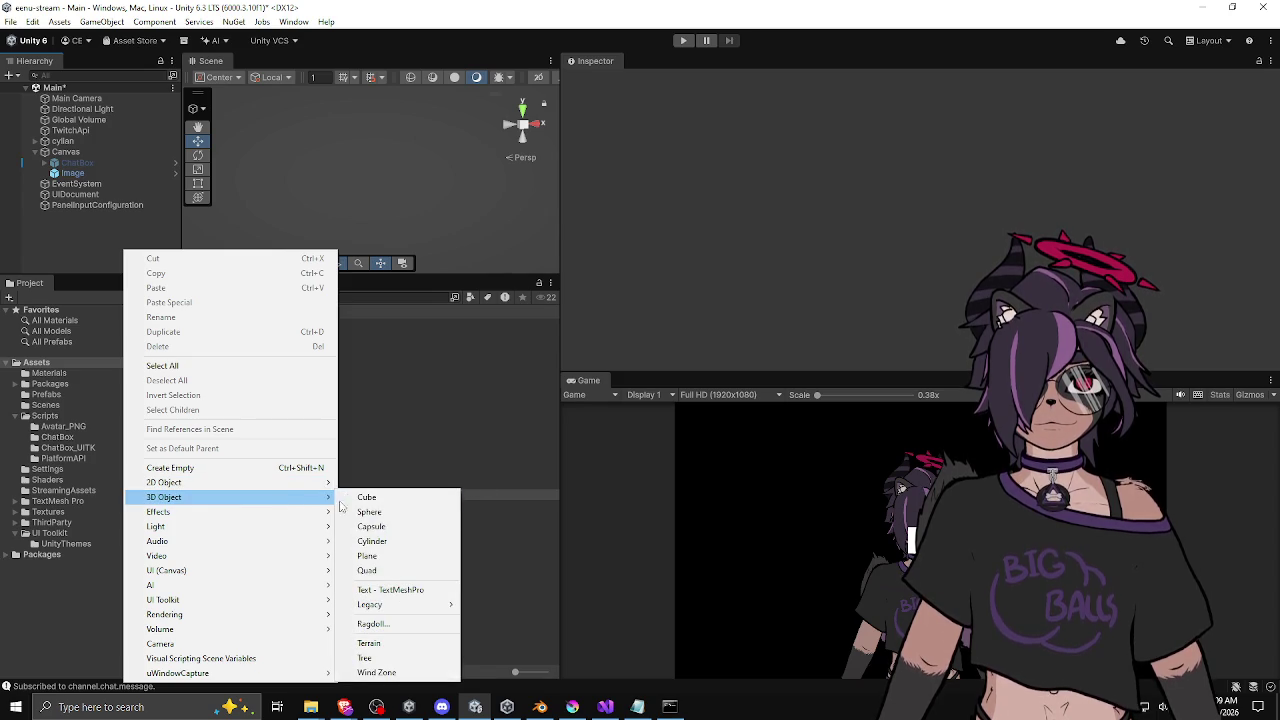
left_click(392, 569)
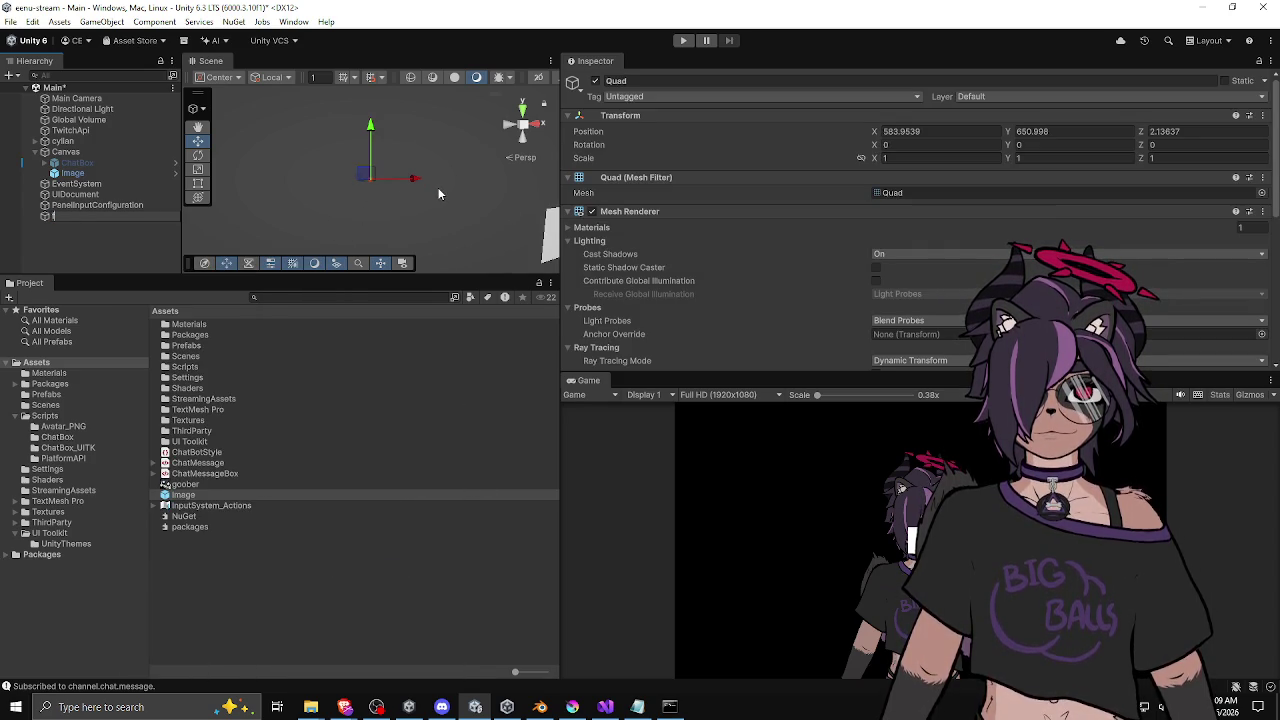
key("Return")
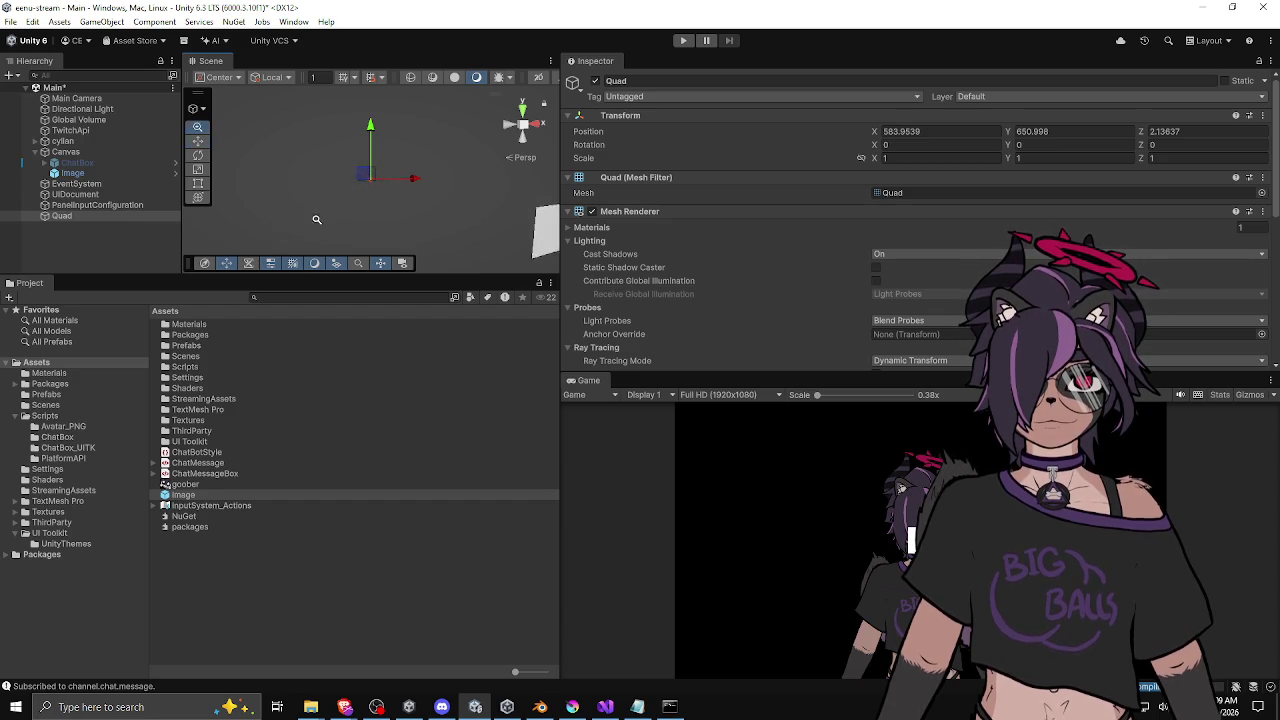
Step: Resize and reposition the Quad, setting Position Z to 0 and Scale to 1
mouse_move(355, 206)
left_mouse_down()
mouse_move(515, 236)
mouse_move(326, 179)
left_mouse_up()
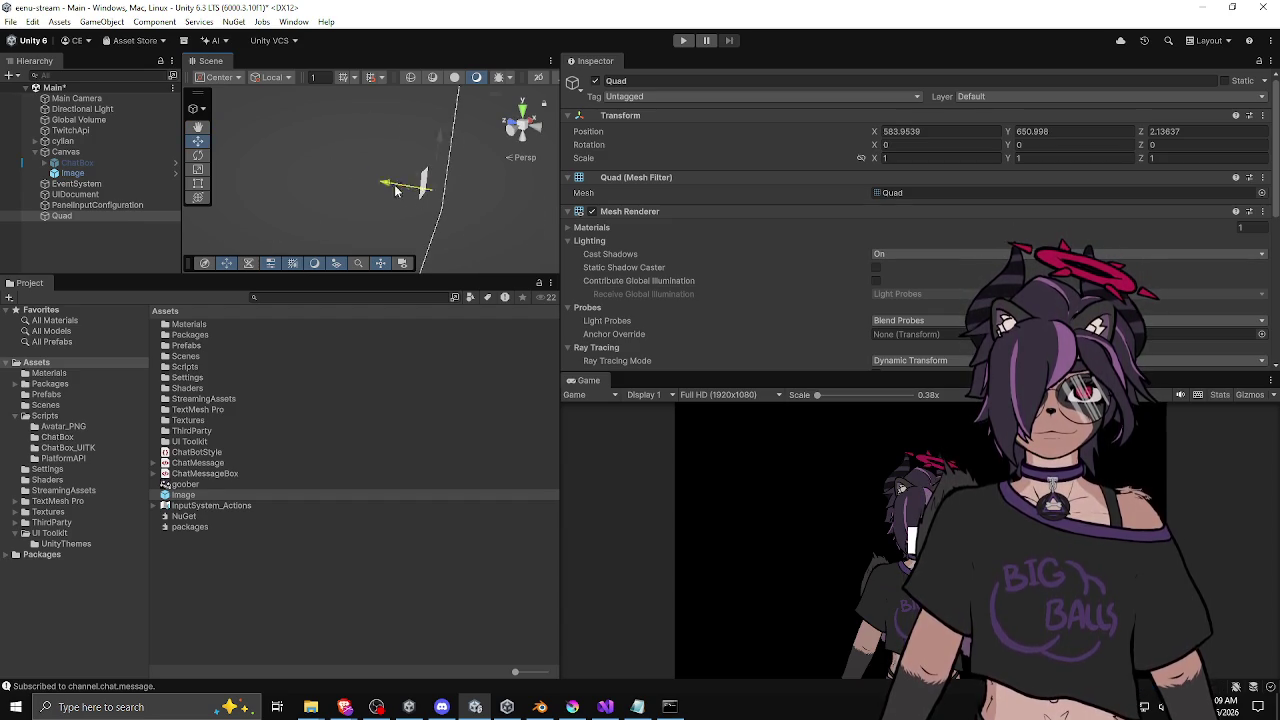
left_click_drag(398, 200, 237, 196)
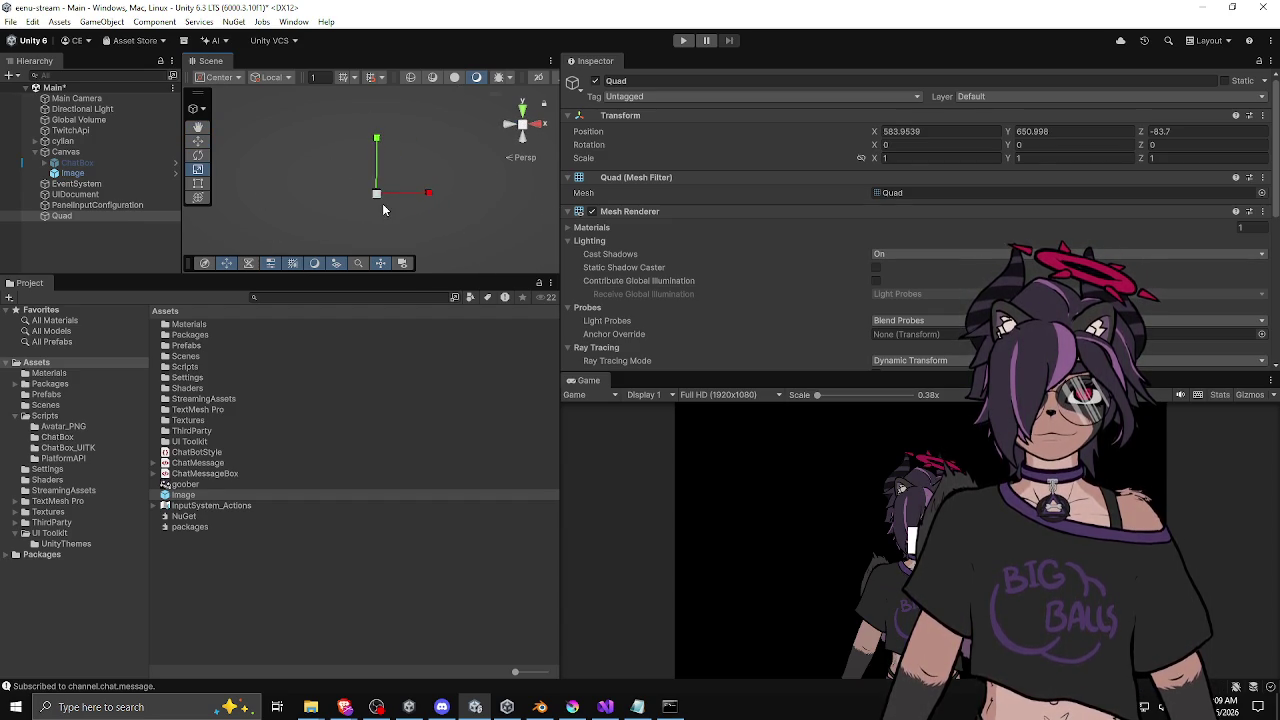
left_click_drag(377, 195, 592, 215)
left_click_drag(905, 204, 940, 205)
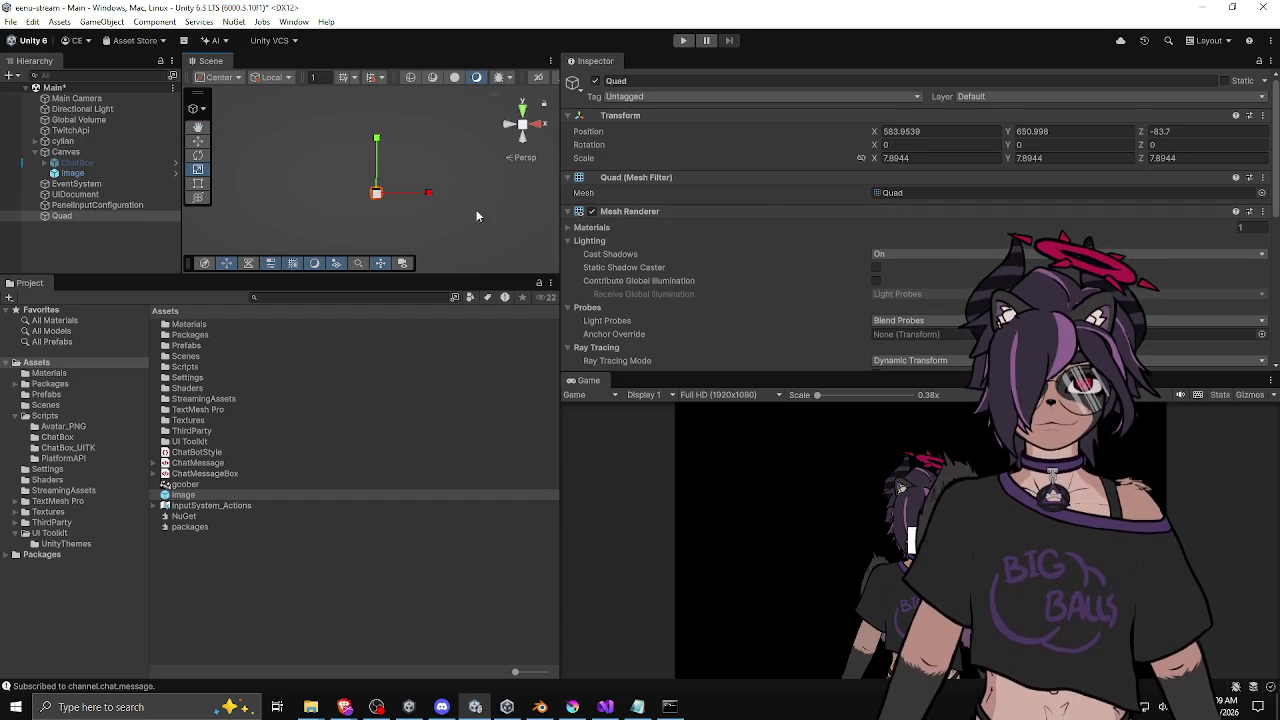
key("w")
mouse_move(423, 193)
left_mouse_down()
mouse_move(406, 168)
mouse_move(378, 164)
left_mouse_up()
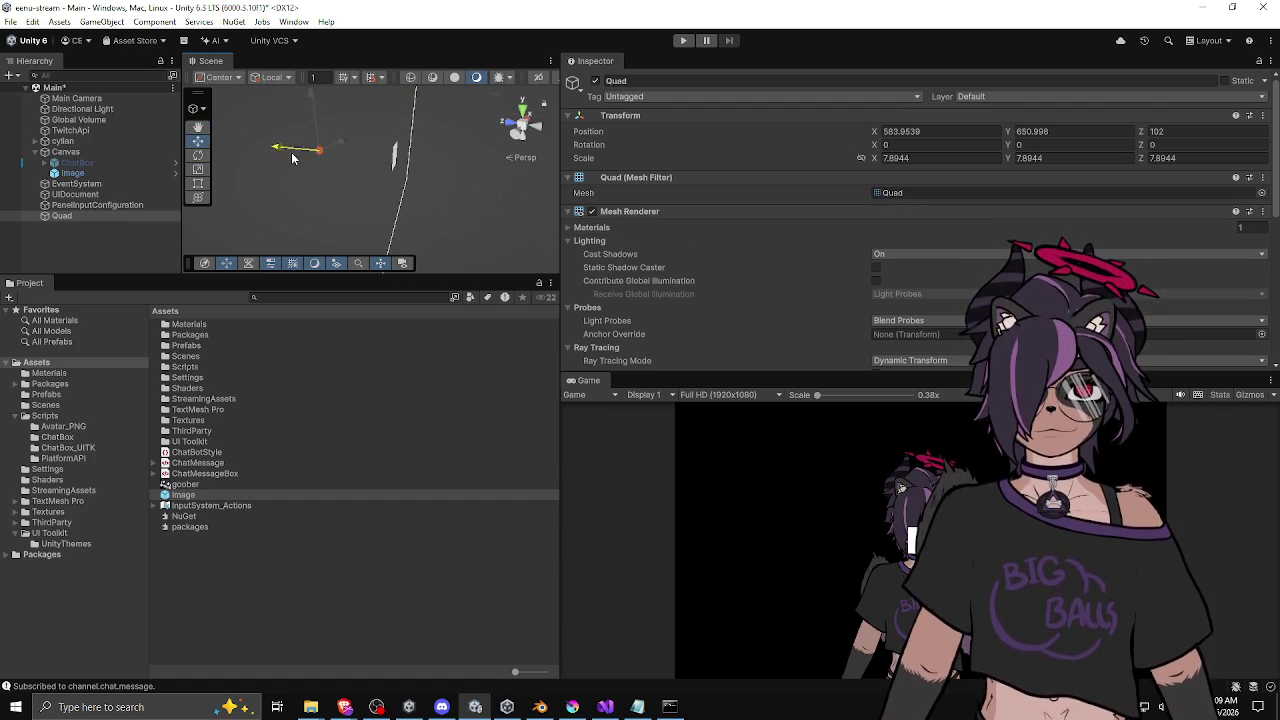
left_click_drag(292, 157, 314, 168)
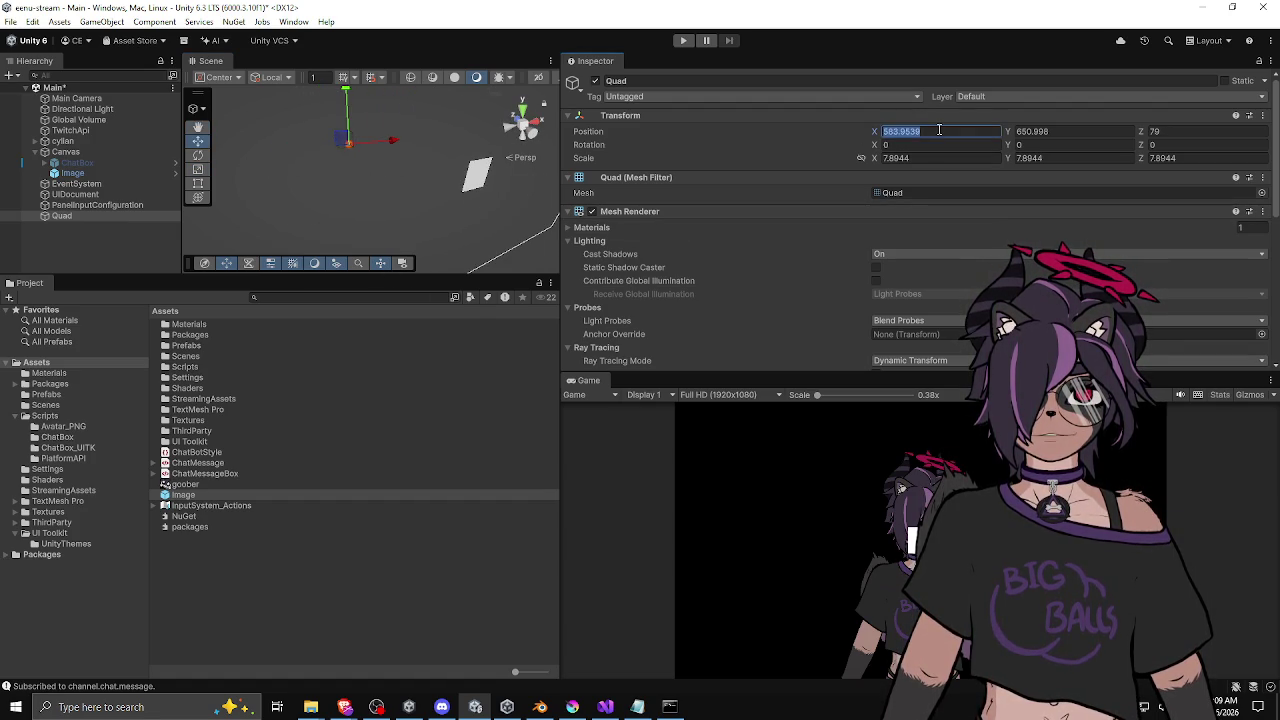
type("0")
key("Return")
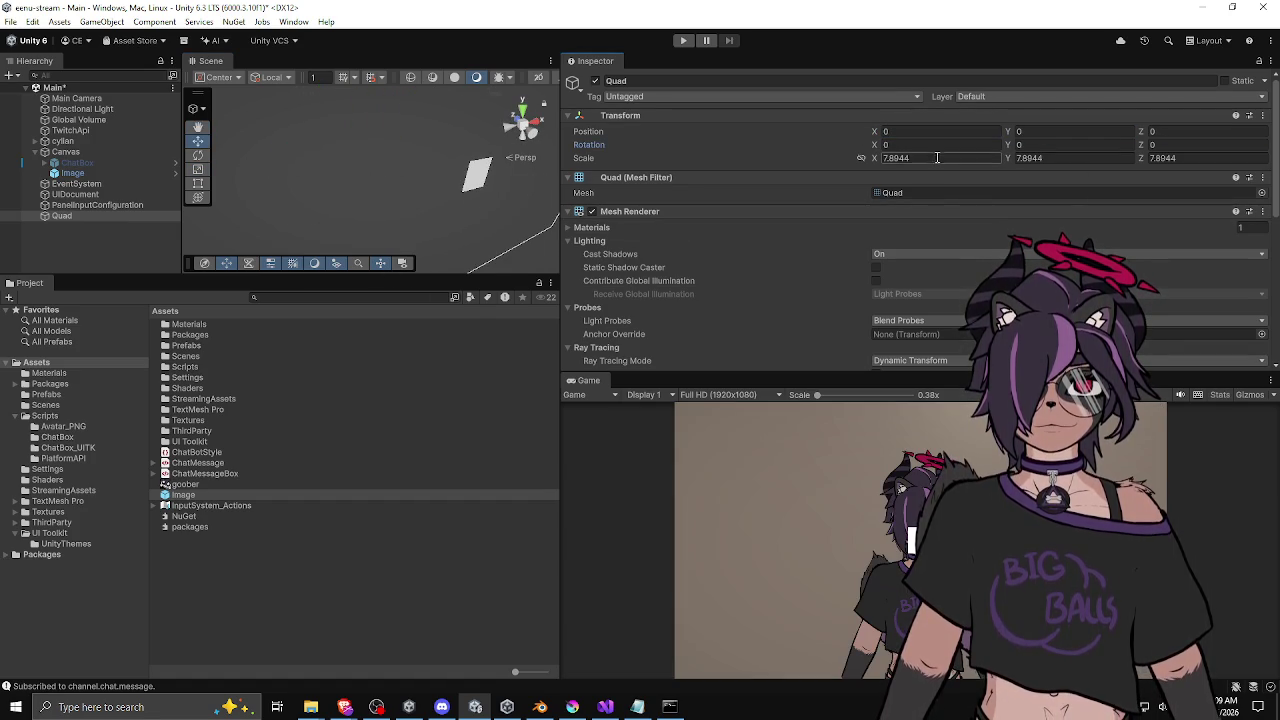
type("1")
key("Tab")
key("Tab")
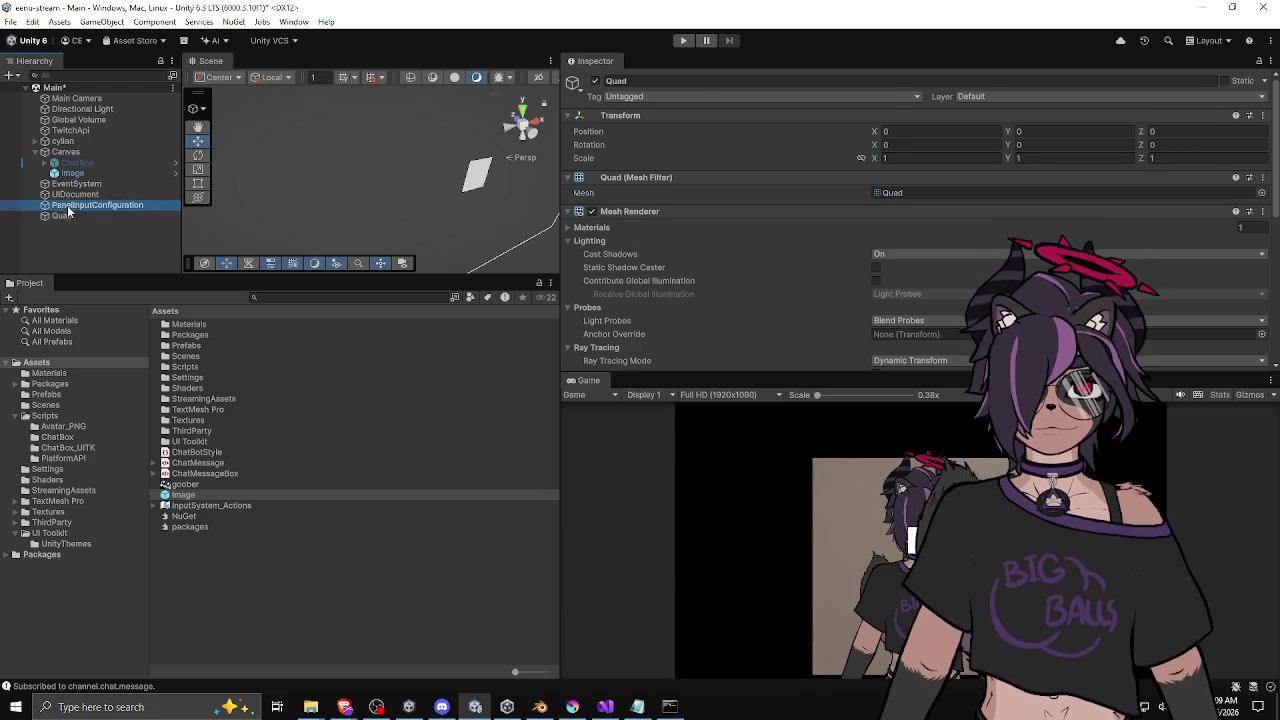
Step: Frame the Quad and move it up-left beside the avatar's head
left_click(61, 215)
key("f")
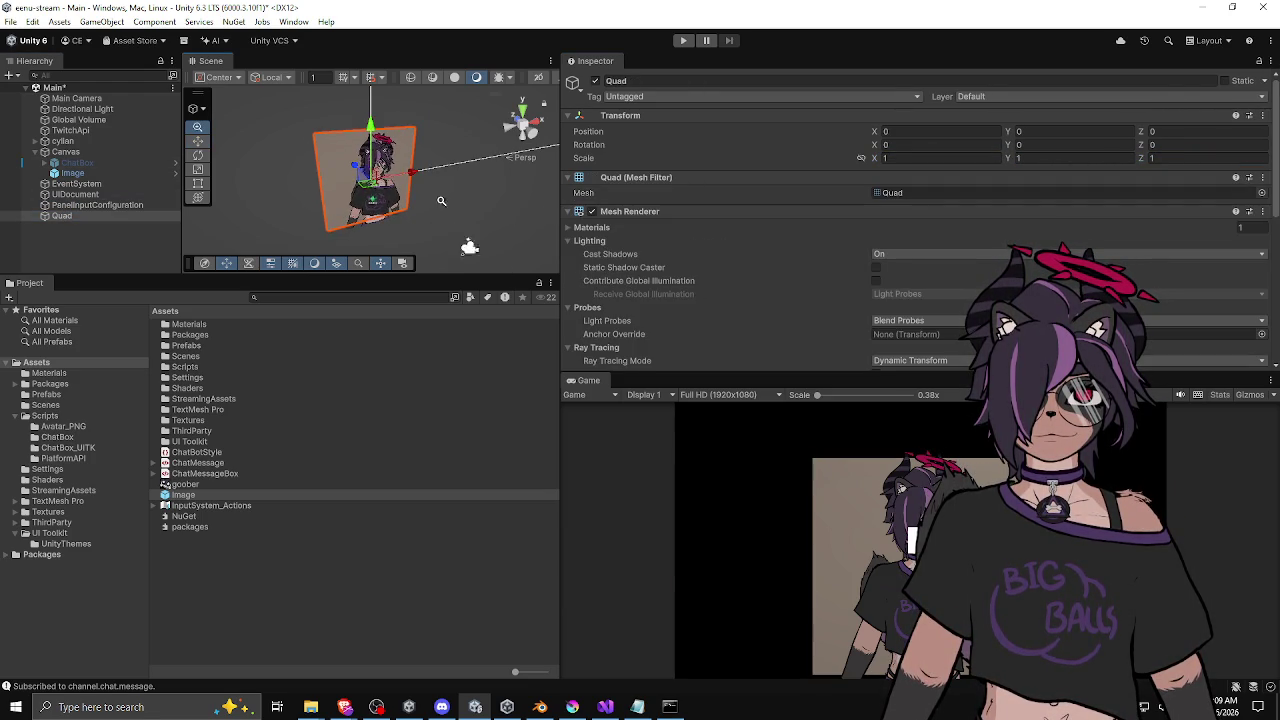
scroll(370, 155, "up", 2)
mouse_move(365, 178)
left_mouse_down()
mouse_move(277, 145)
mouse_move(244, 157)
mouse_move(304, 234)
left_mouse_up()
Step: Open Assets/Materials and delete the Image under the Canvas
double_click(205, 325)
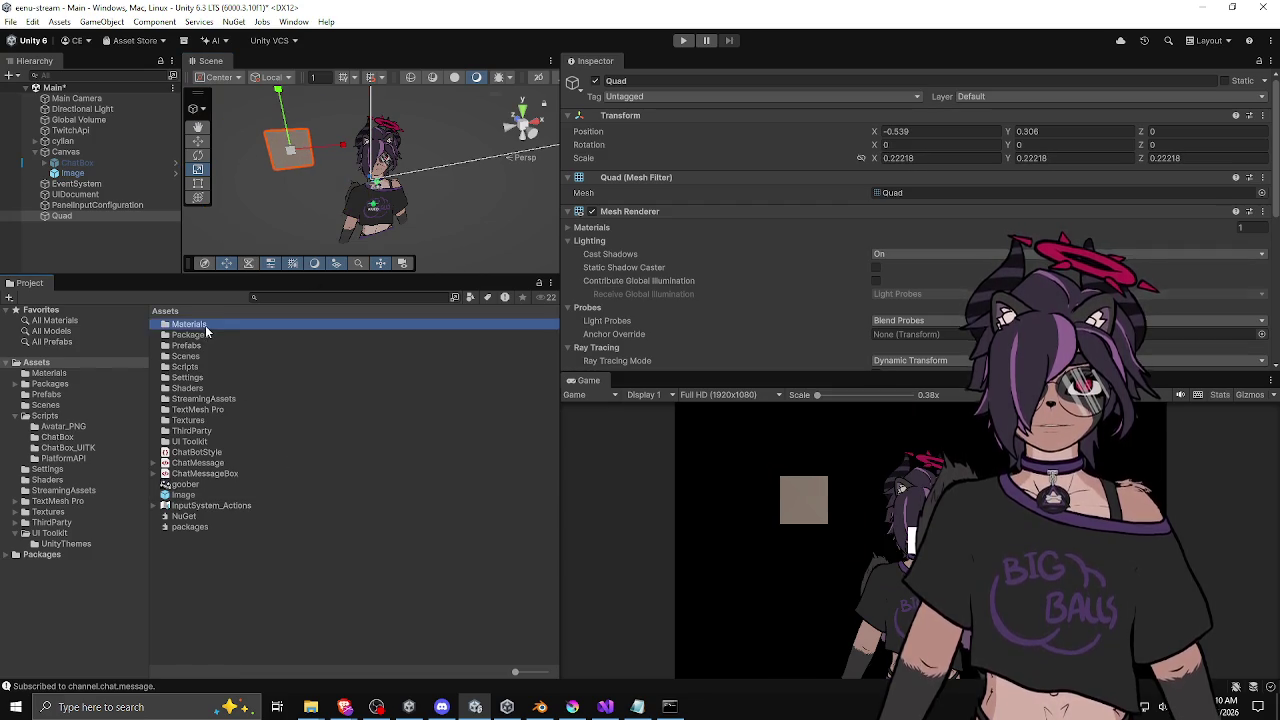
left_click(101, 174)
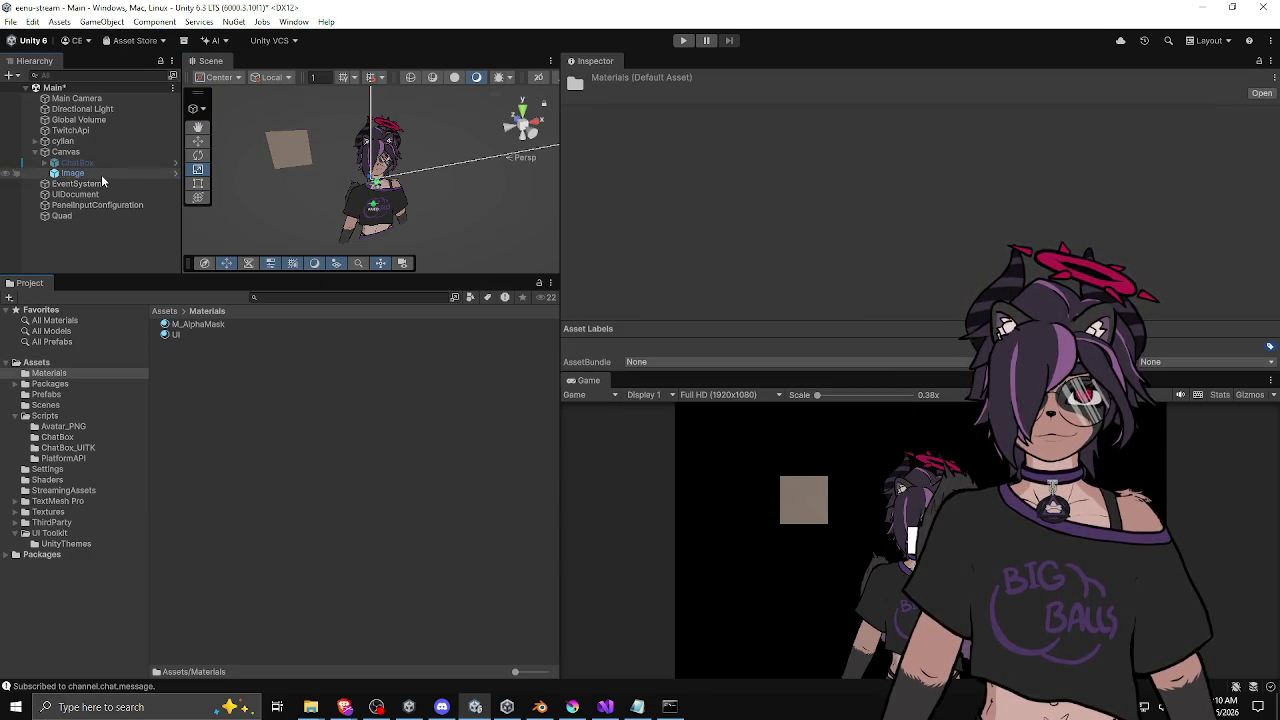
key("Delete")
Step: Rename the UI material to M_Video and give it the Unlit/Texture shader
left_click(177, 336)
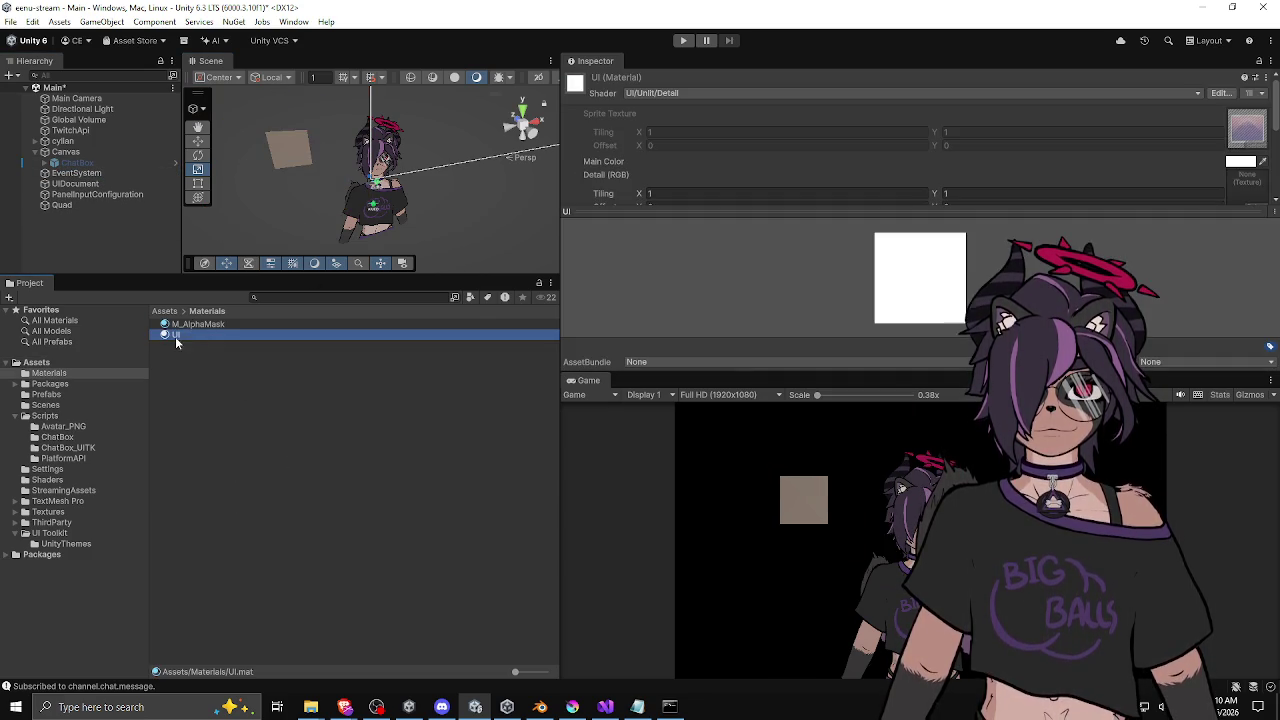
left_click(204, 334)
type("M_Video")
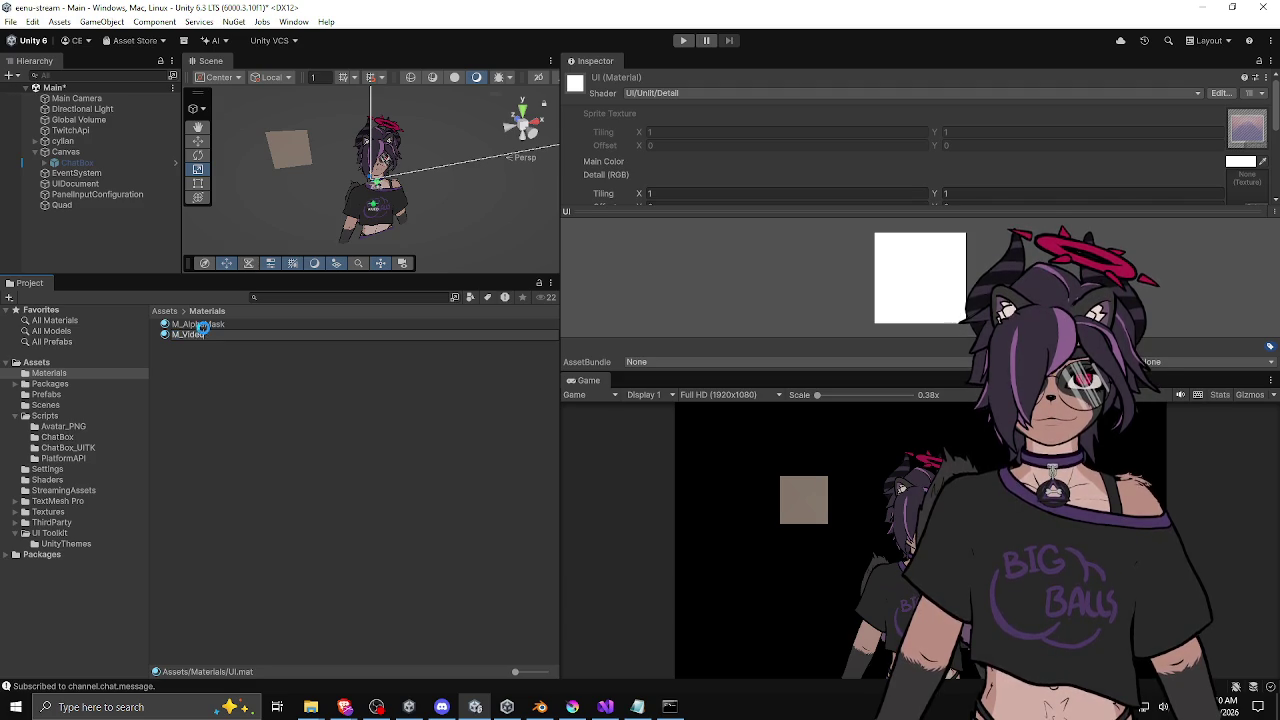
key("Return")
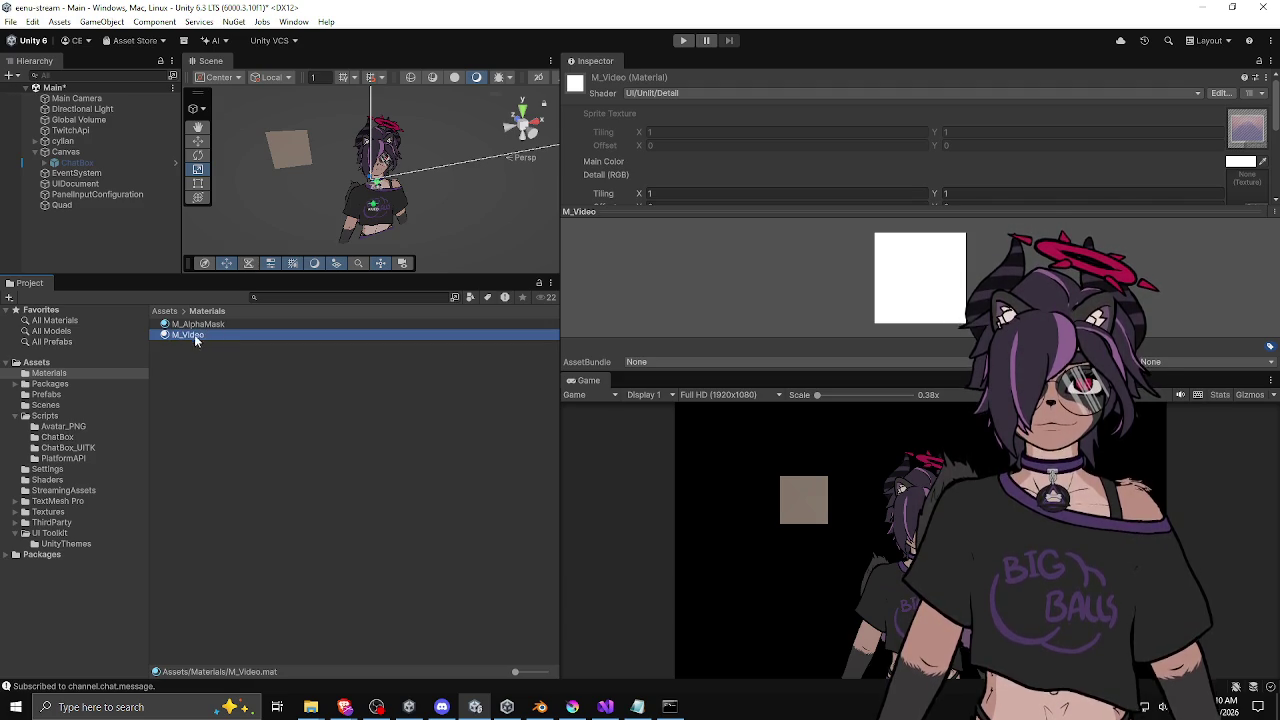
left_click(663, 92)
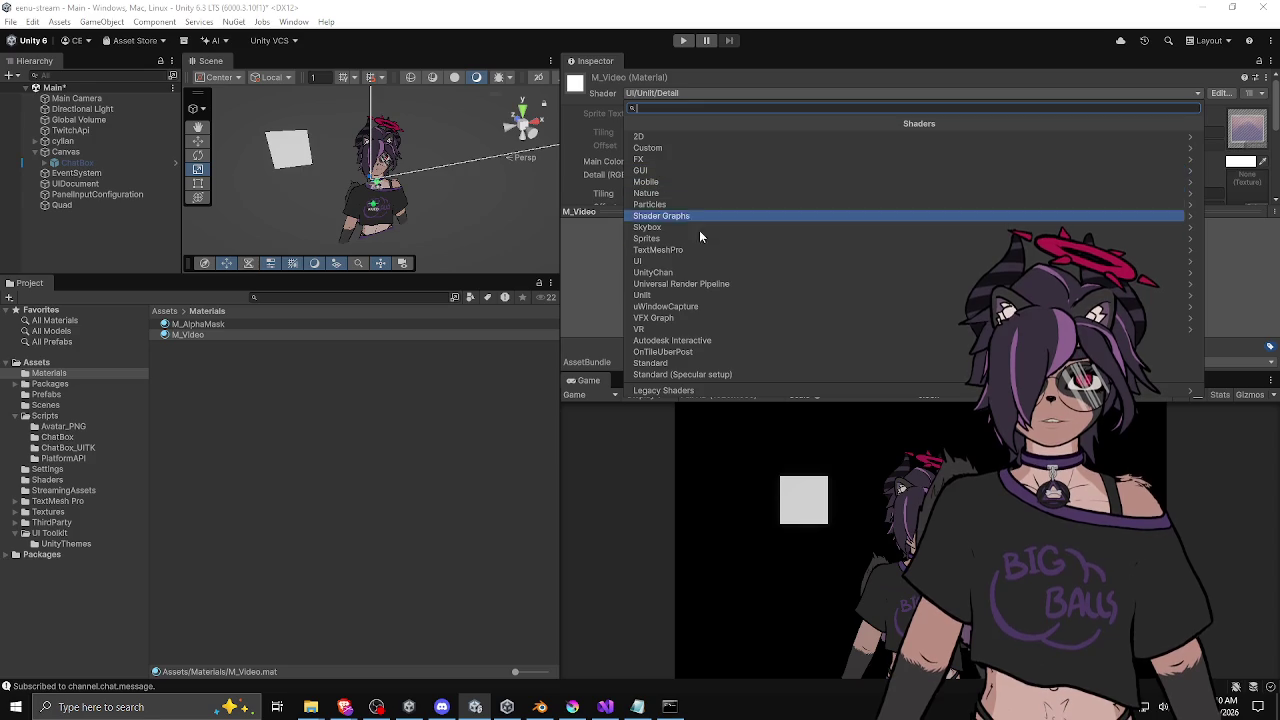
left_click(688, 295)
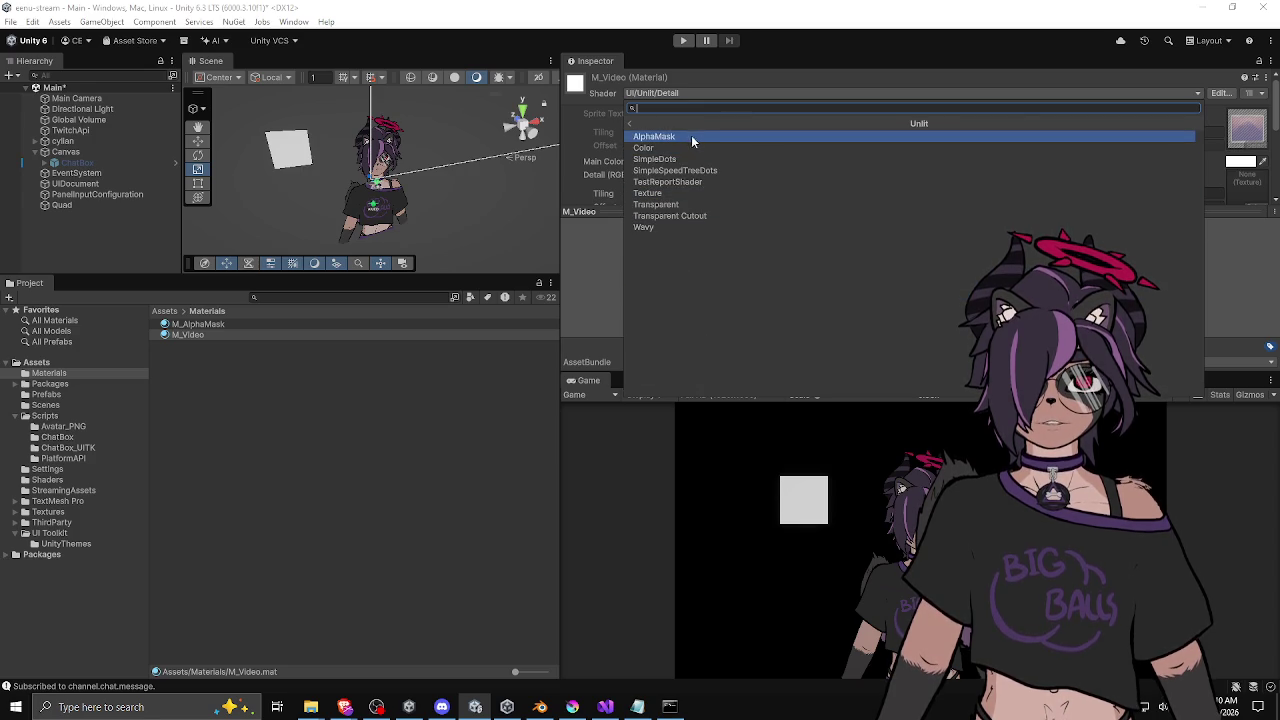
left_click(660, 193)
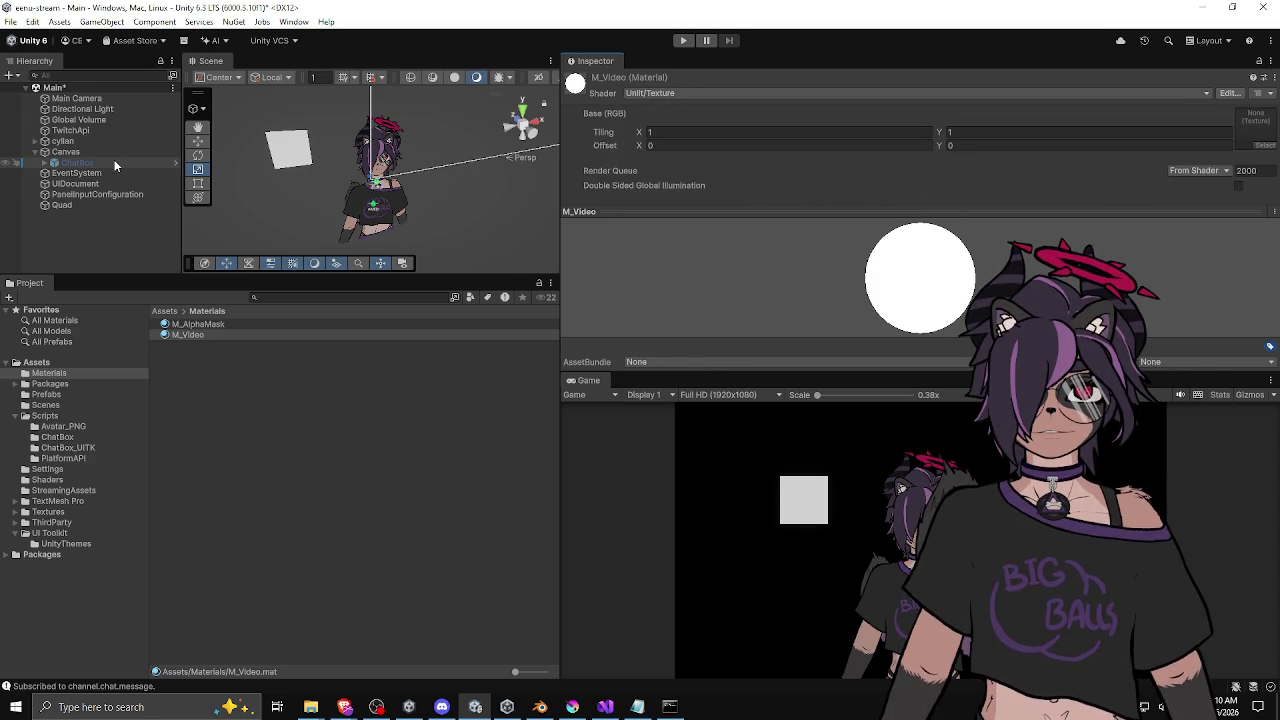
left_click(82, 203)
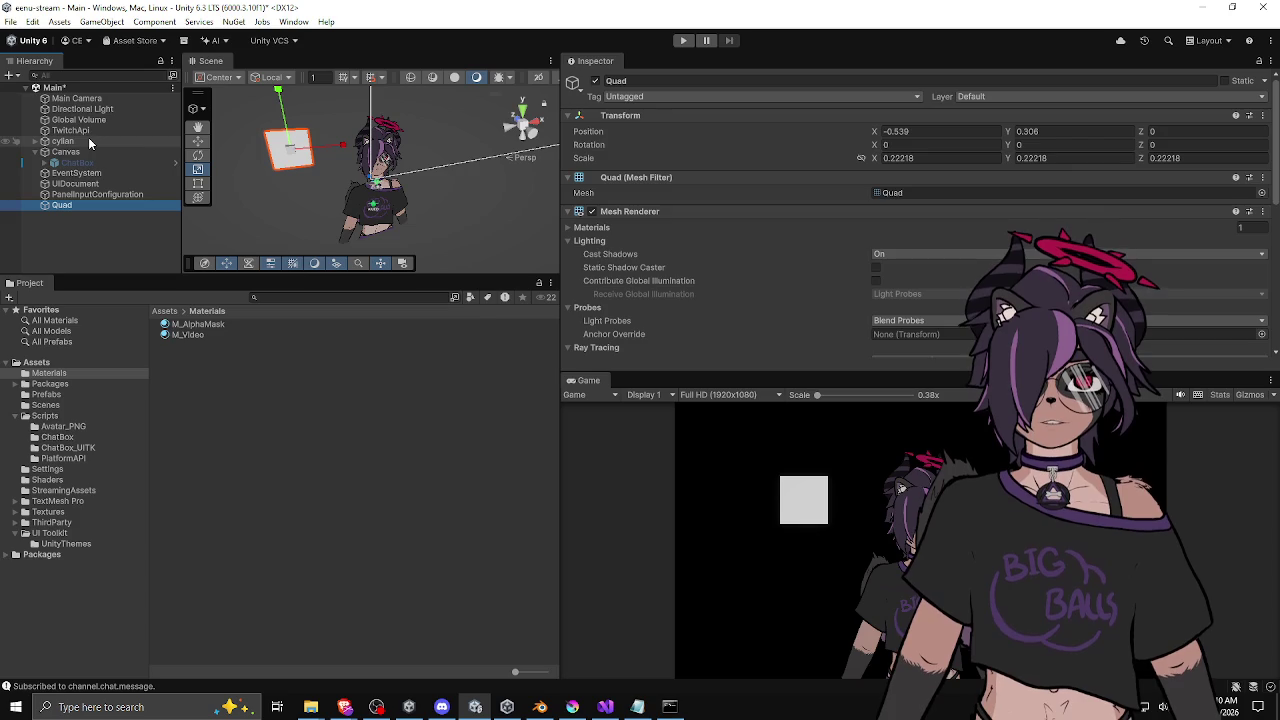
Step: Add a Video Player component to the Quad
scroll(759, 316, "down", 5)
left_click(915, 341)
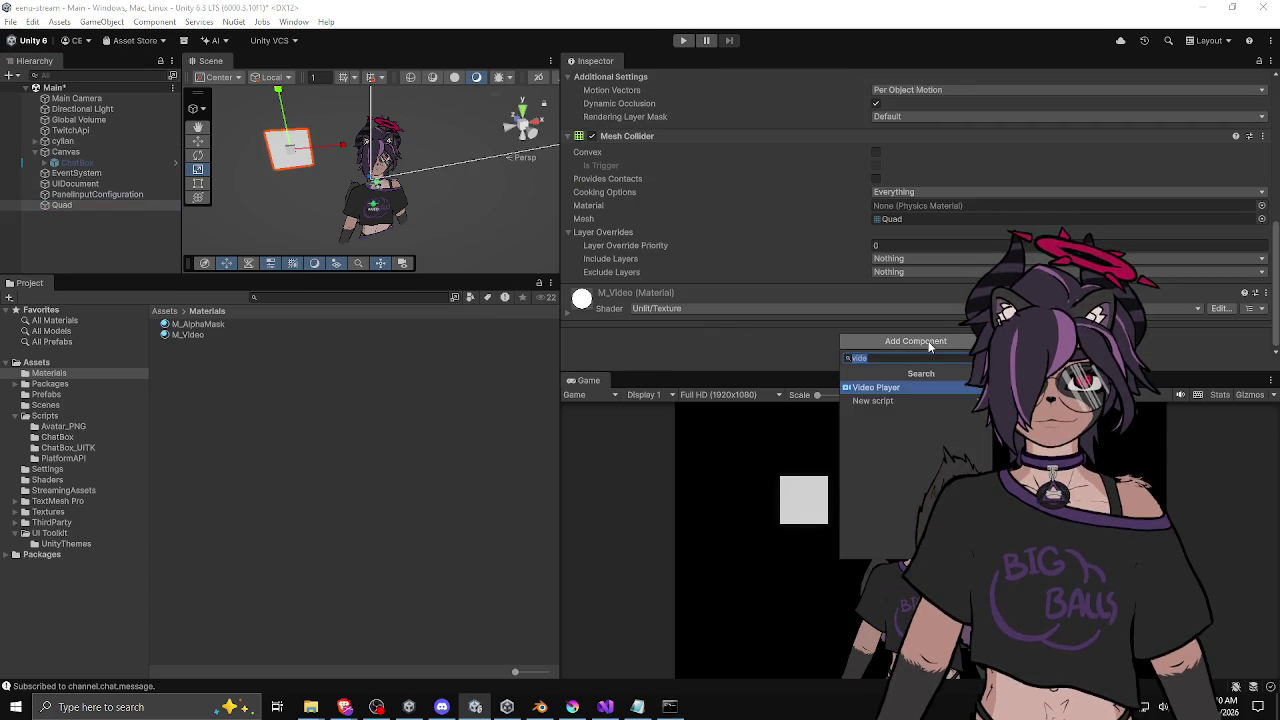
left_click(929, 345)
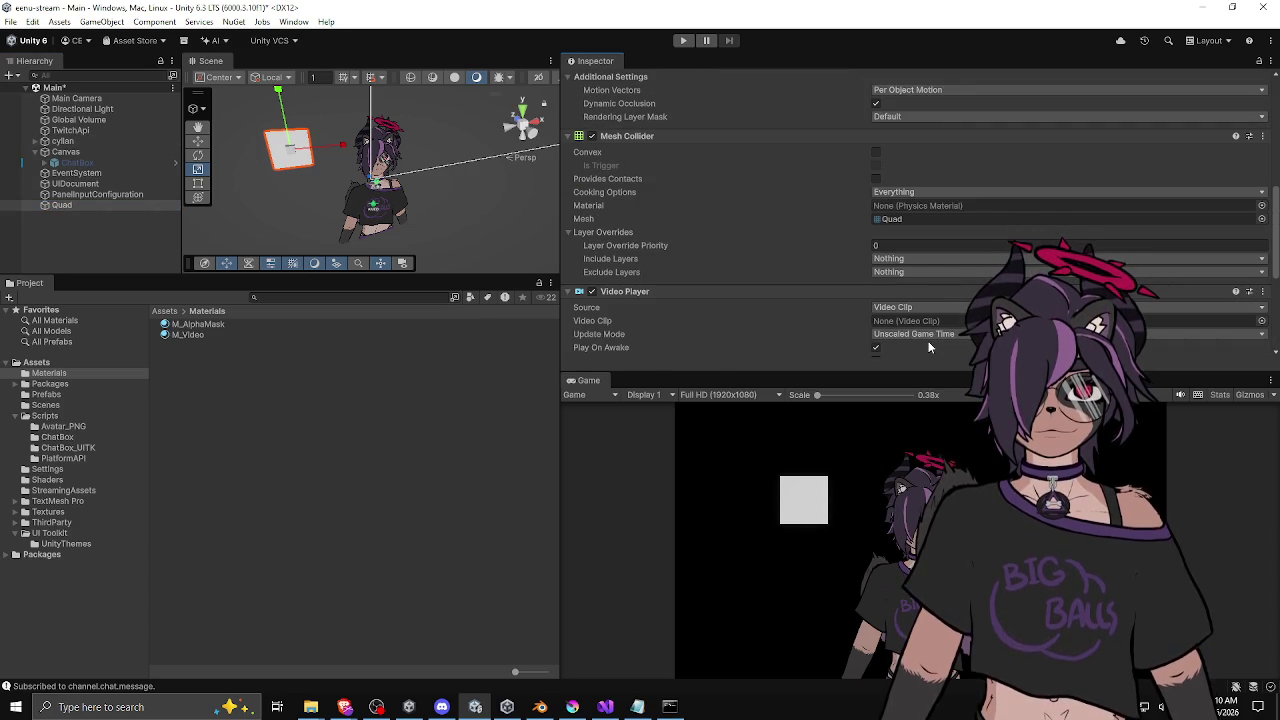
scroll(842, 305, "up", 10)
scroll(805, 291, "down", 3)
scroll(795, 287, "down", 10)
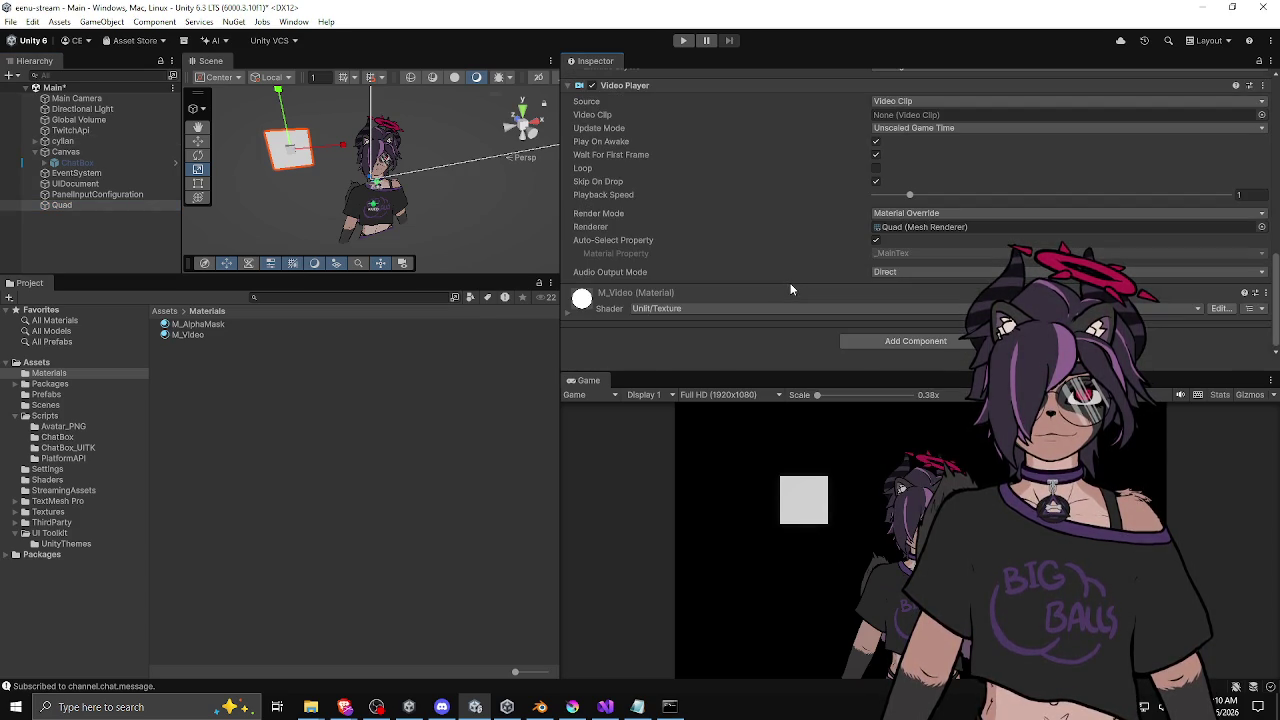
scroll(659, 225, "up", 3)
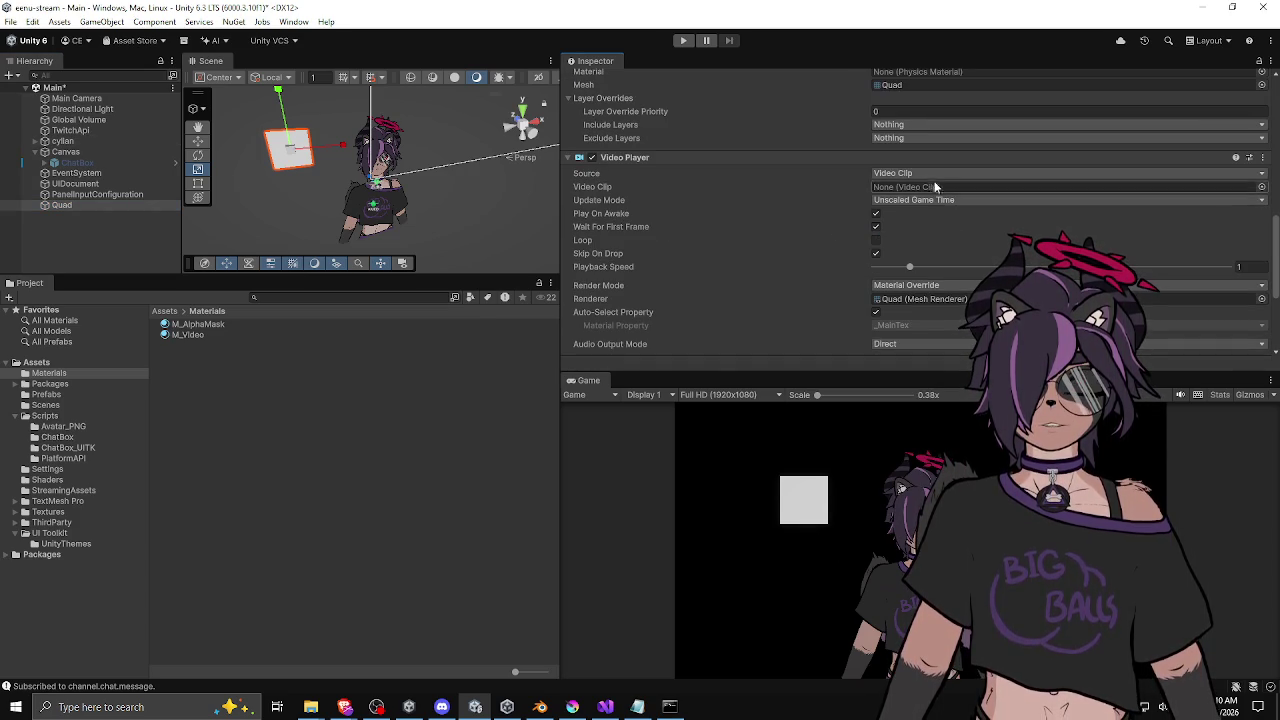
Step: Set the Video Player source to URL Assets/StreamingAssets/mlem.webm and enable Loop
left_click(900, 173)
left_click(885, 199)
left_click(908, 186)
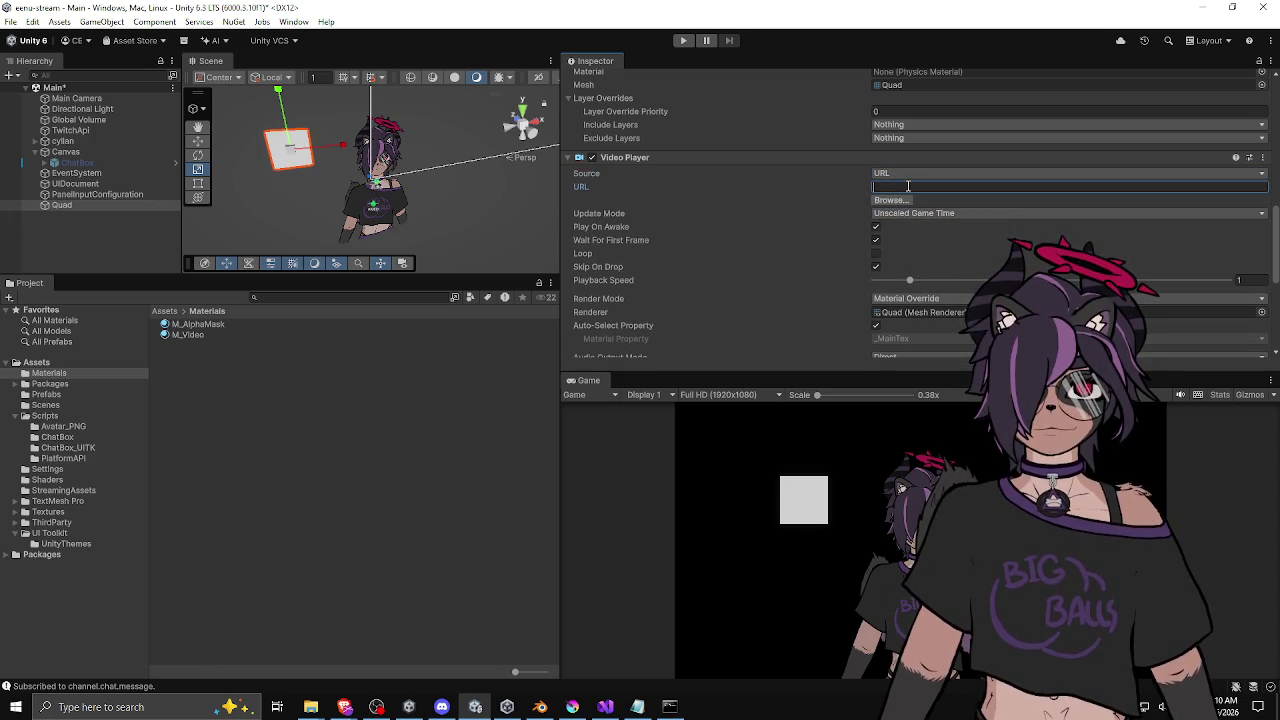
type("Assets/Stream")
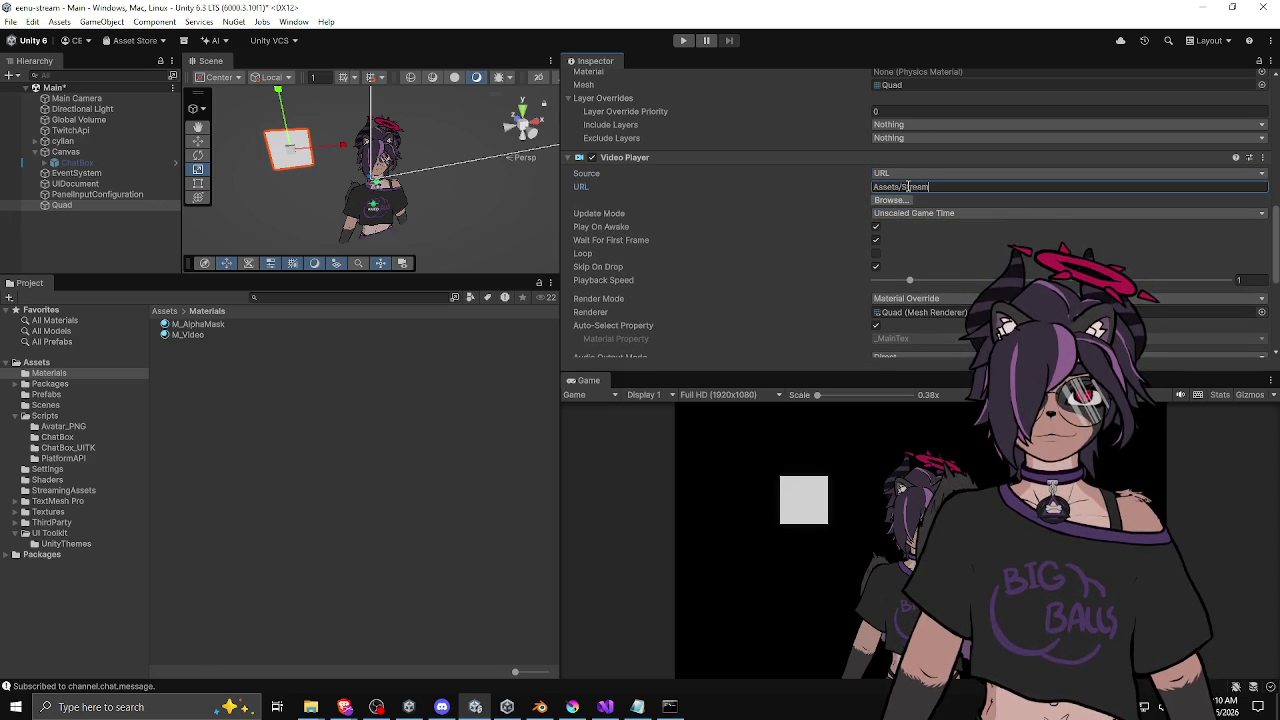
type("ingAssets/miem.webm")
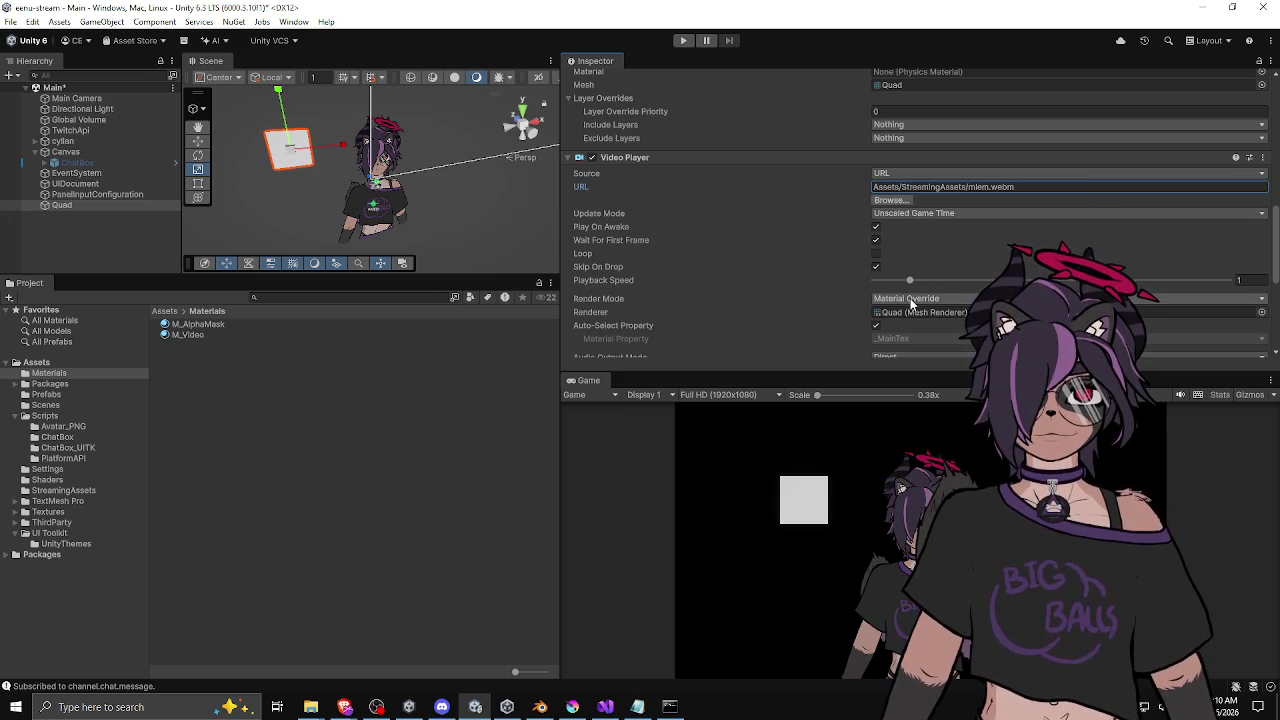
scroll(831, 306, "down", 3)
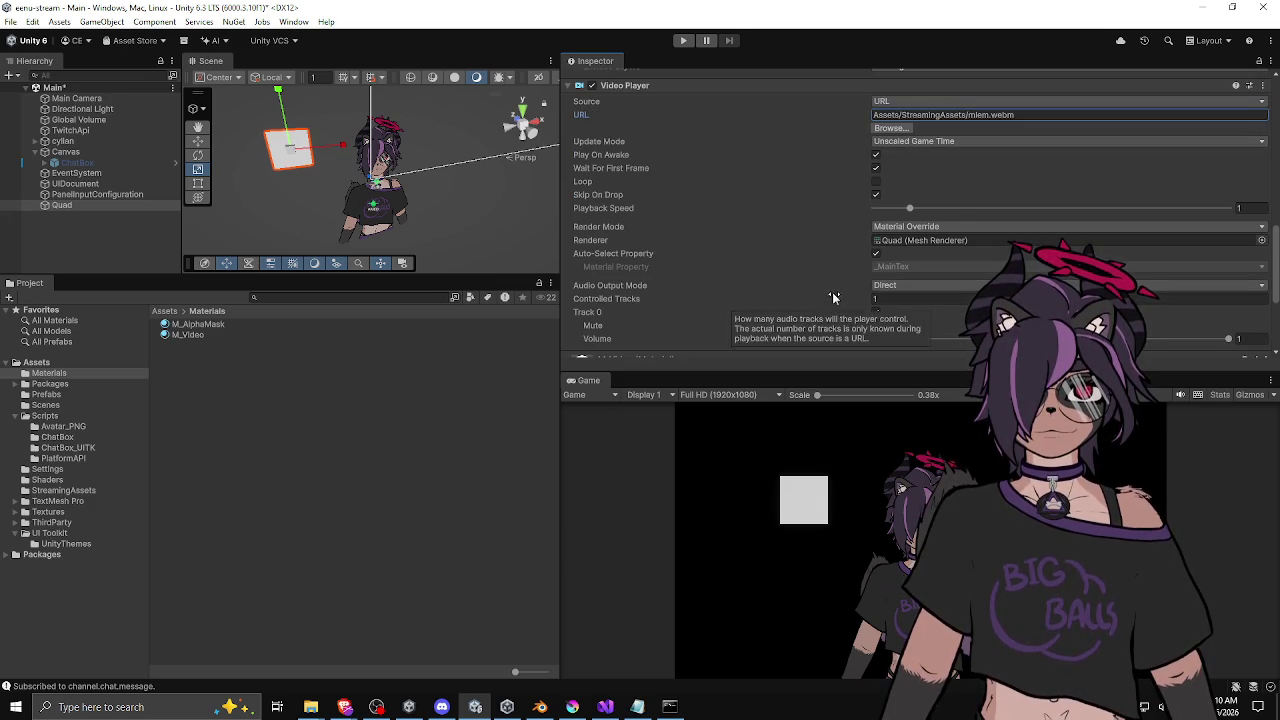
left_click(876, 182)
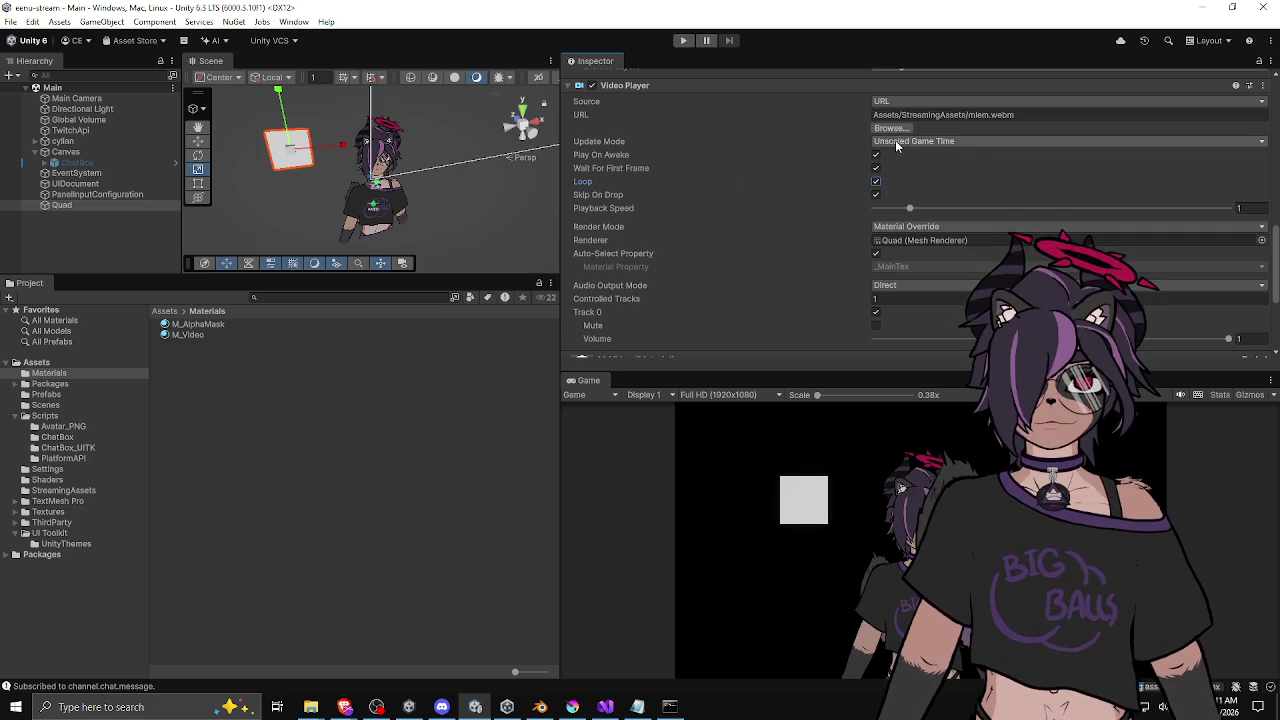
Step: Enter Play mode, select the M_Video material and set its render queue to Transparent
left_click(683, 40)
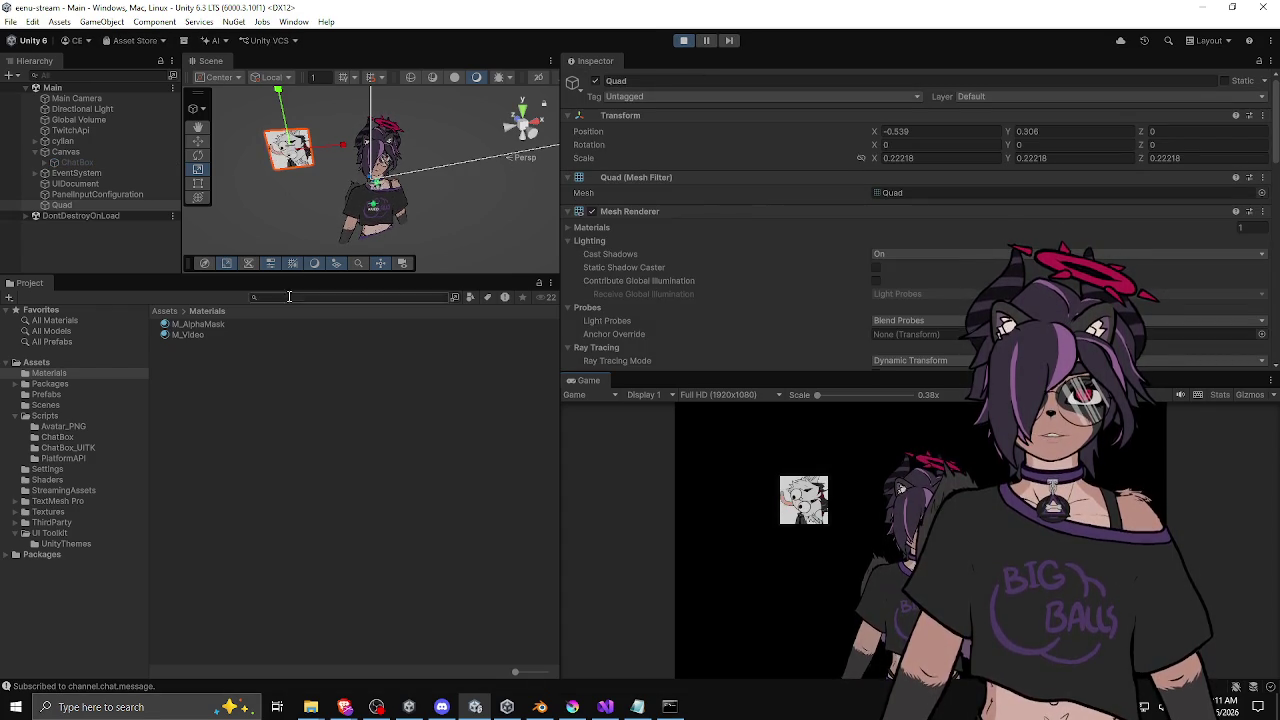
left_click(232, 331)
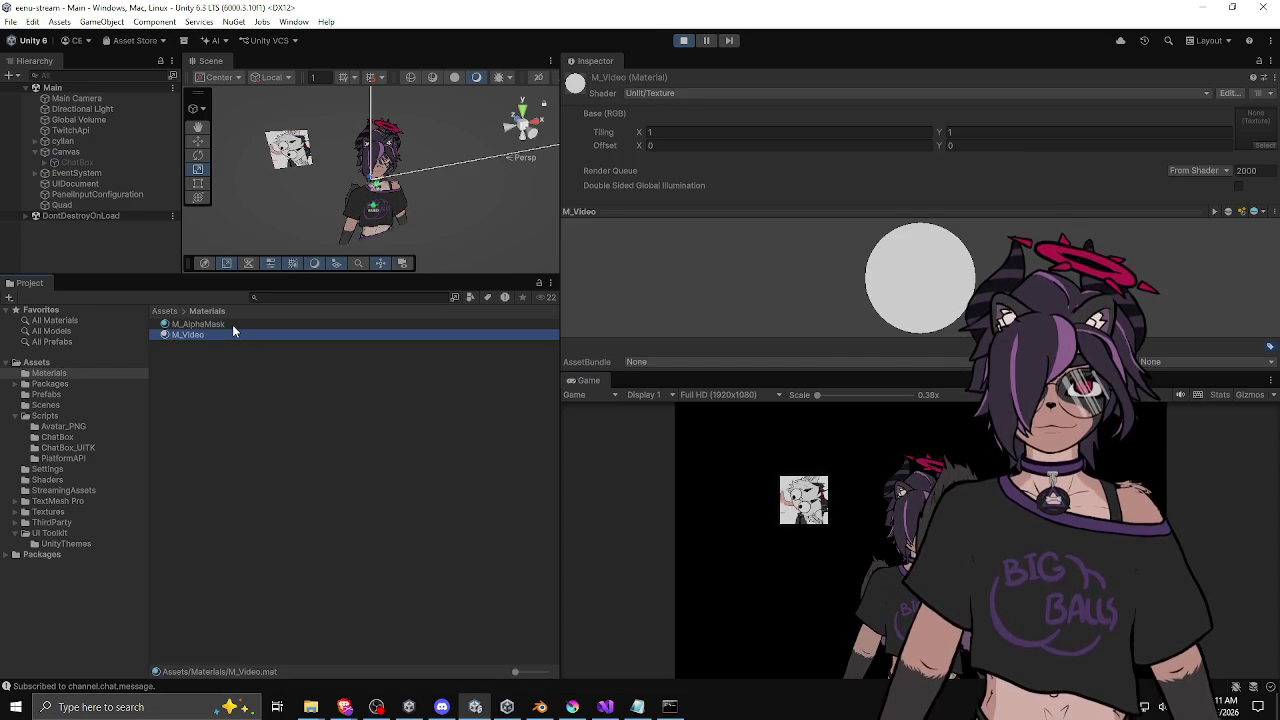
left_click(232, 324)
left_click(227, 334)
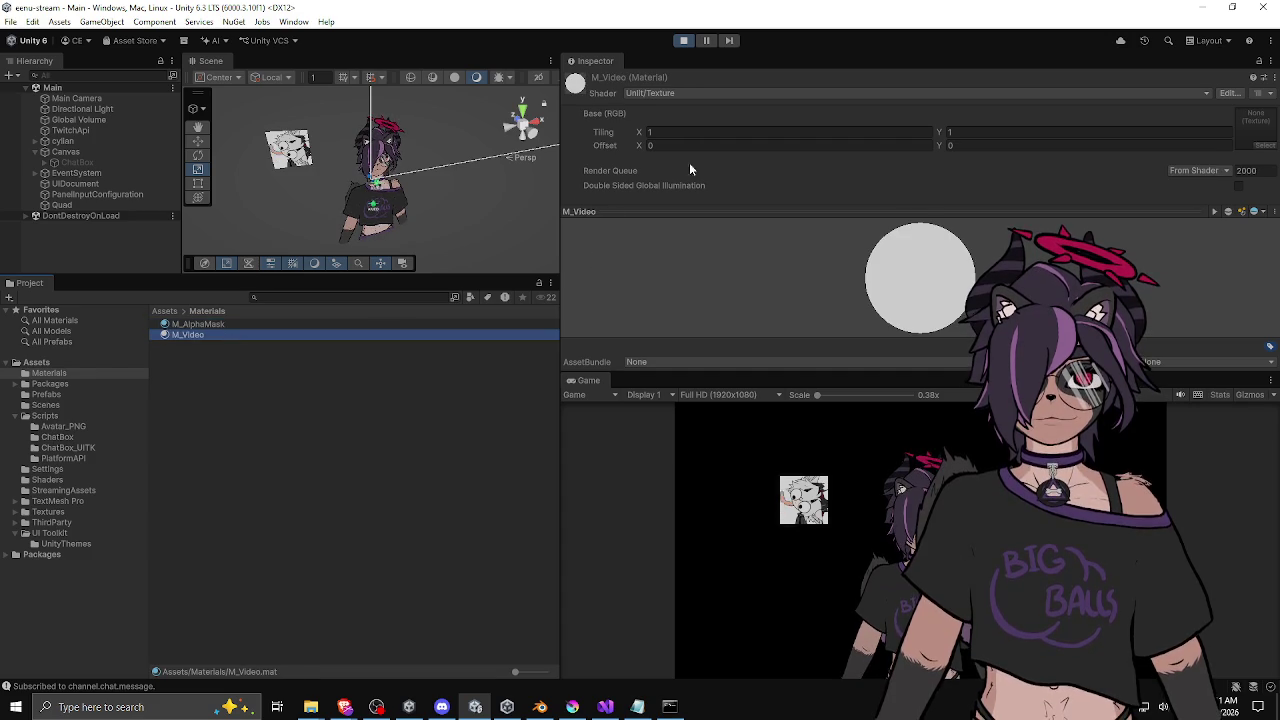
left_click(688, 92)
left_click(604, 119)
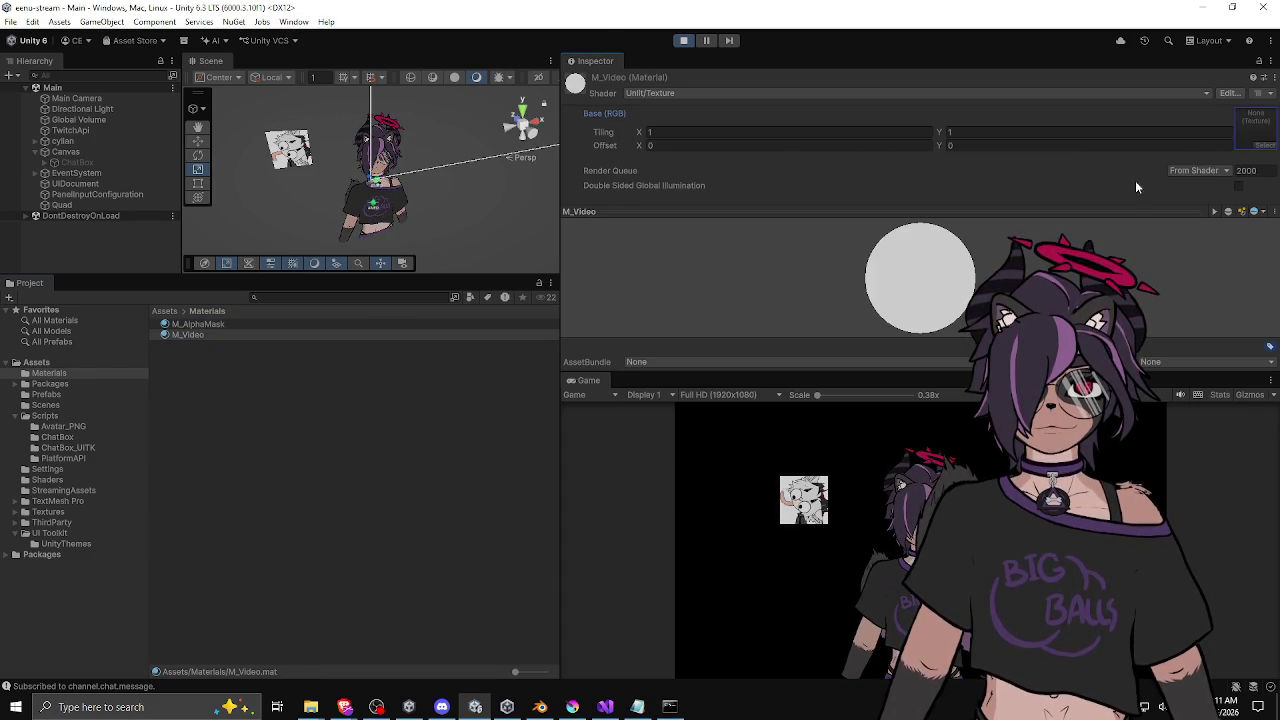
left_click(1229, 171)
left_click(1209, 232)
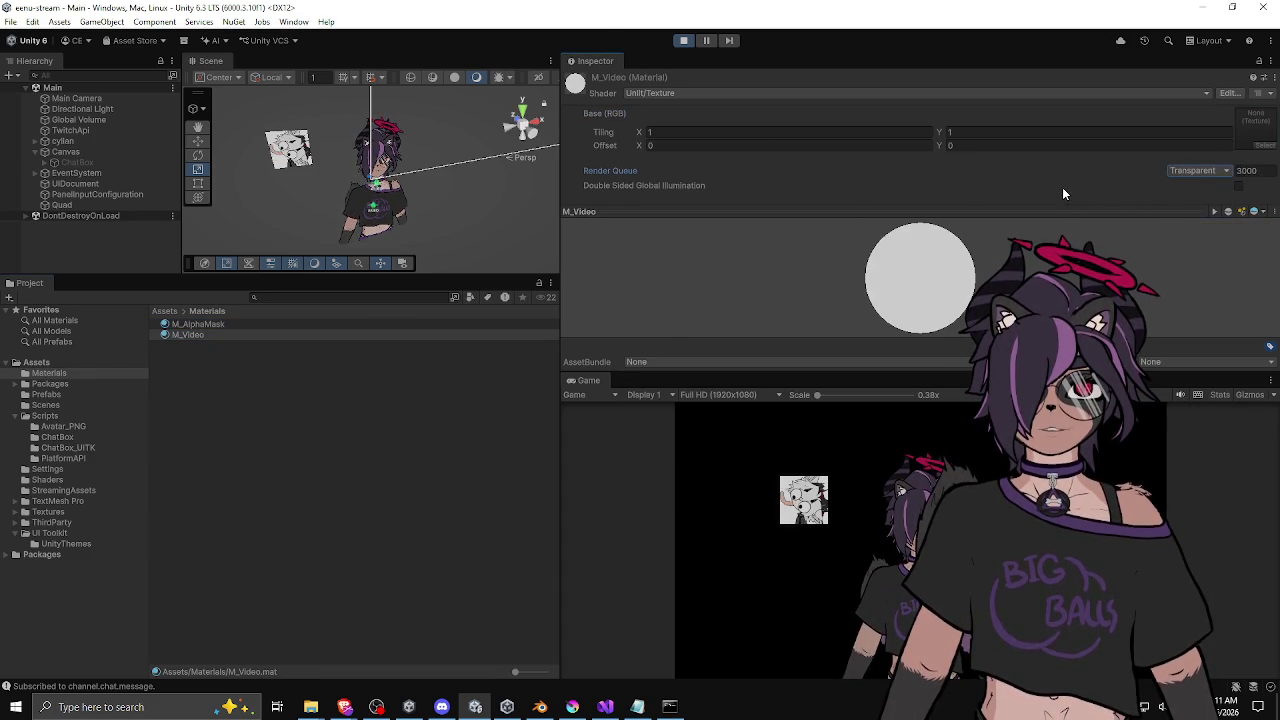
Step: Browse the Particles and Mobile shader groups, then list the Universal Render Pipeline shaders
left_click(677, 92)
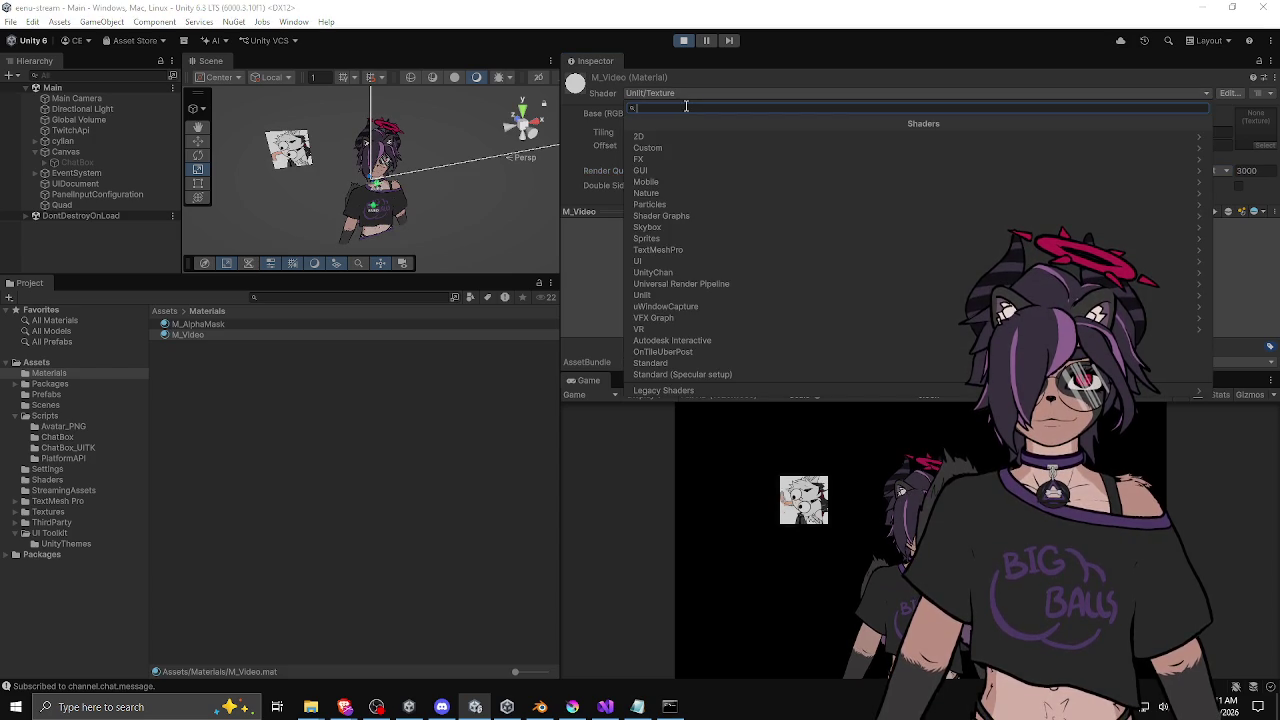
left_click(675, 205)
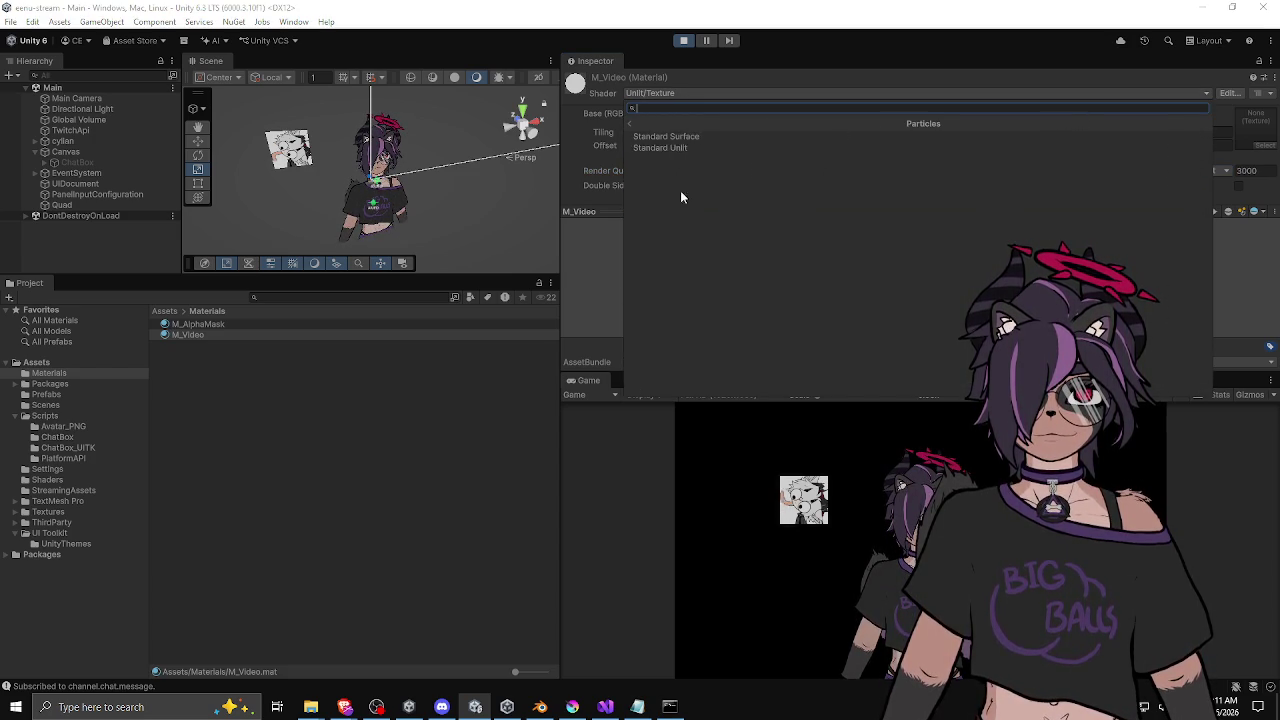
left_click(656, 121)
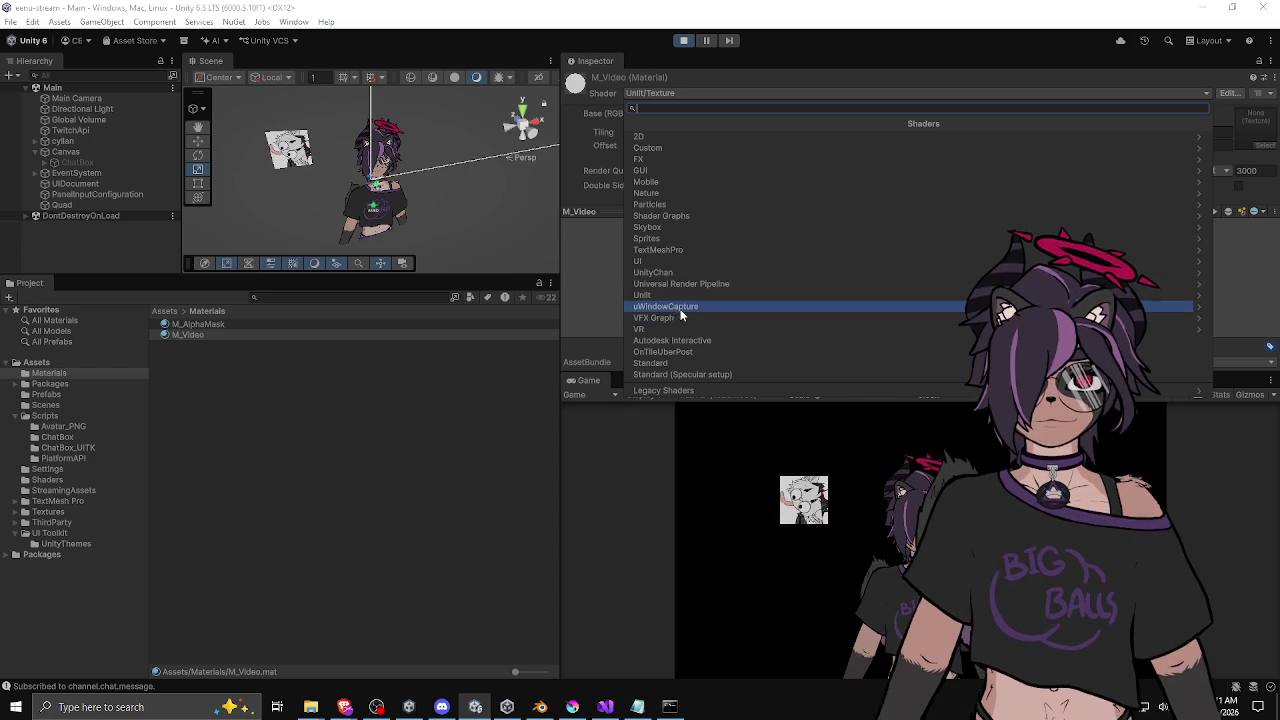
left_click(679, 182)
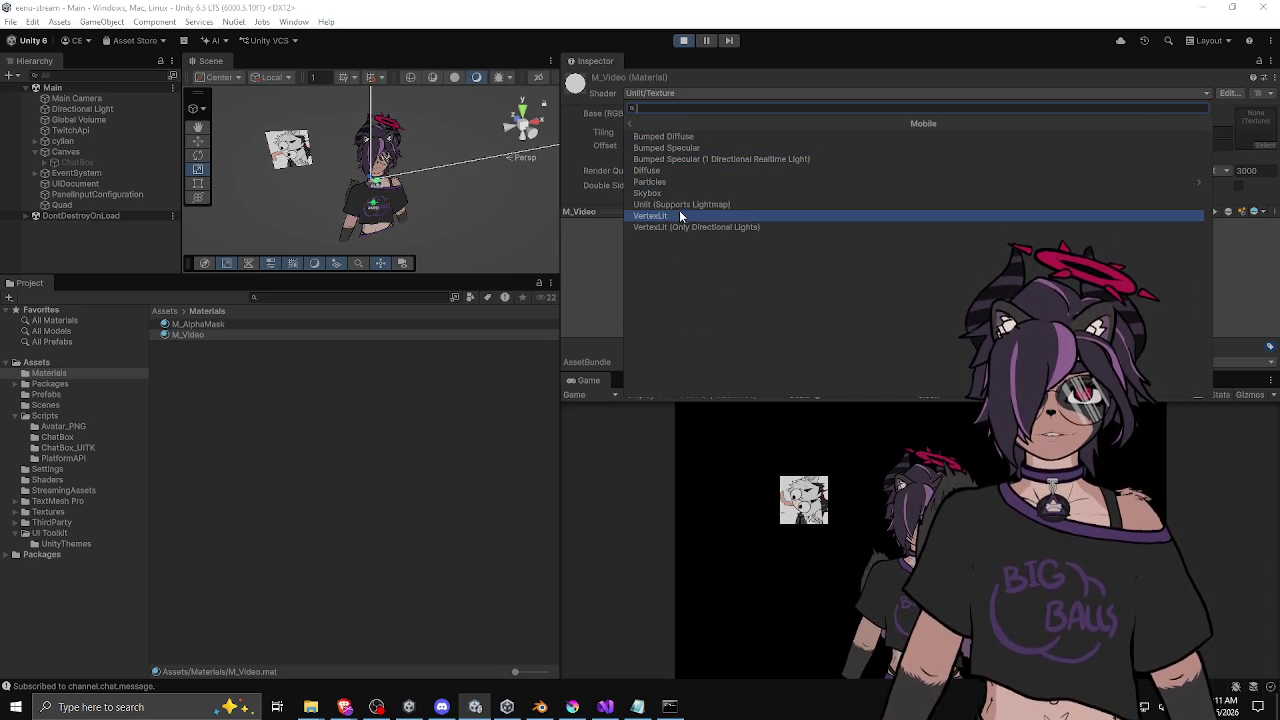
left_click(652, 123)
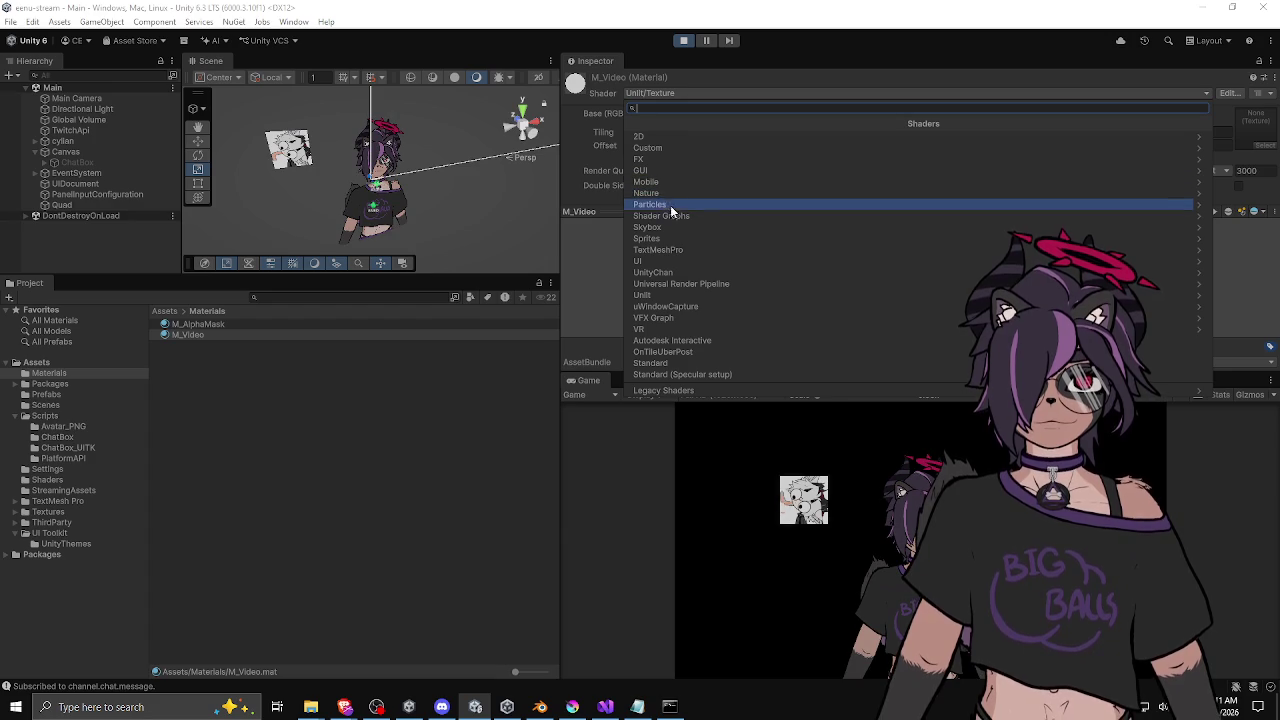
left_click(697, 285)
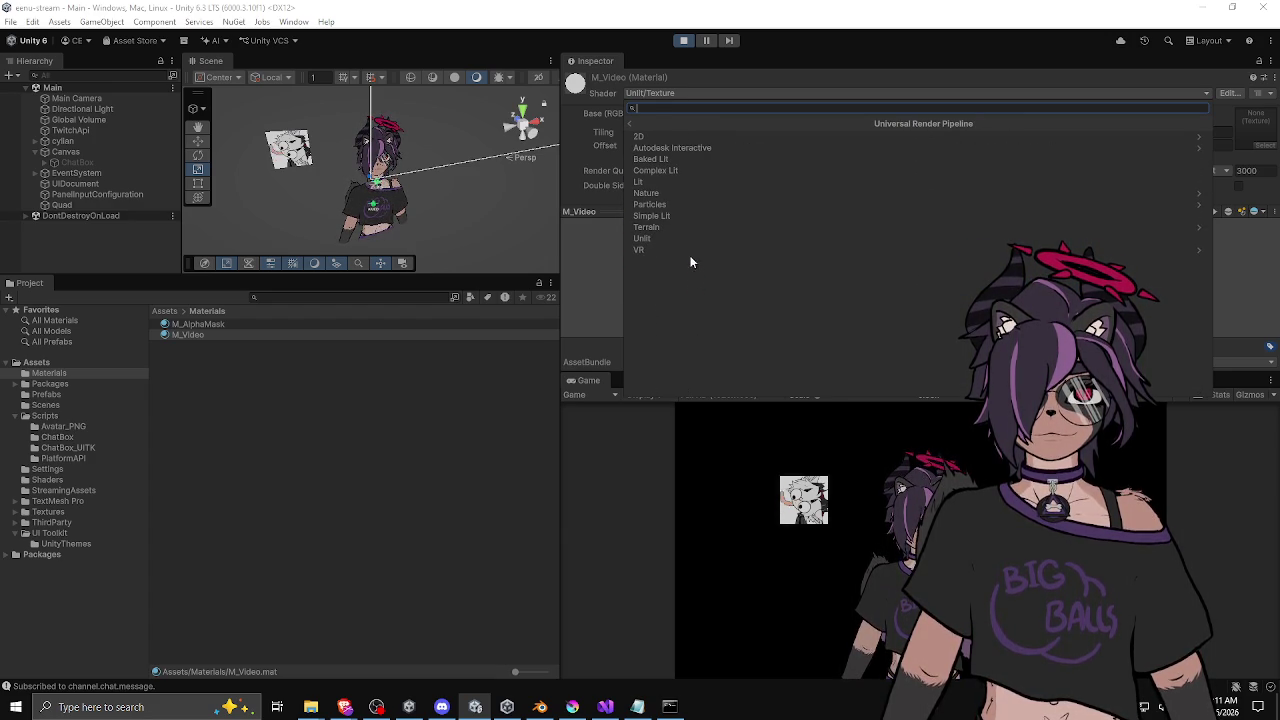
Step: Apply URP Simple Lit with a Transparent surface to M_Video, then select the Quad in the Scene view
key("Escape")
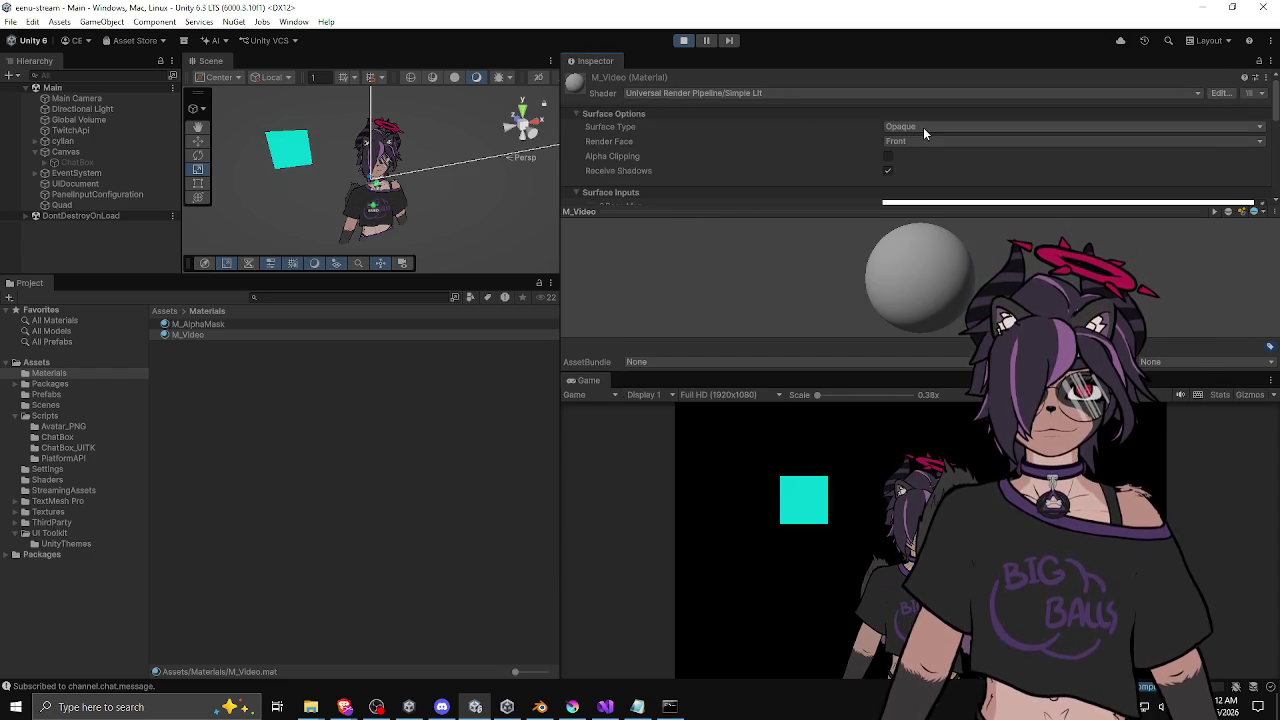
left_click(923, 127)
left_click(828, 138)
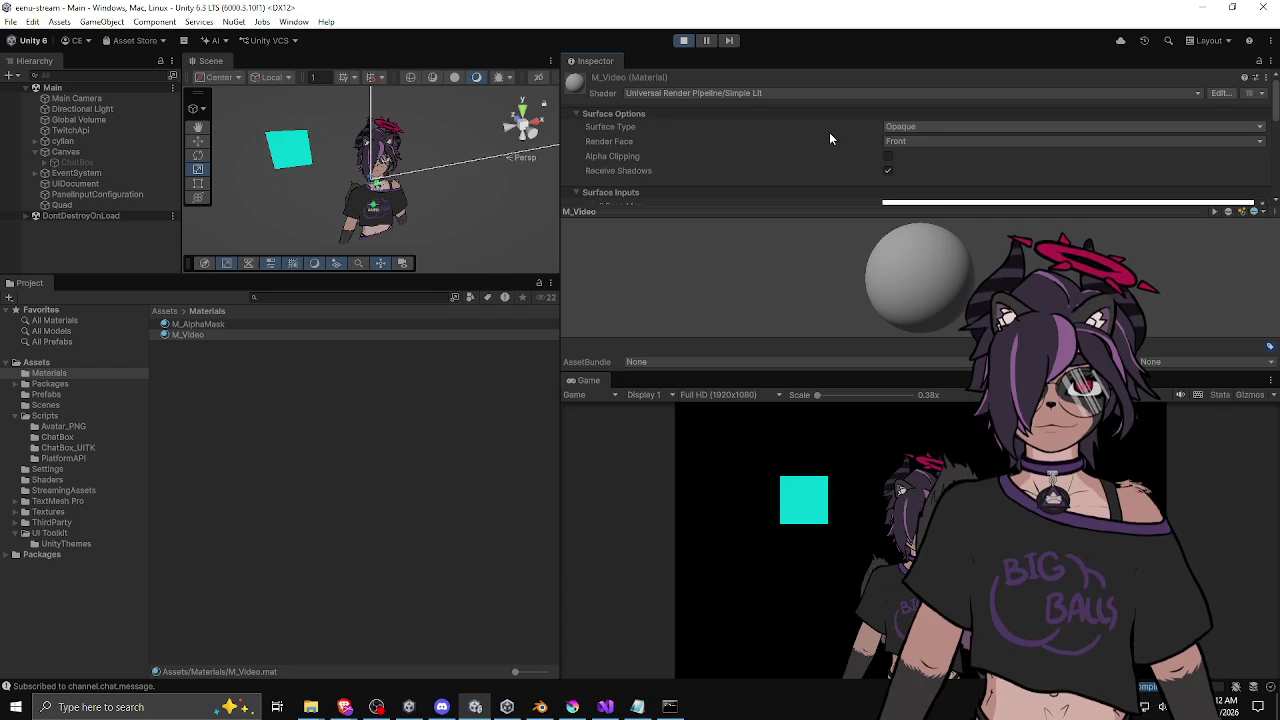
left_click(886, 127)
left_click(890, 171)
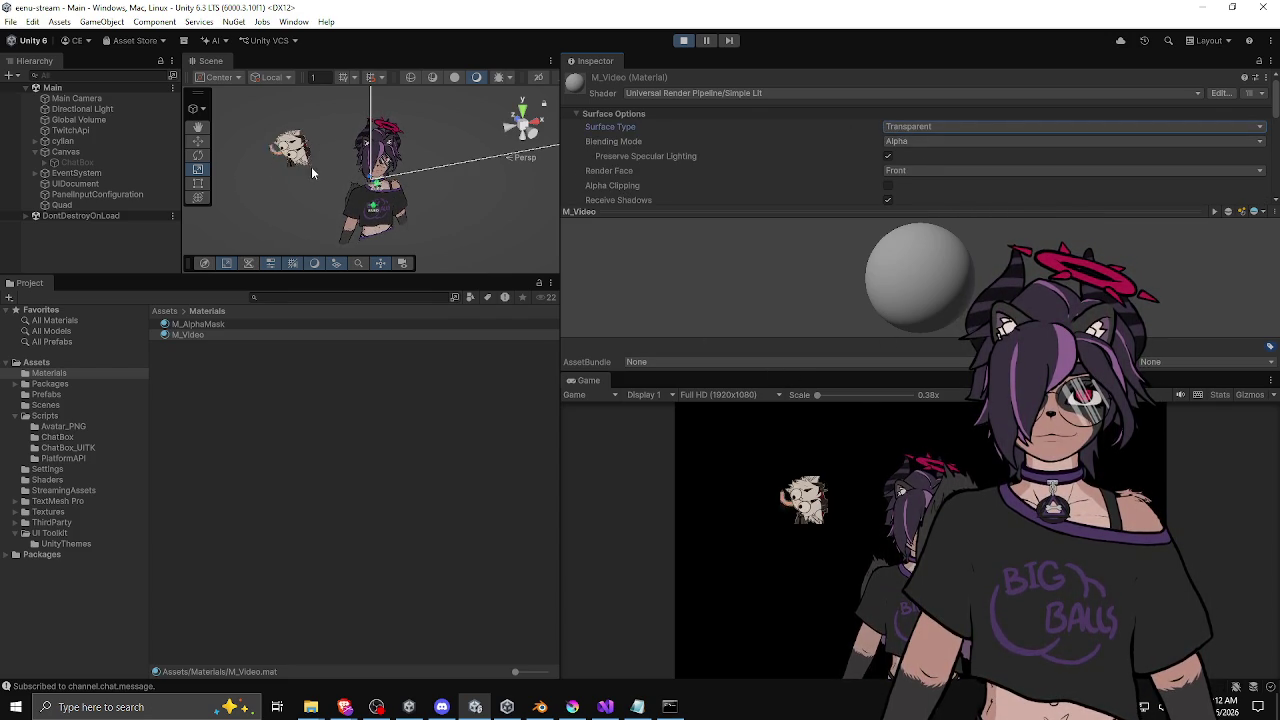
left_click_drag(315, 277, 312, 460)
left_click(383, 253)
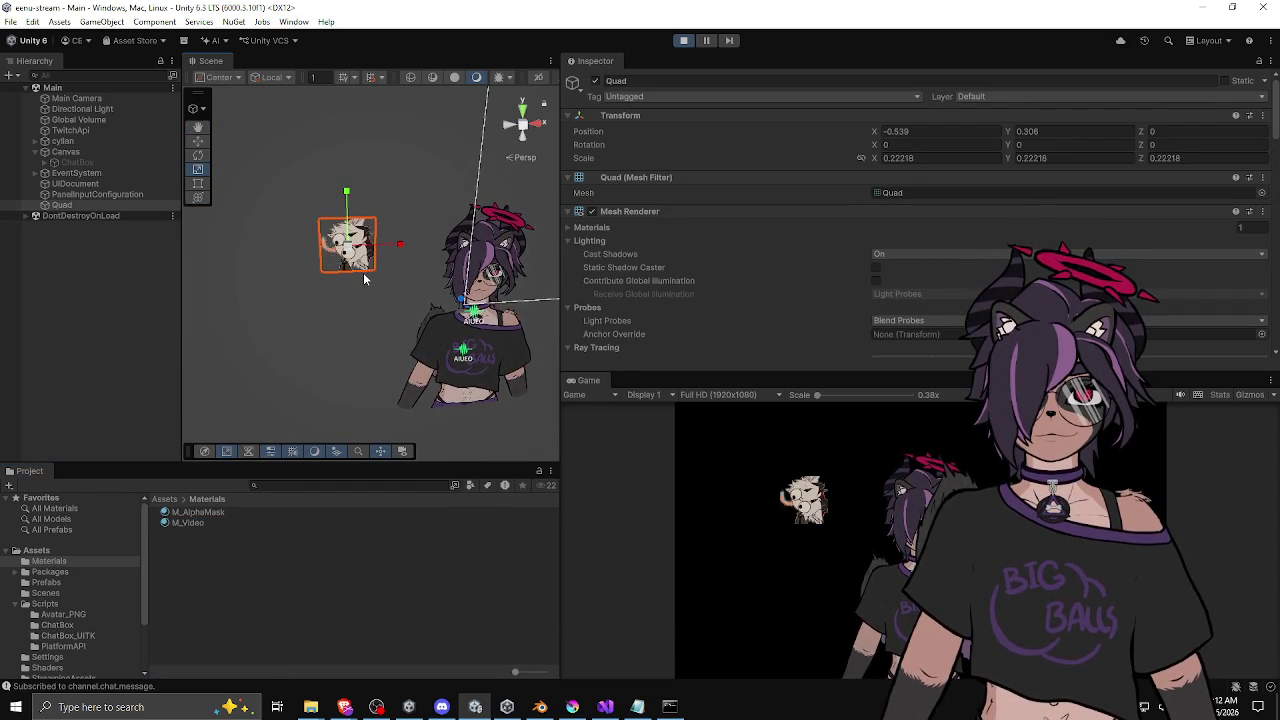
Step: Frame the Quad and move it up-left of the avatar to X -0.712, Y 0.448
left_click_drag(681, 373, 694, 212)
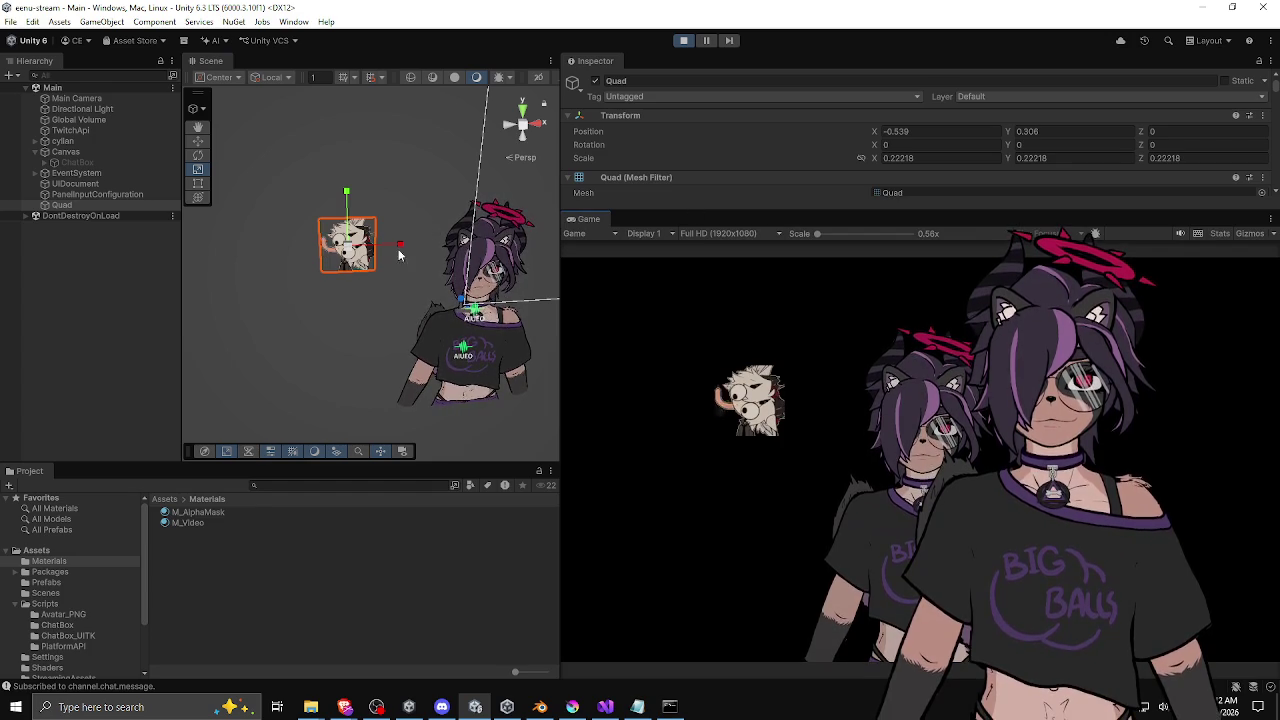
key("f")
scroll(484, 265, "up", 2)
scroll(484, 265, "down", 5)
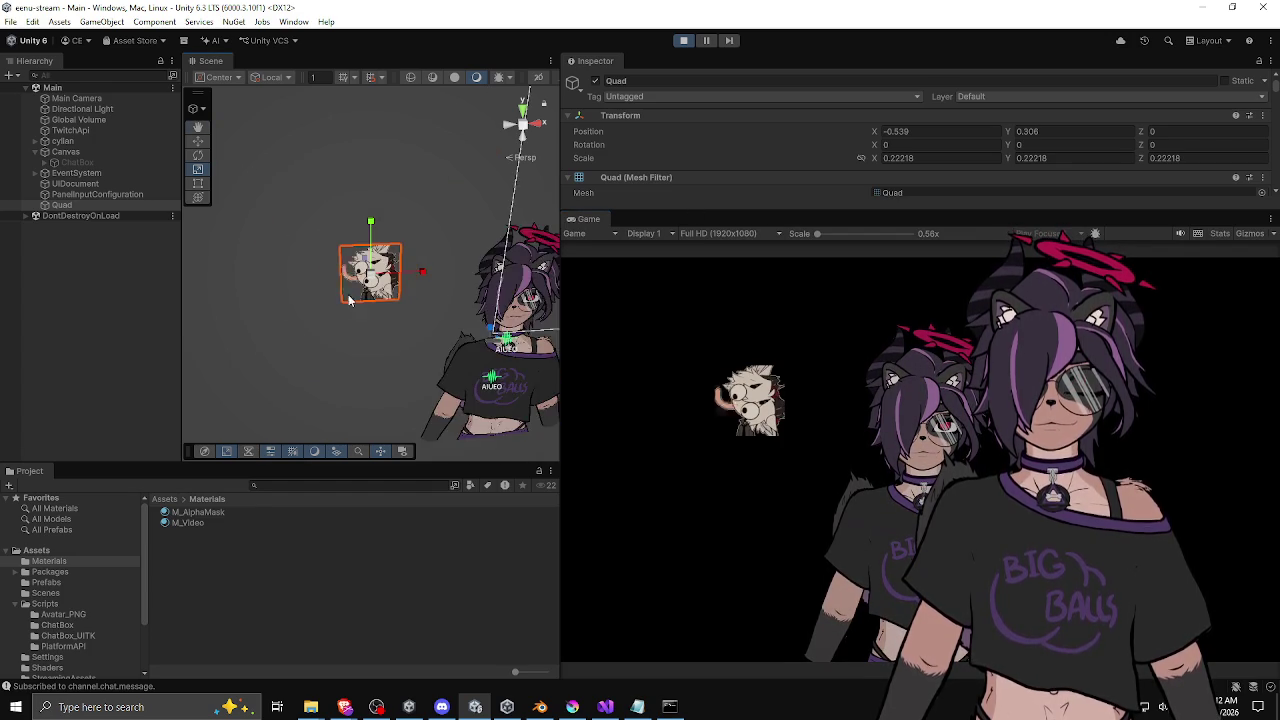
left_click(371, 281)
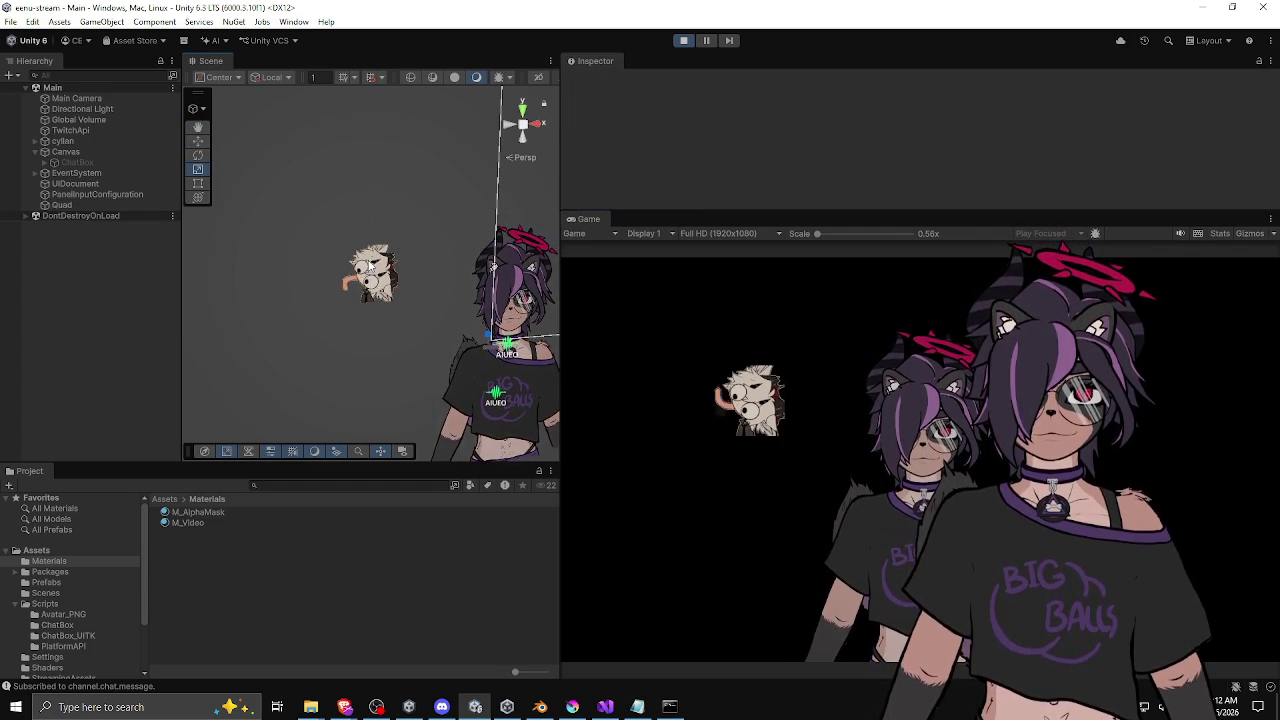
left_click(370, 278)
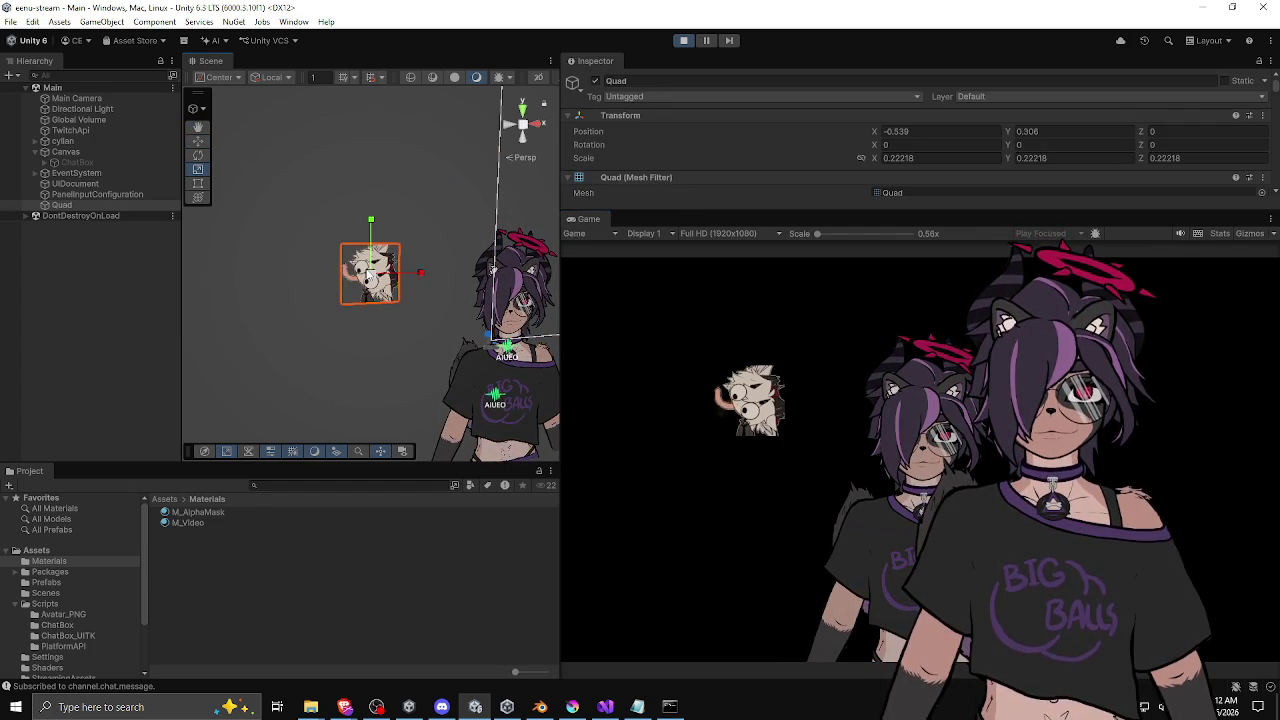
key("w")
mouse_move(358, 275)
left_mouse_down()
mouse_move(295, 185)
mouse_move(333, 246)
mouse_move(307, 233)
left_mouse_up()
left_click_drag(396, 268, 366, 288)
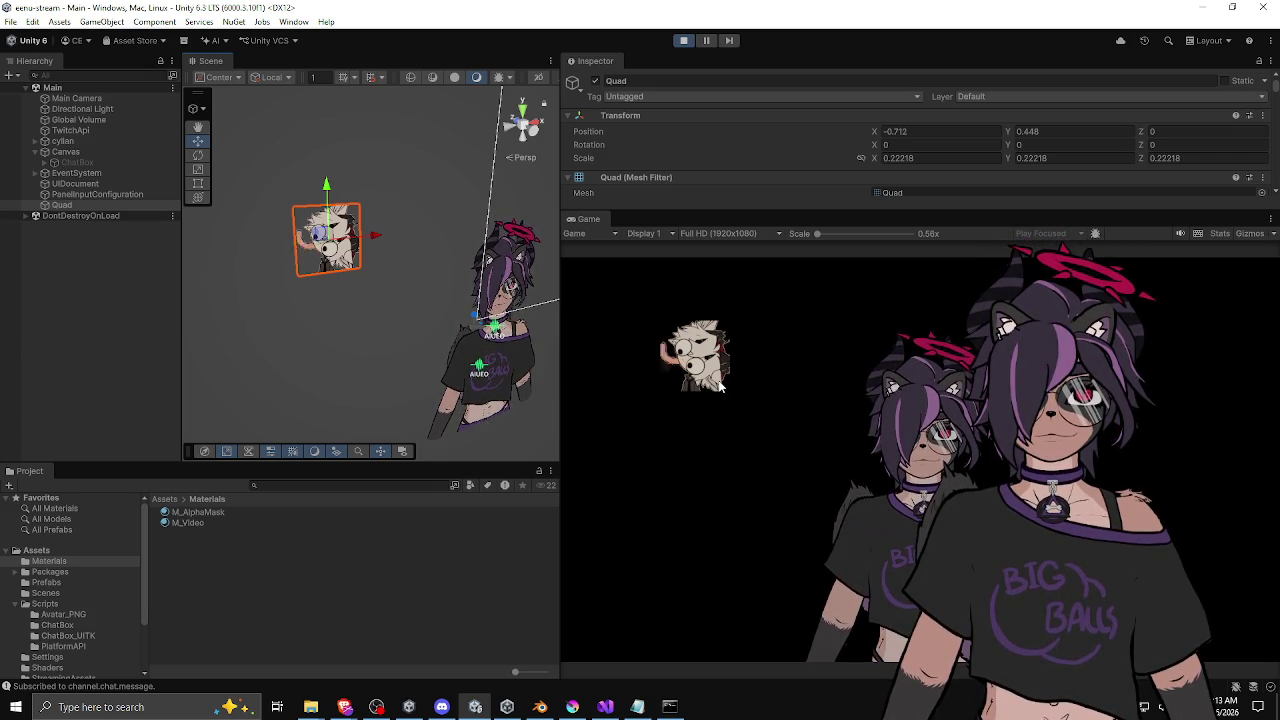
Step: In Command Prompt, start an ffmpeg command with spin.gif as the input
left_click(670, 706)
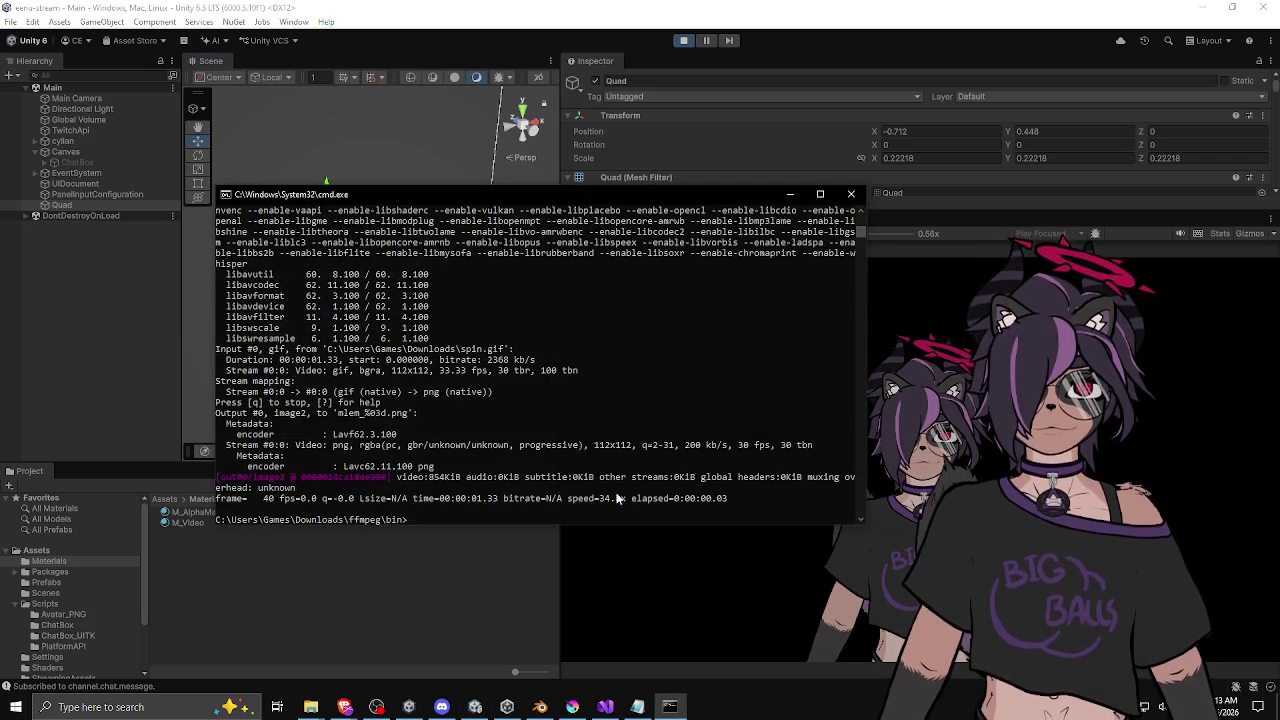
left_click(512, 278)
left_click(522, 340)
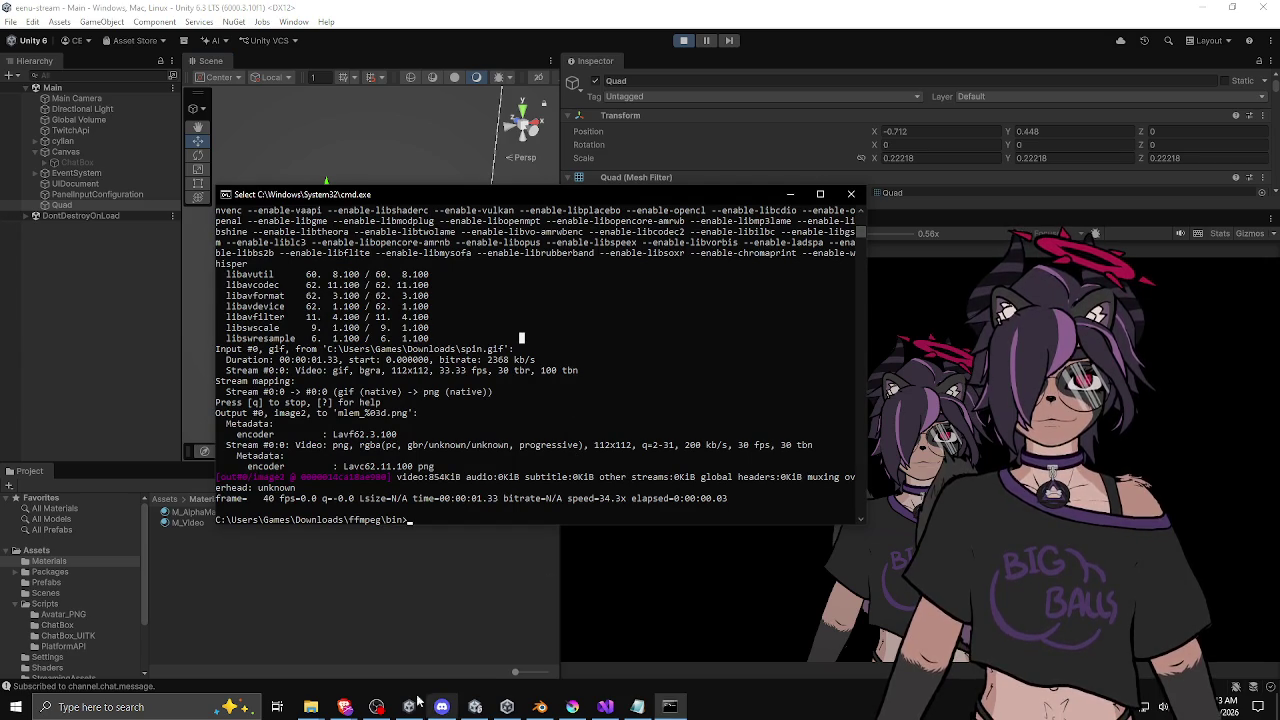
left_click(637, 706)
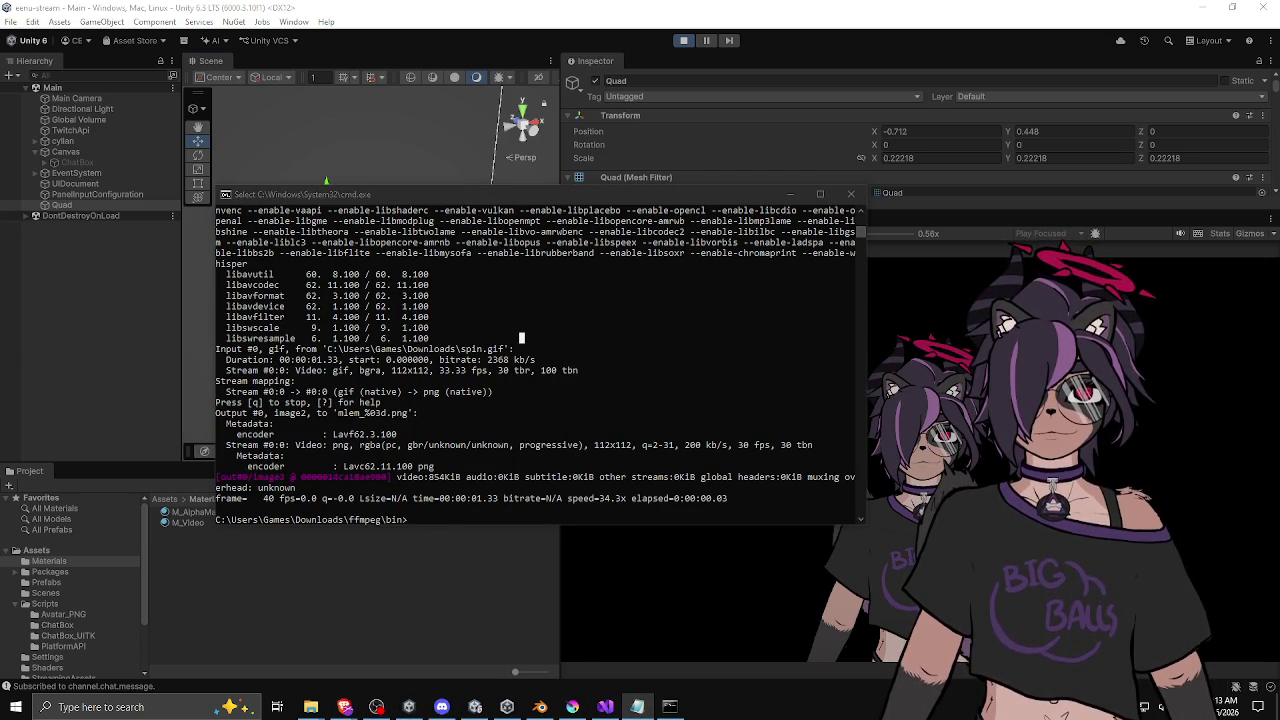
left_click(583, 419)
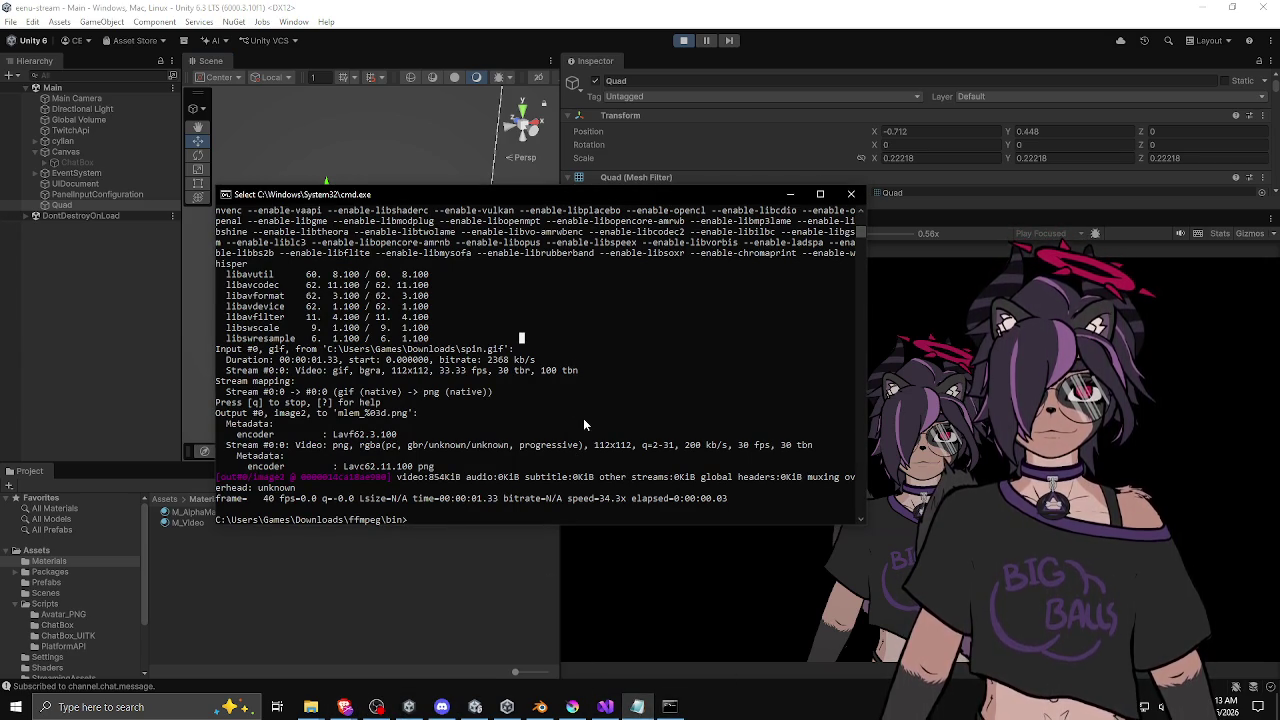
type("ffmp")
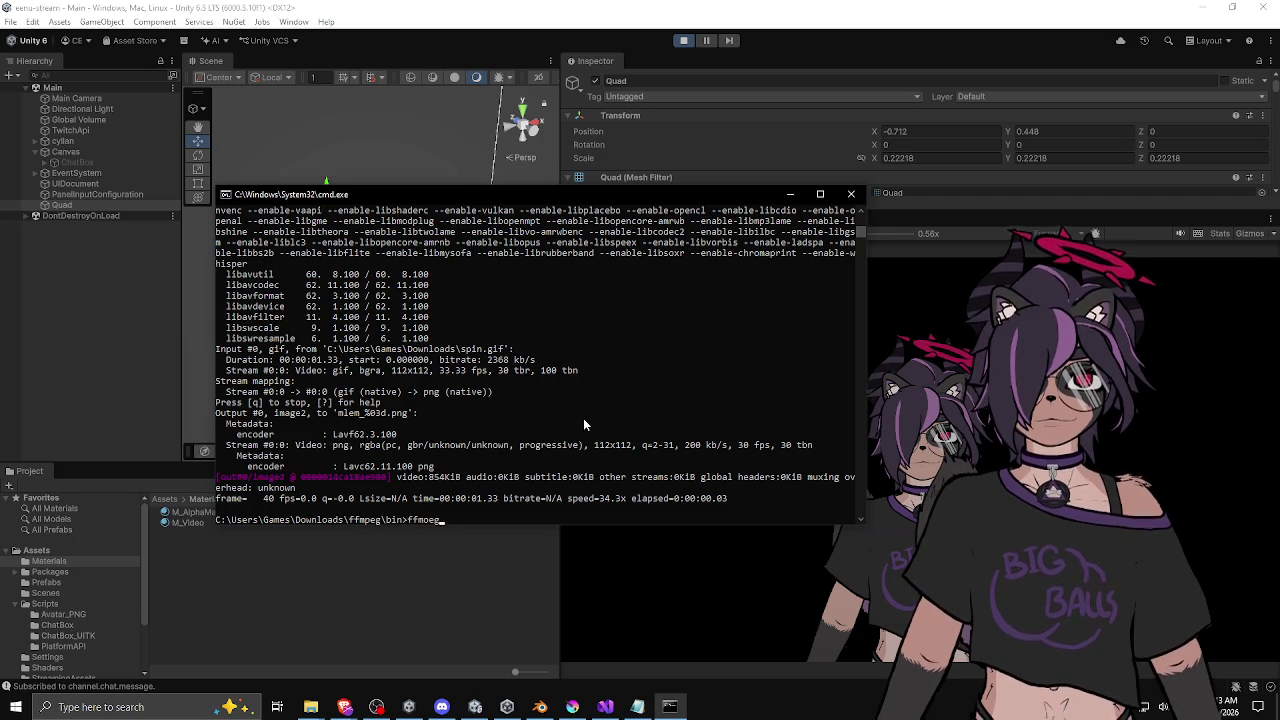
type("eg")
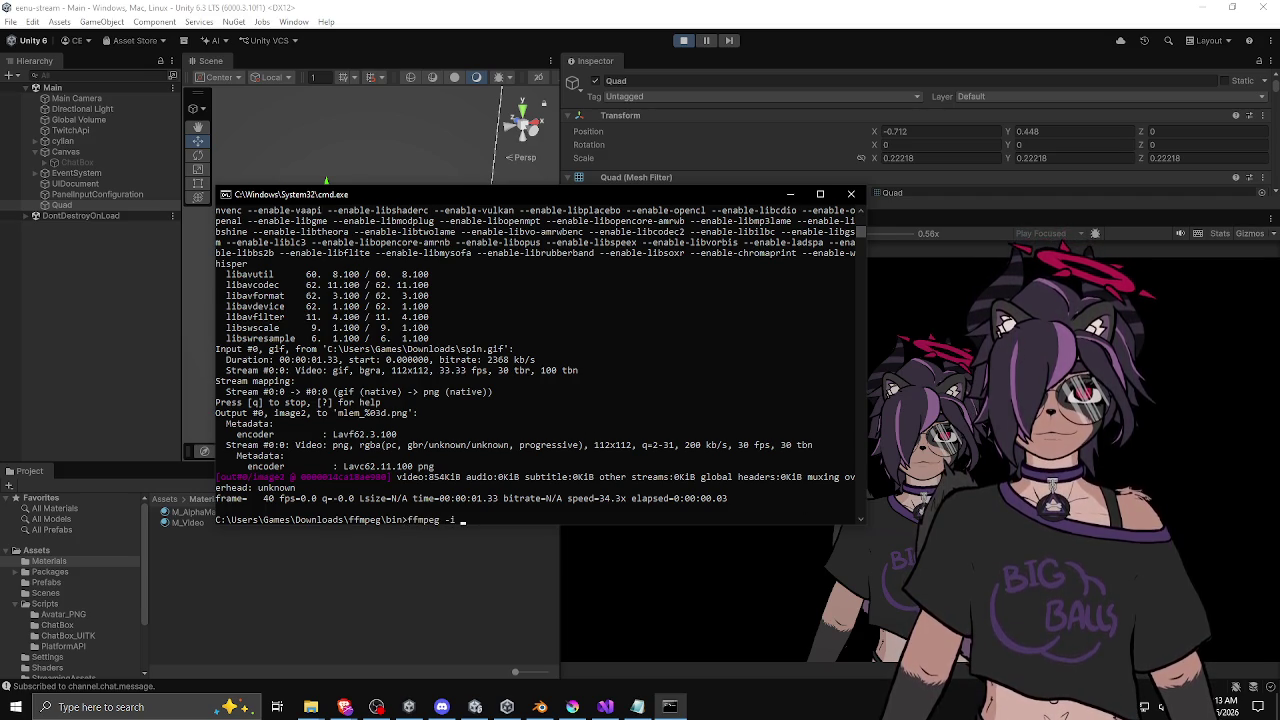
key("super+e")
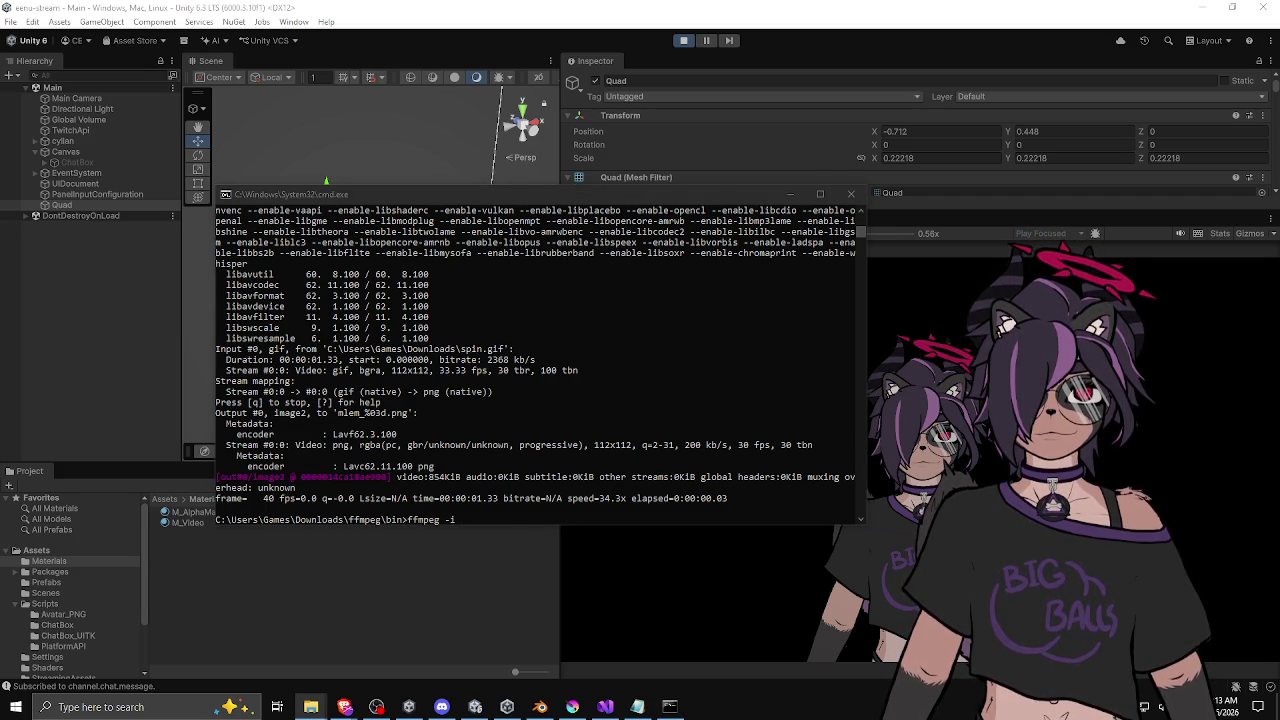
left_click_drag(663, 380, 641, 404)
left_click(641, 404)
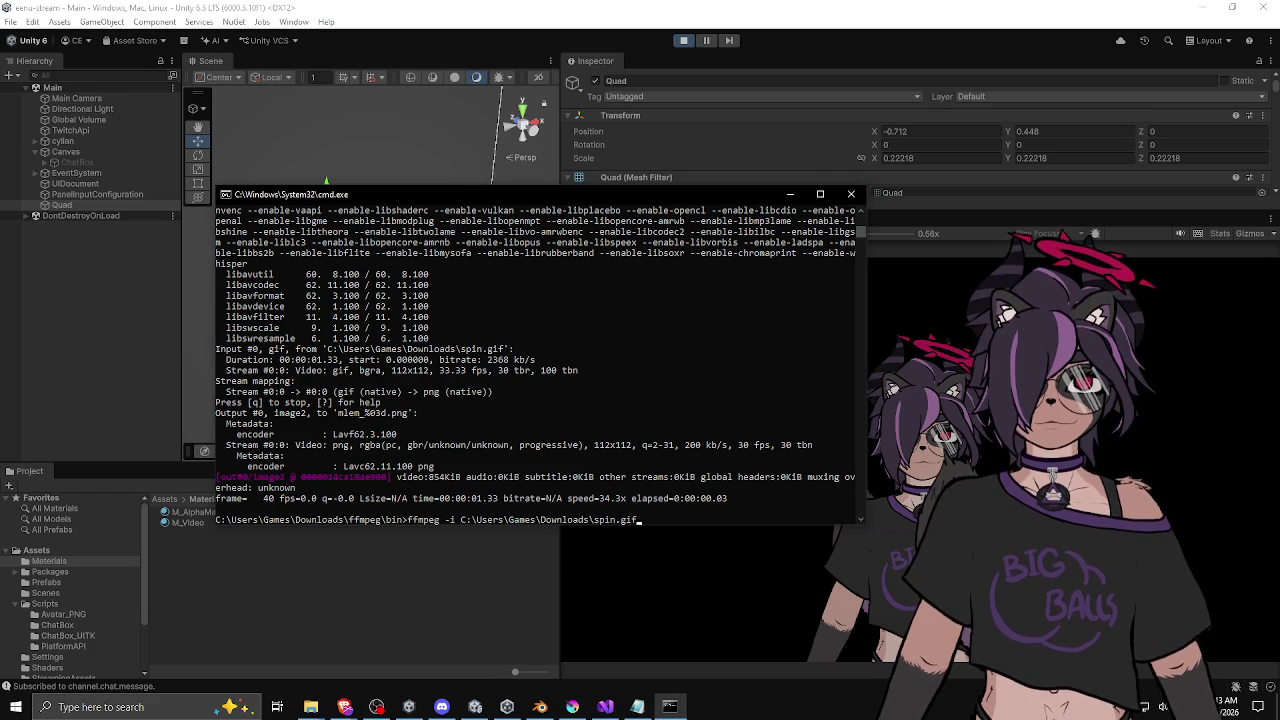
Step: Append -c:v libvpx -pix_fmt yuva420p -auto-alt-ref 0 and the spin output name, removing the mistyped extension
key("super+e")
key("alt+Tab")
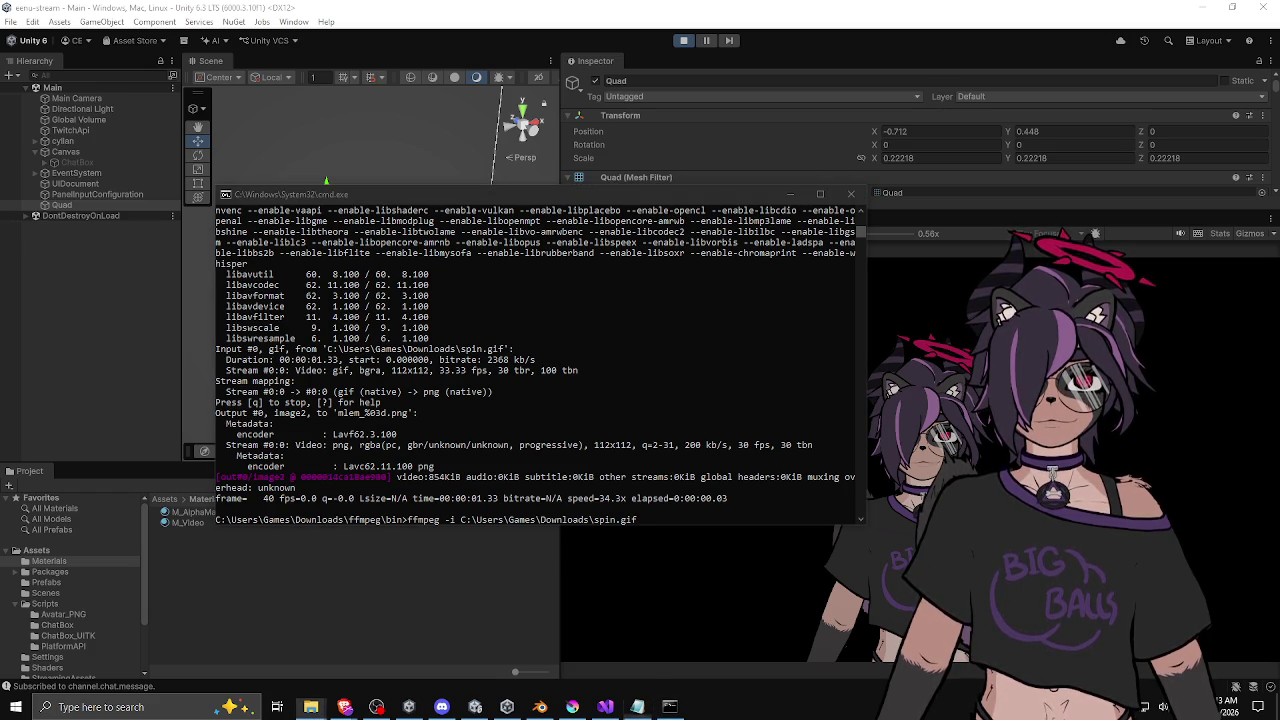
left_click(627, 388)
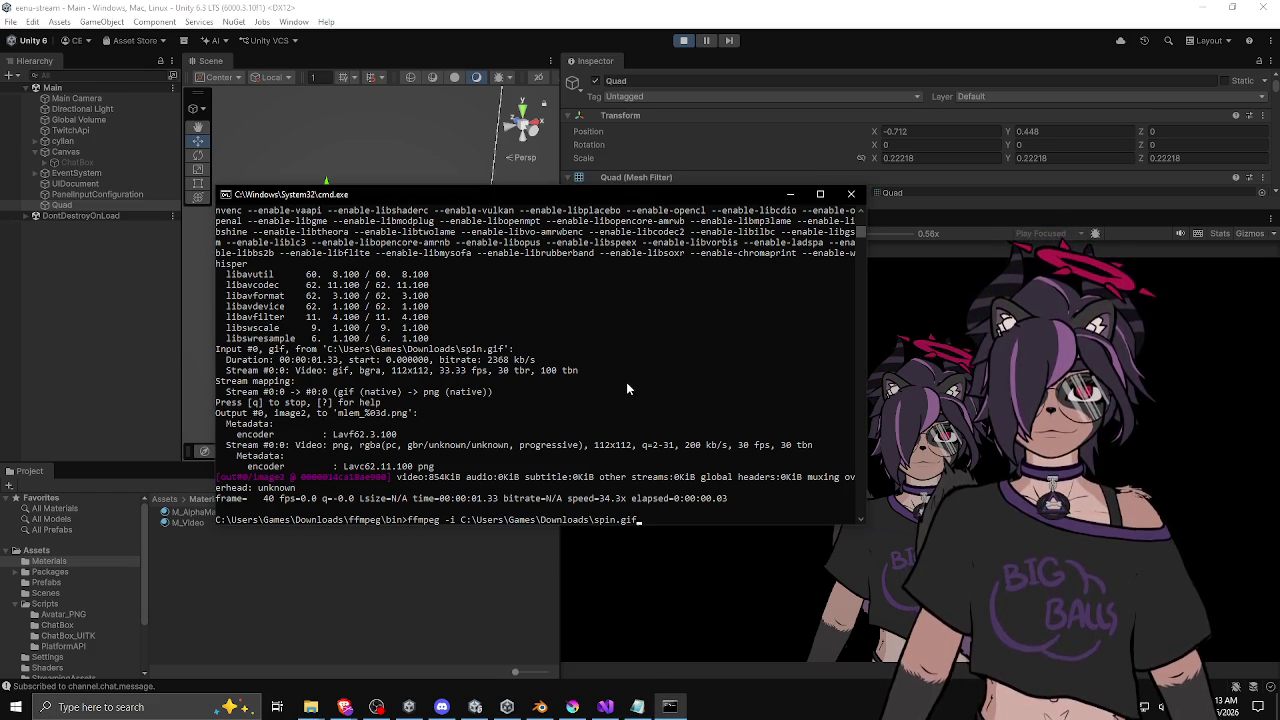
type(" -c:v l")
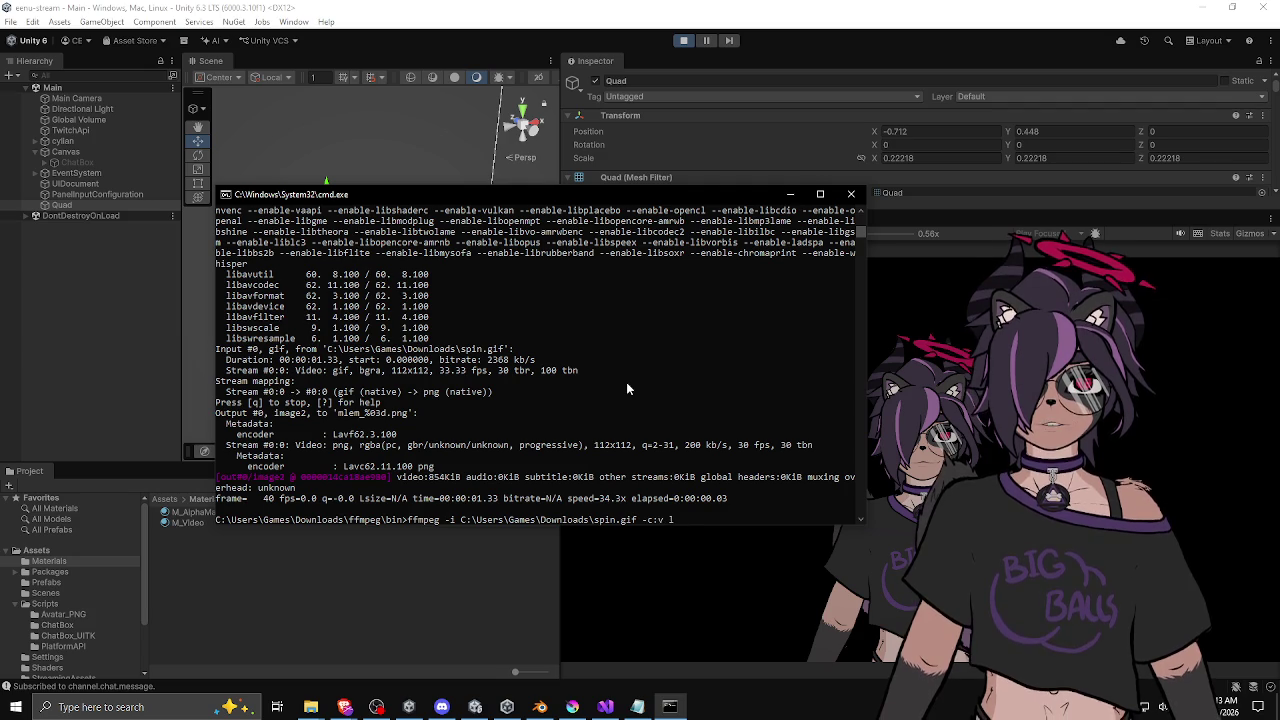
type("ib")
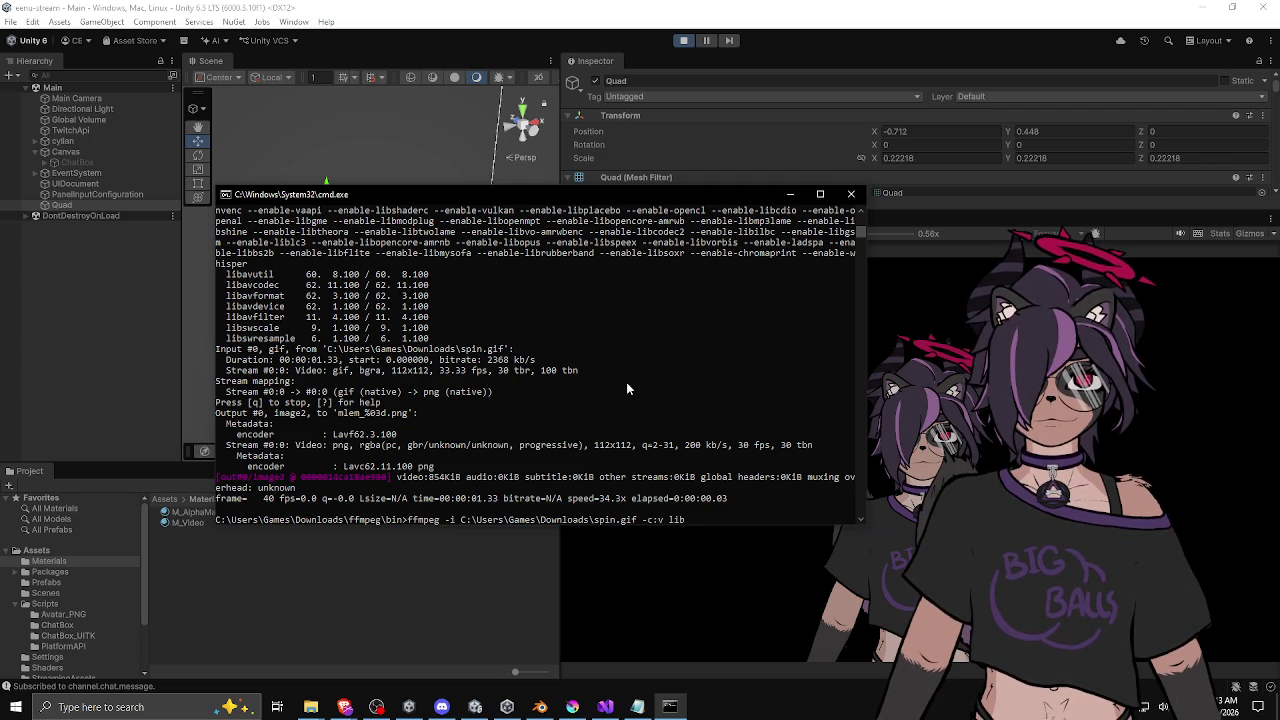
type("vpx")
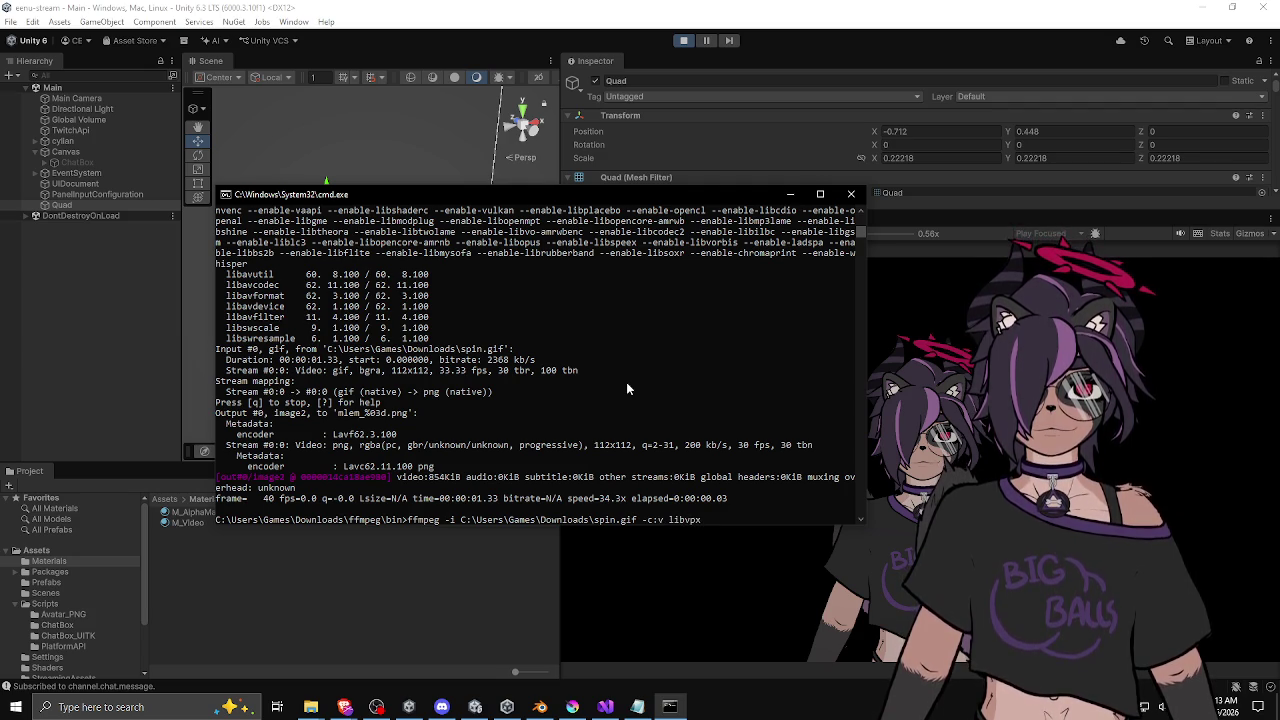
type(" -pix_fmt")
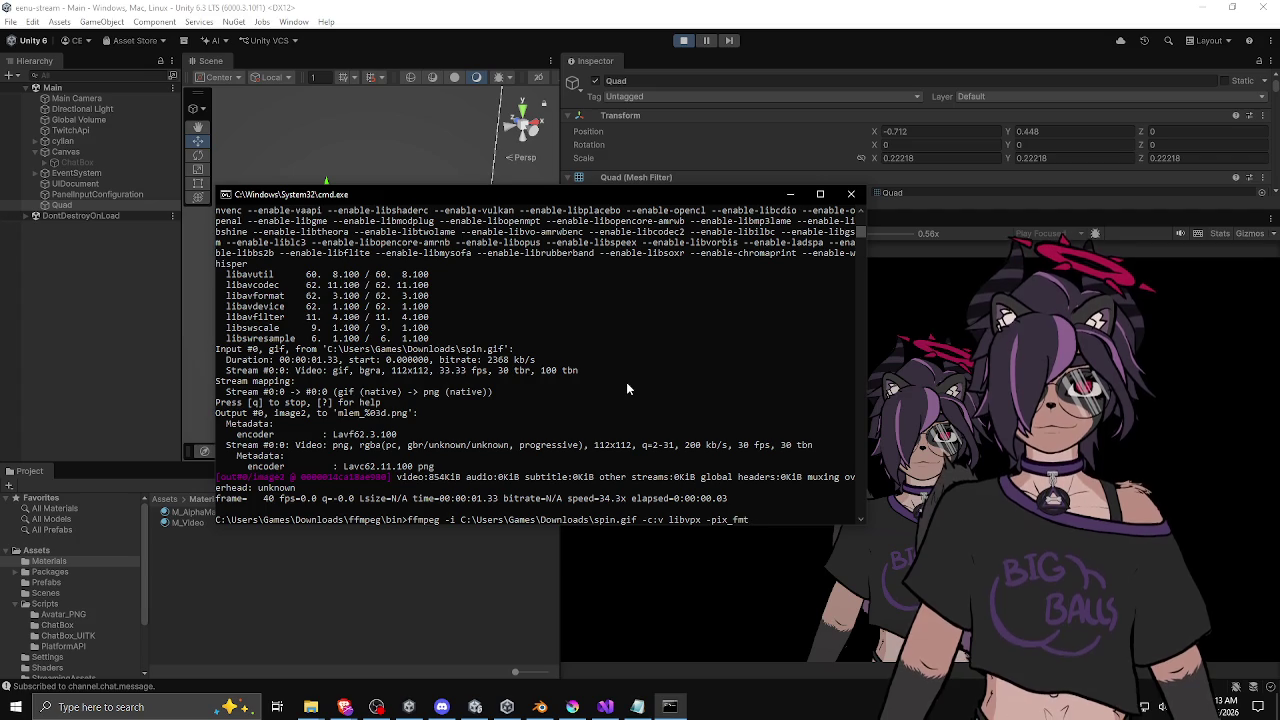
type(" yuv")
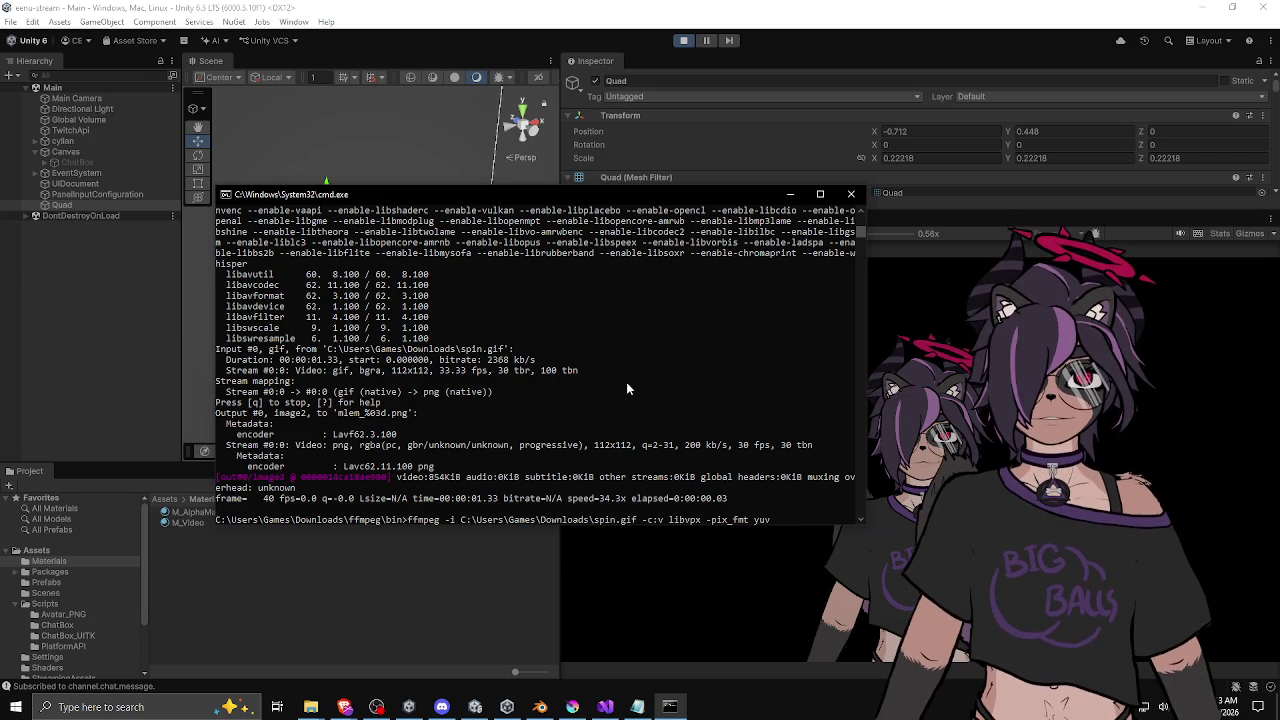
type("a4")
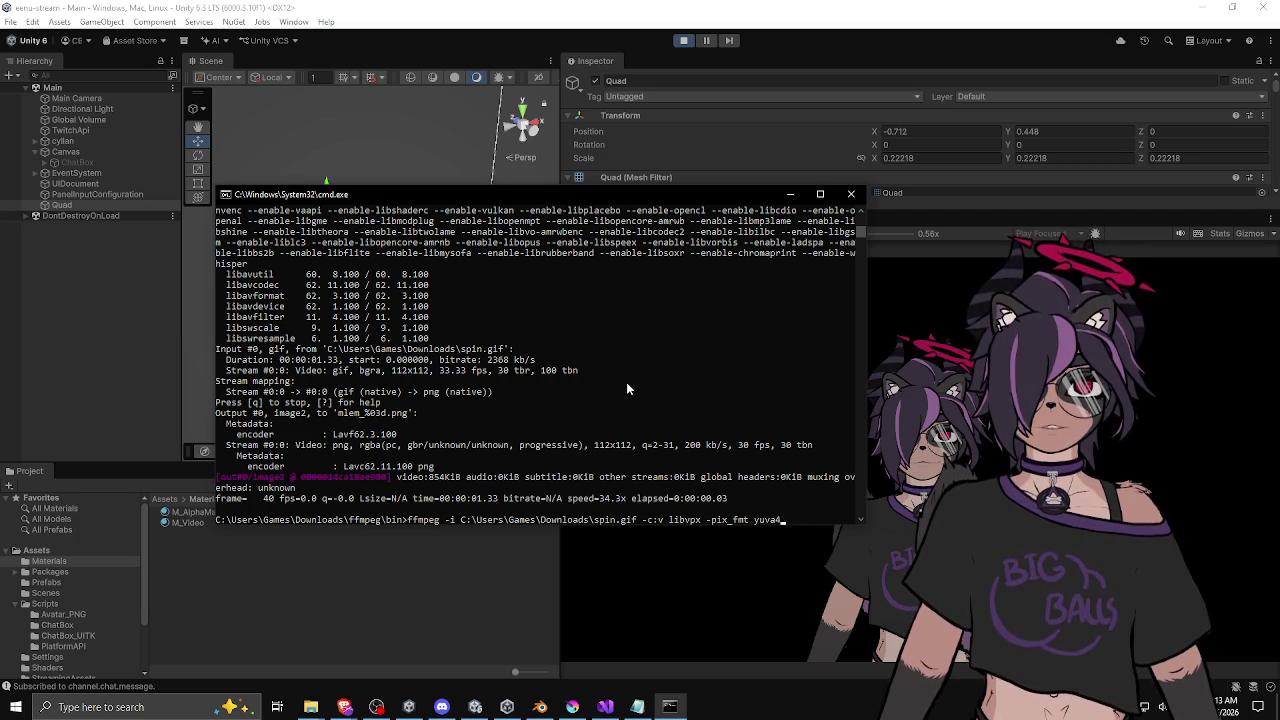
type("20-p")
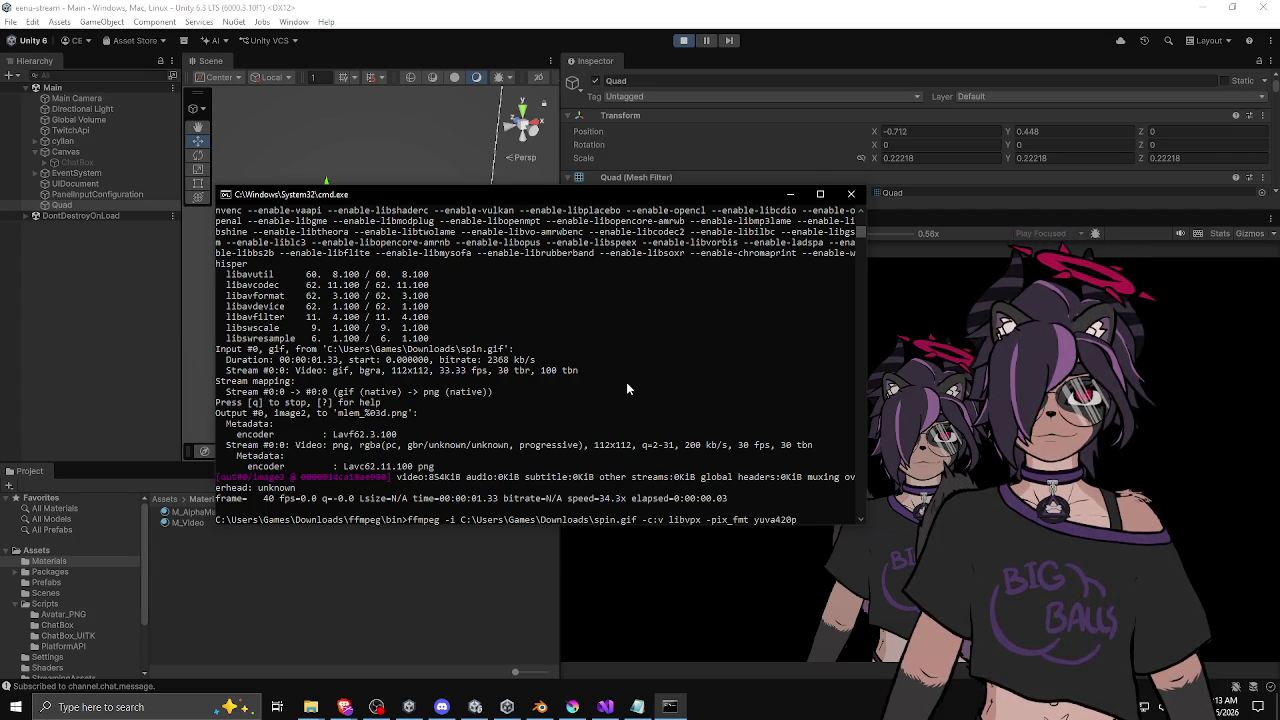
type(" -")
type("auto")
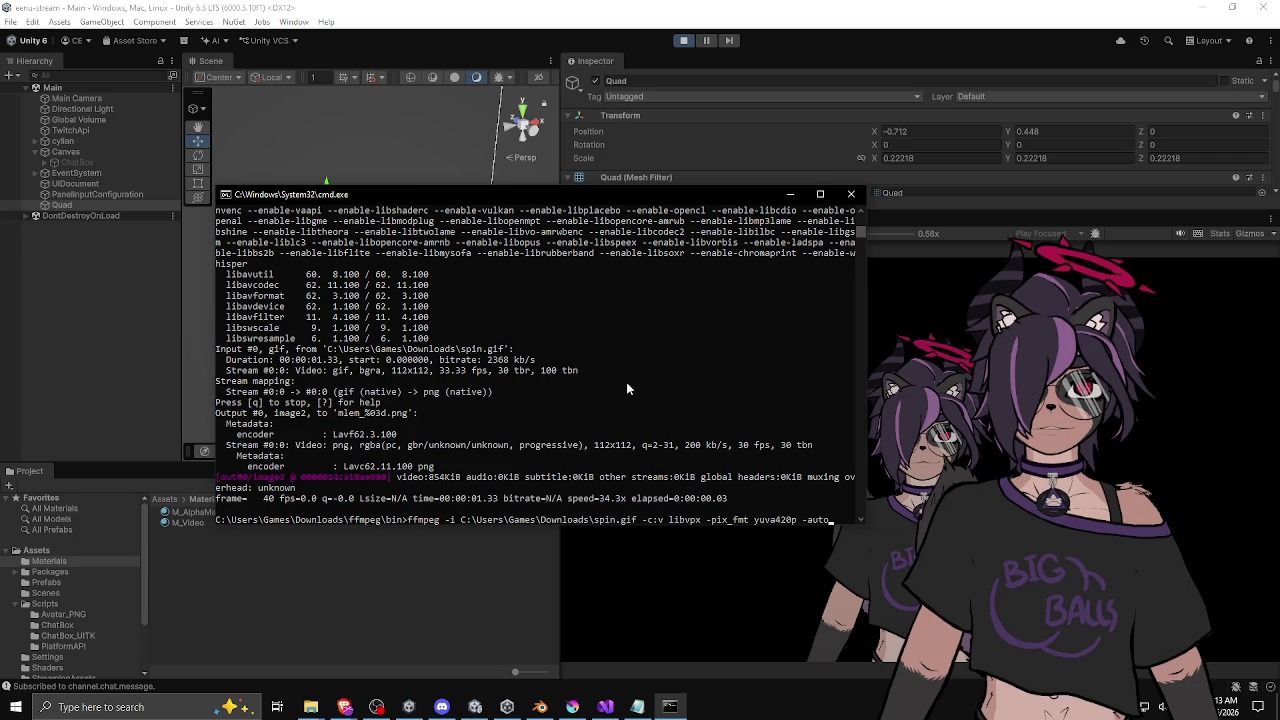
type("-alt-ref")
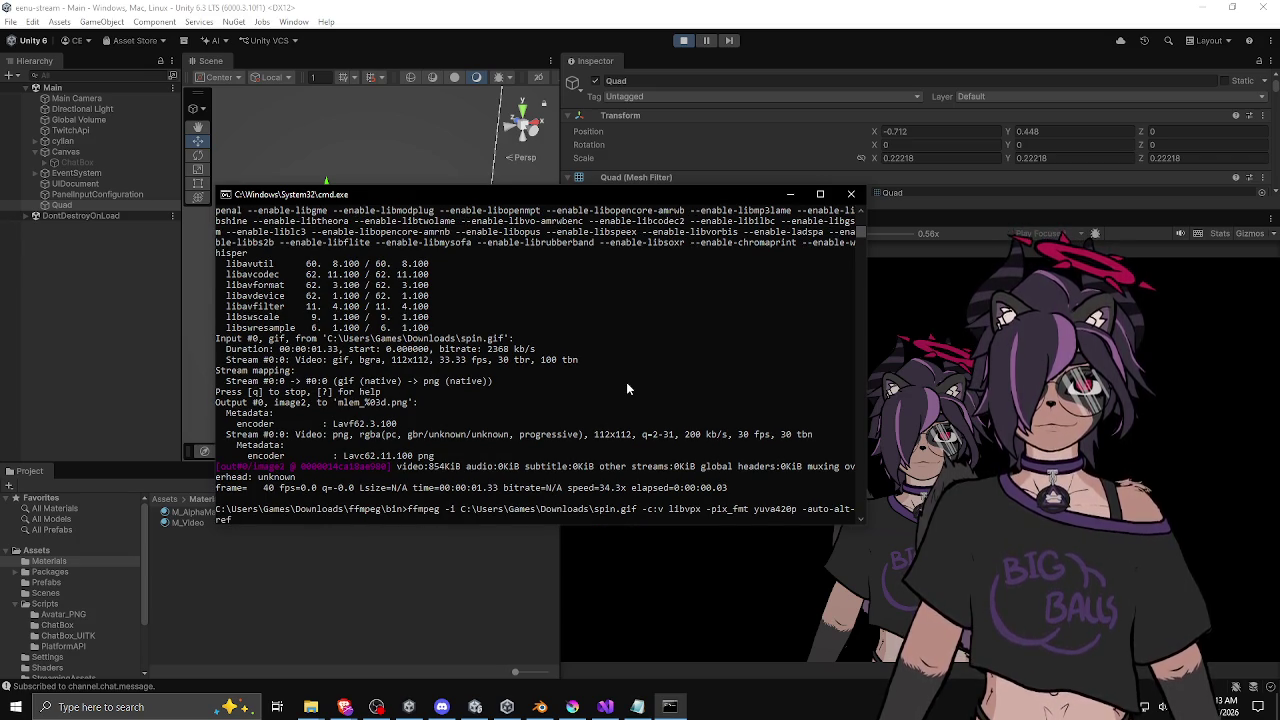
type(" 0")
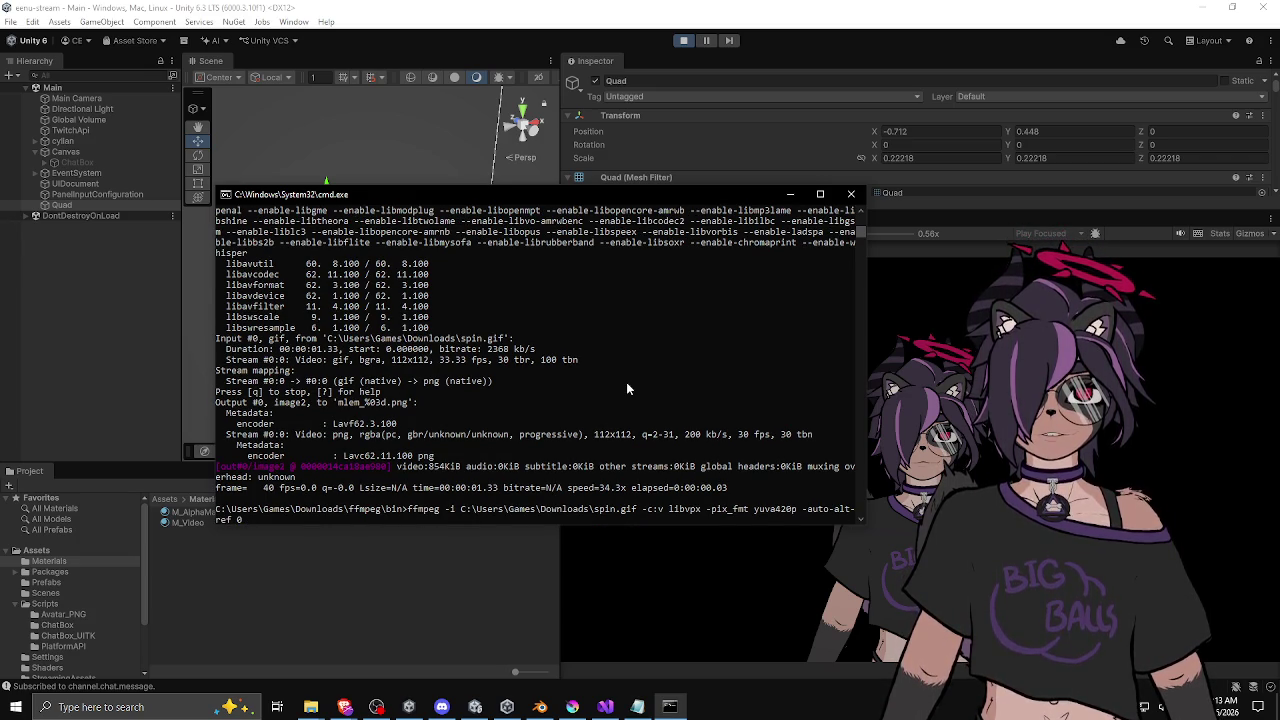
type(" spin.ml")
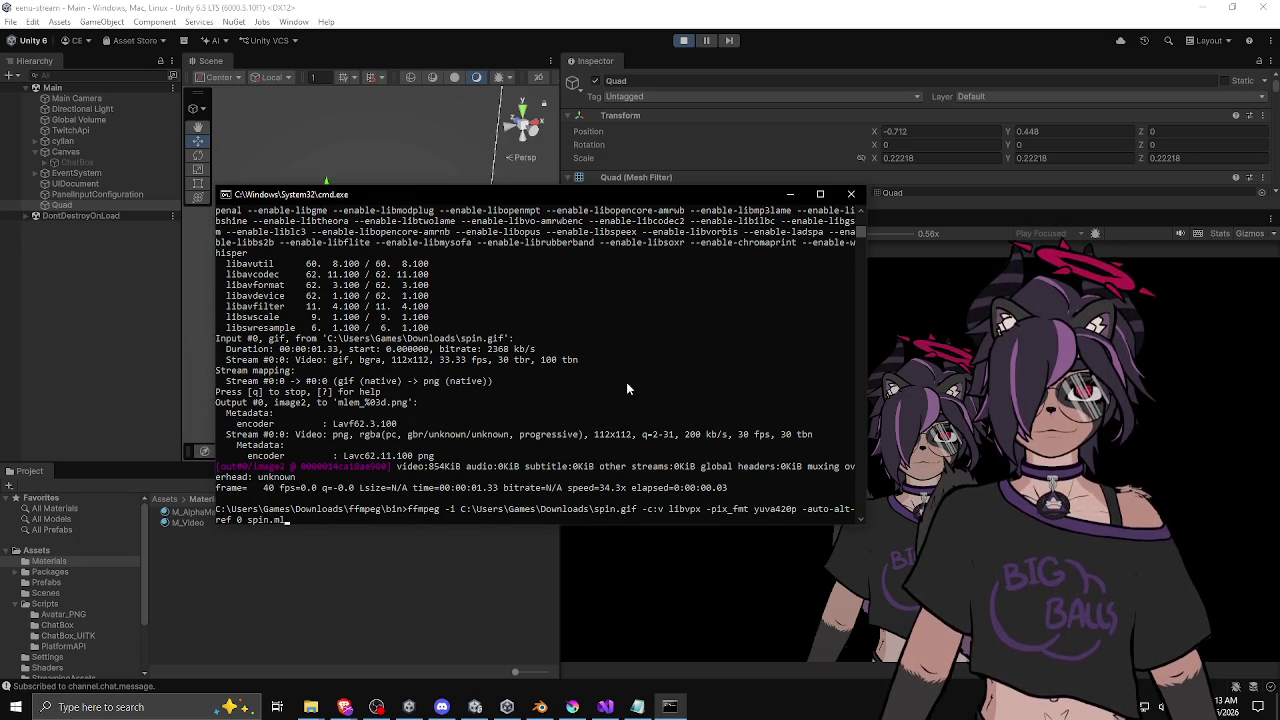
key("BackSpace")
key("BackSpace")
Step: Complete the output name as spin.webm, run the conversion, and review the libvpx encoding log
type("web")
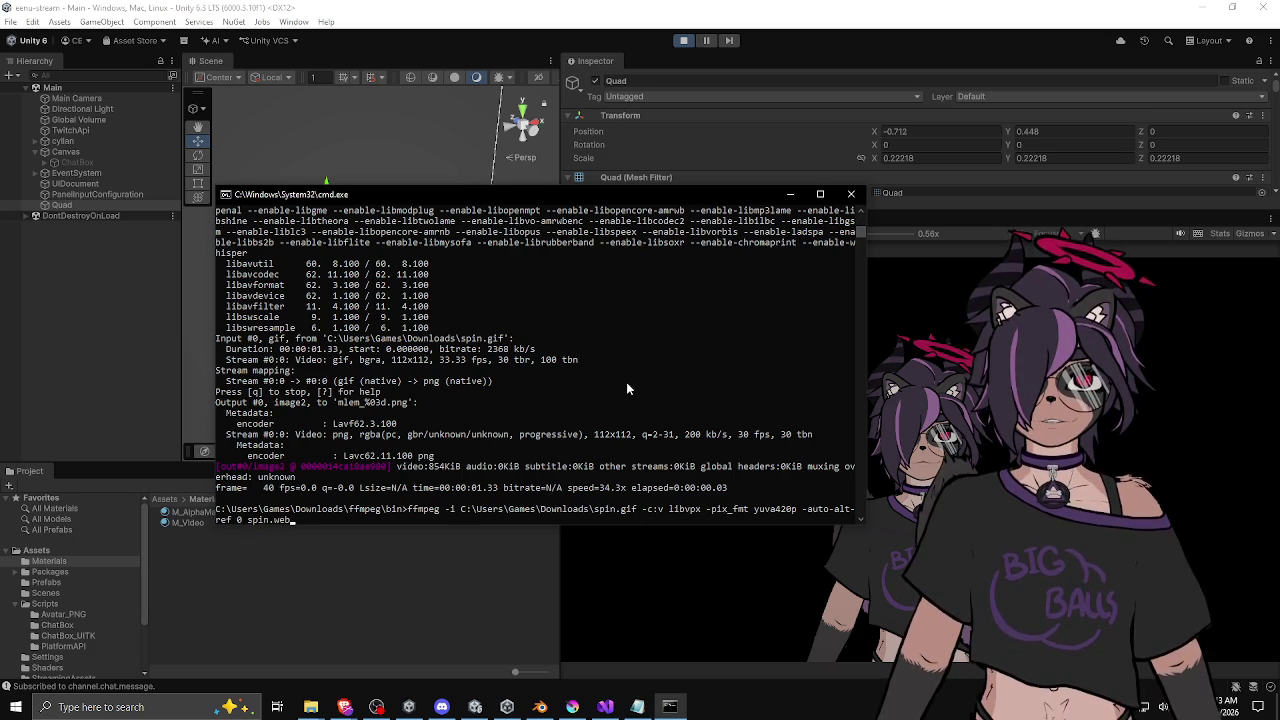
type("m")
key("Return")
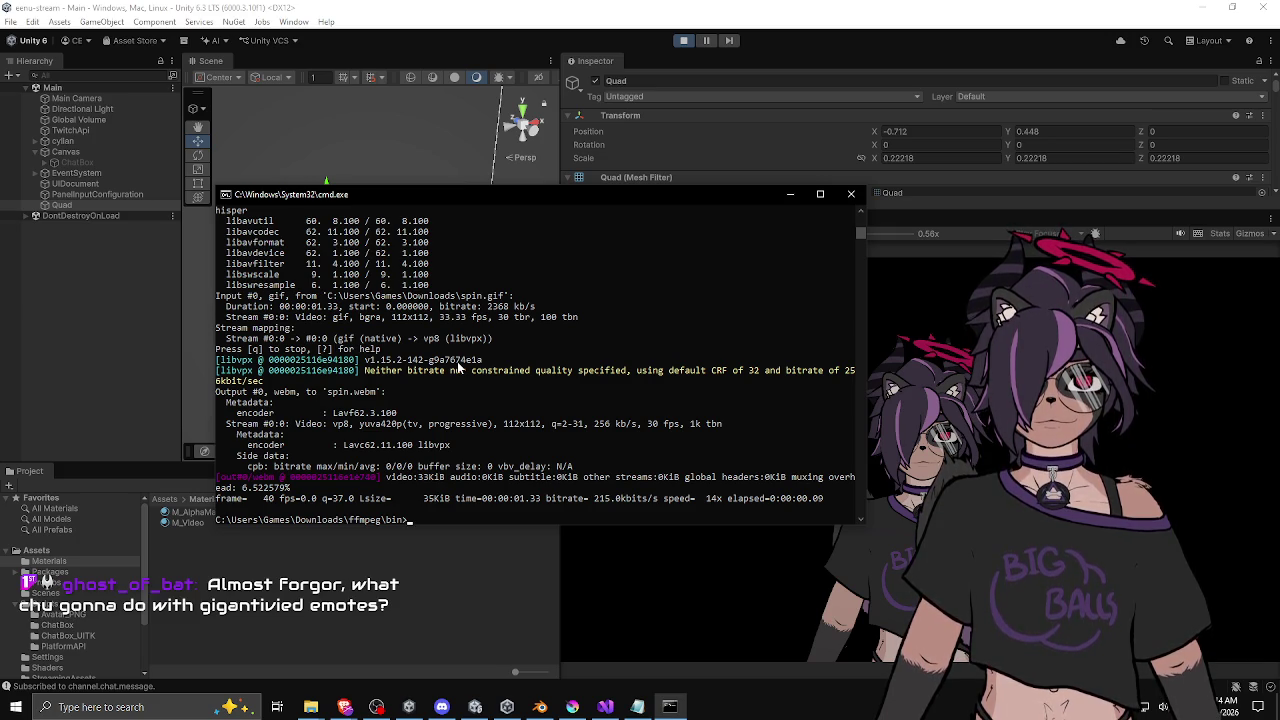
scroll(457, 361, "up", 1)
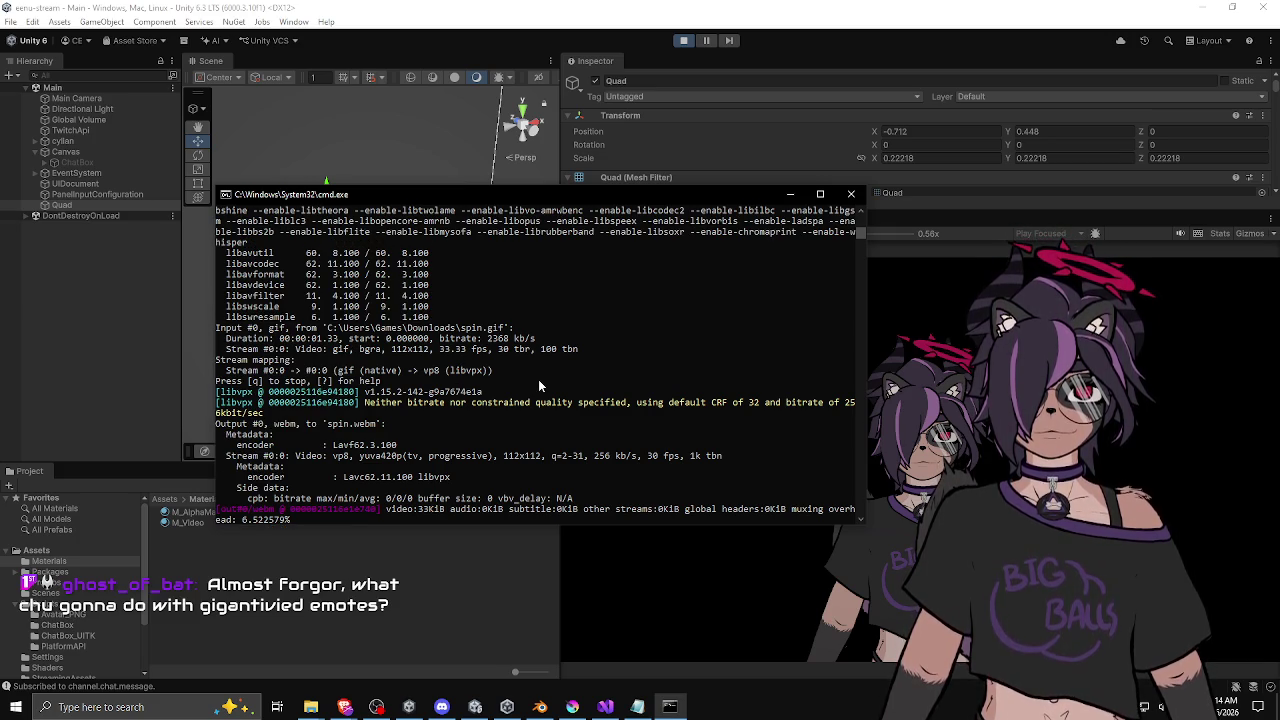
scroll(520, 381, "up", 1)
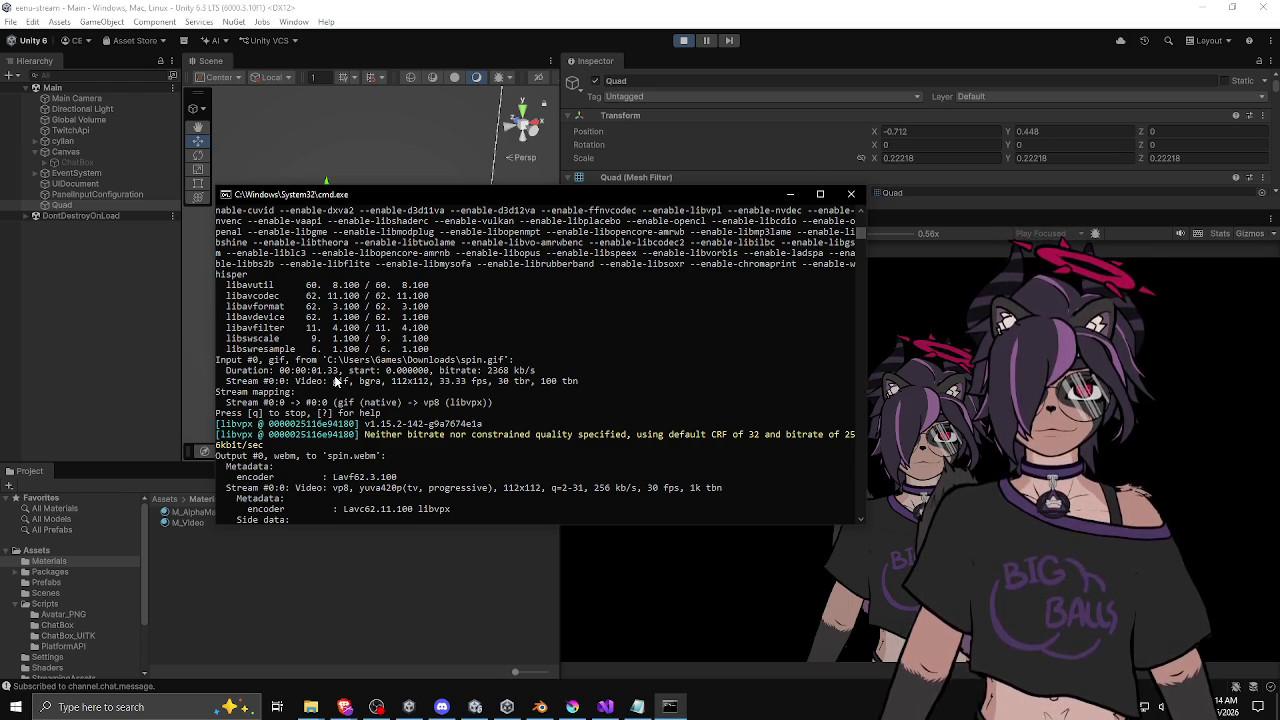
scroll(337, 381, "down", 4)
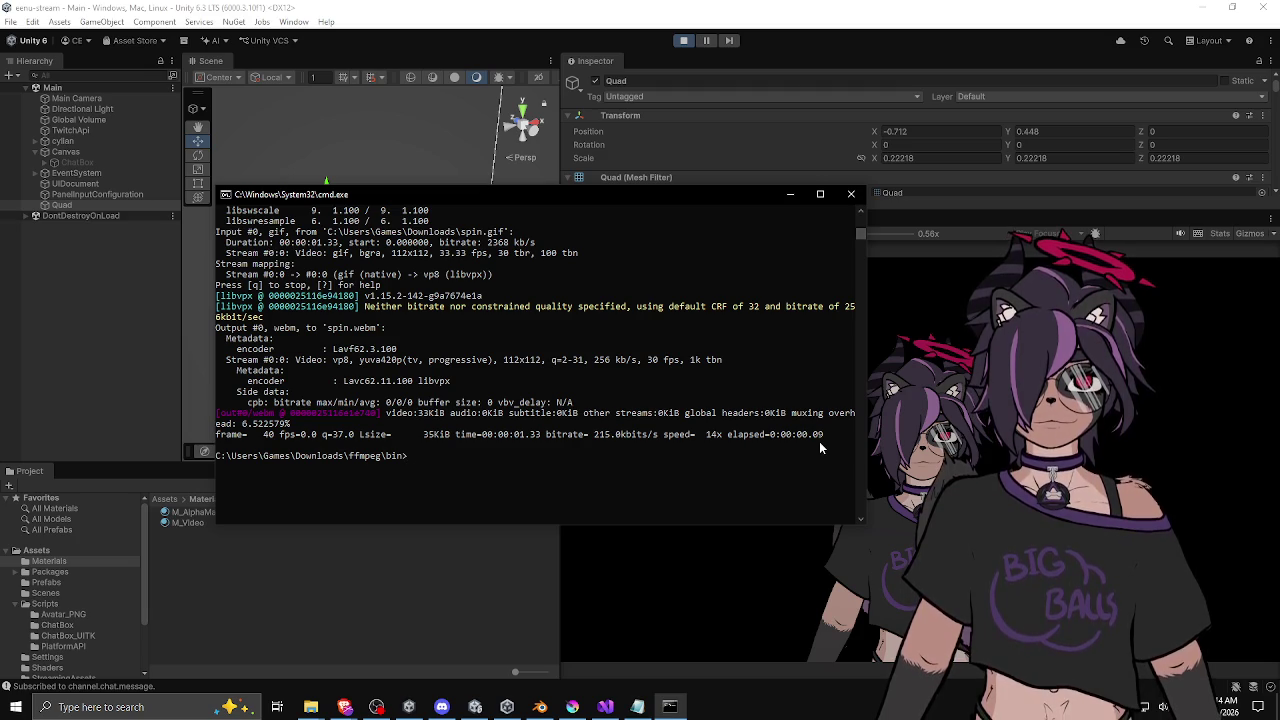
scroll(810, 432, "up", 5)
scroll(810, 432, "down", 5)
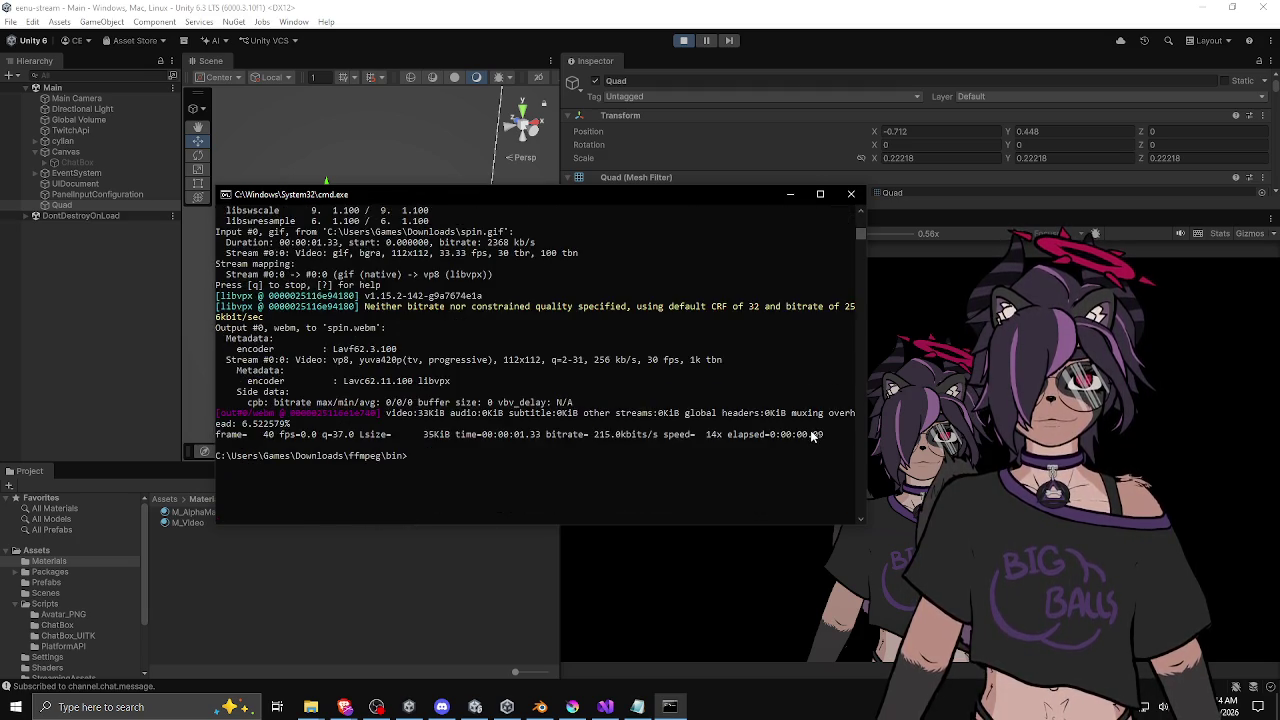
scroll(810, 430, "up", 5)
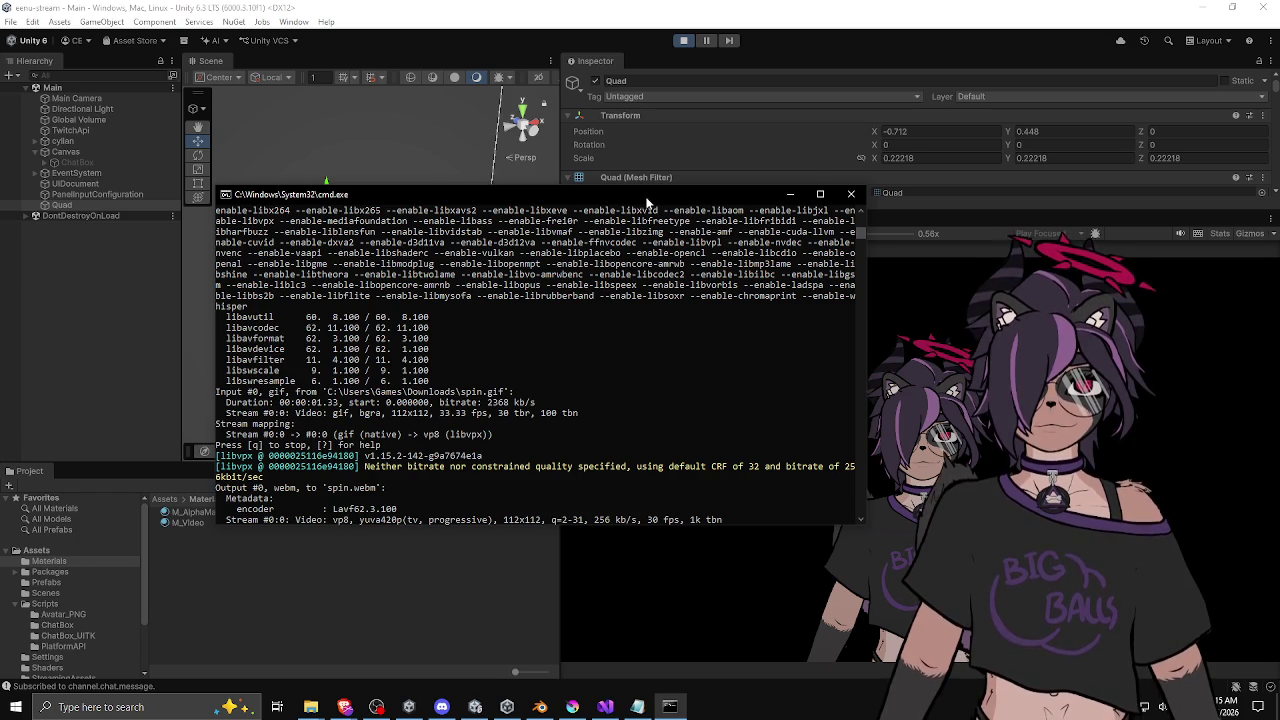
mouse_move(648, 200)
left_mouse_down()
mouse_move(637, 223)
mouse_move(653, 240)
left_mouse_up()
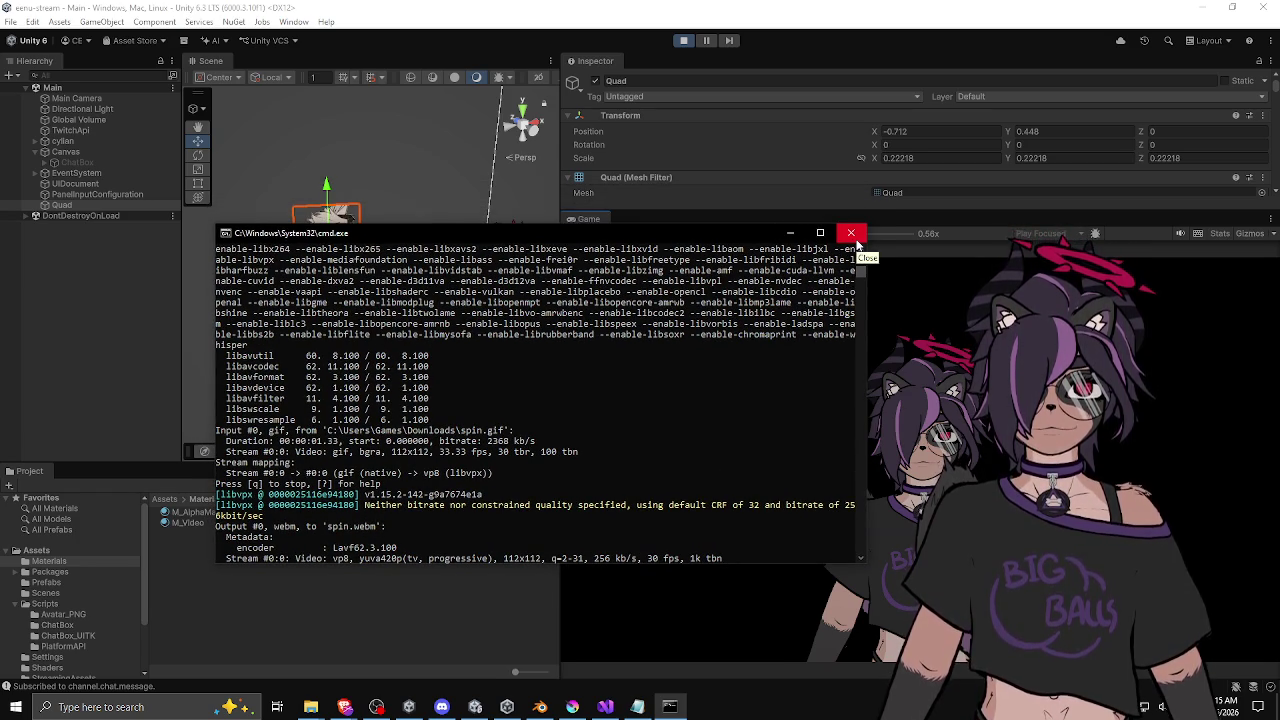
Step: Close cmd.exe, orbit to face the Quad, and drag it beside the avatar's head at 0.303, 0.313
left_click(851, 234)
left_click_drag(738, 216, 728, 440)
left_click_drag(388, 237, 321, 307)
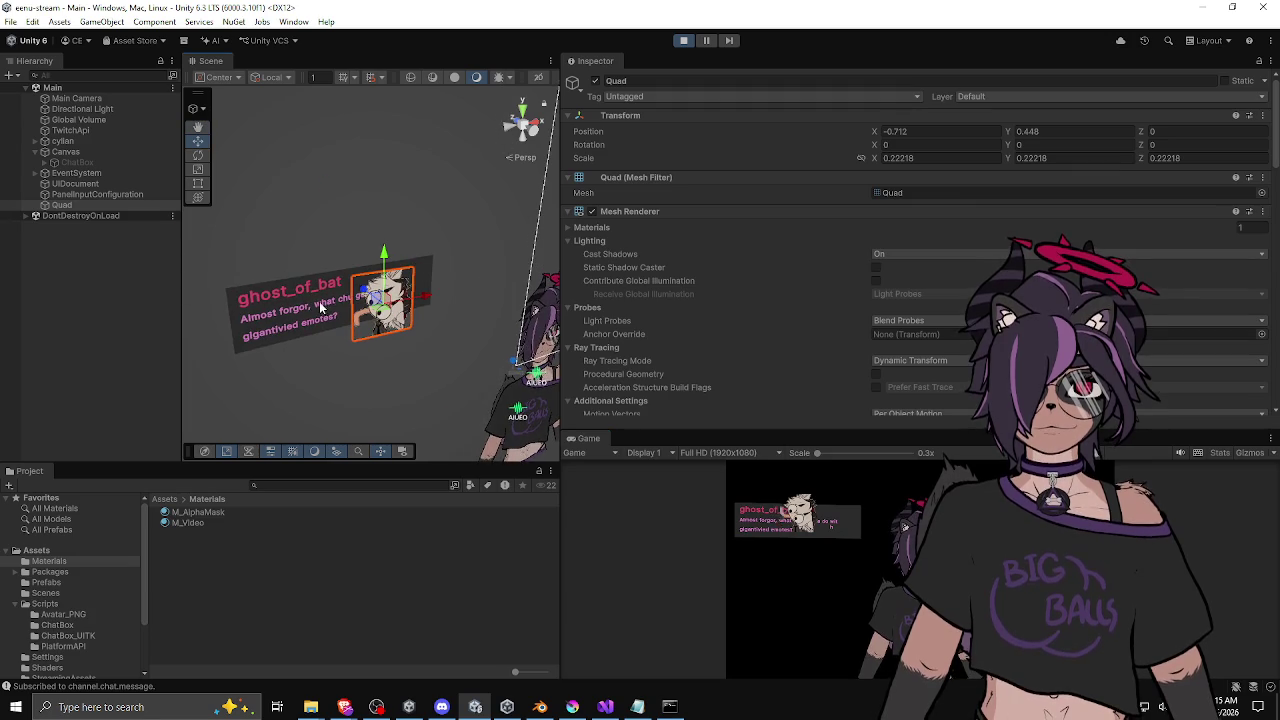
left_click_drag(399, 340, 380, 401)
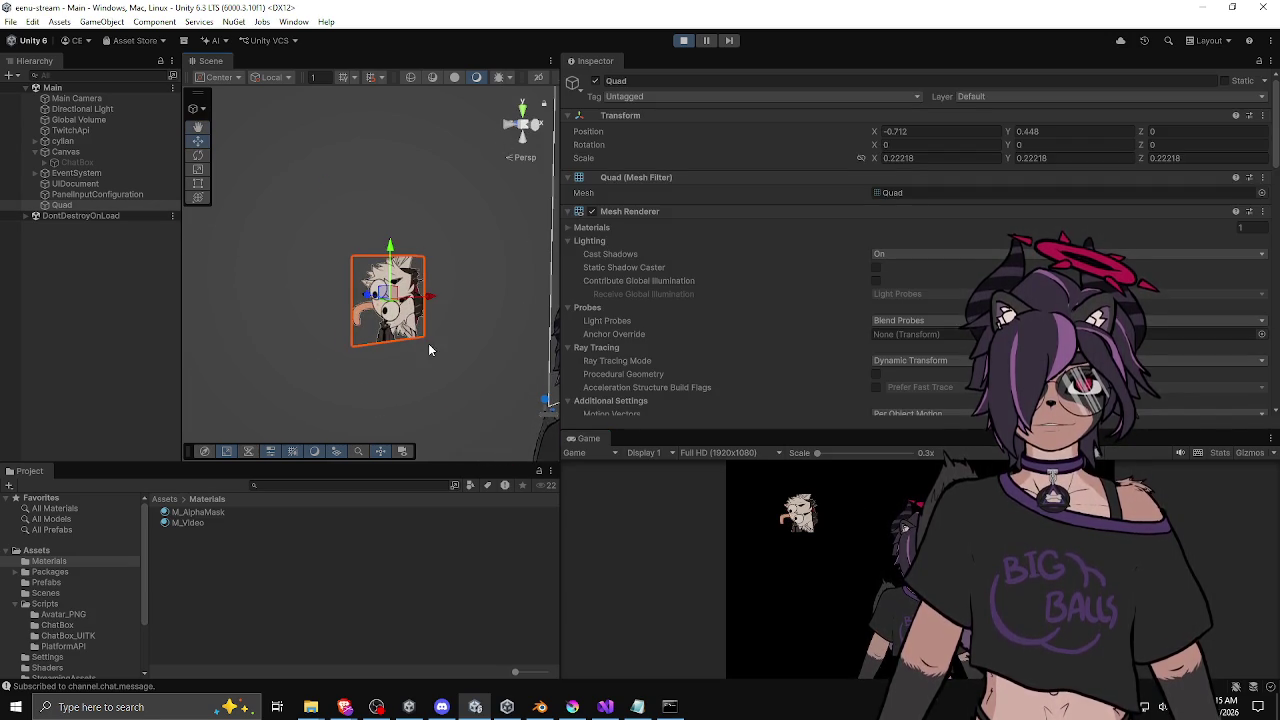
mouse_move(429, 345)
left_mouse_down()
mouse_move(338, 380)
mouse_move(417, 349)
mouse_move(425, 318)
left_mouse_up()
scroll(407, 301, "up", 2)
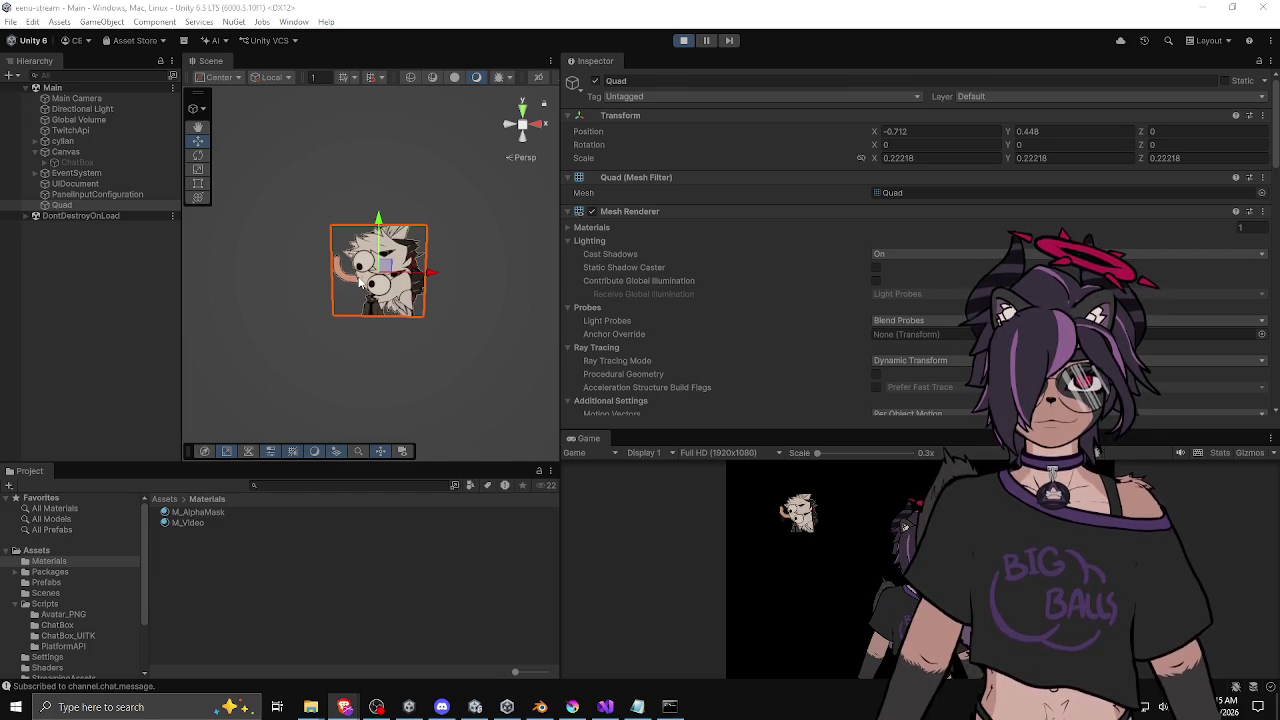
scroll(386, 312, "down", 3)
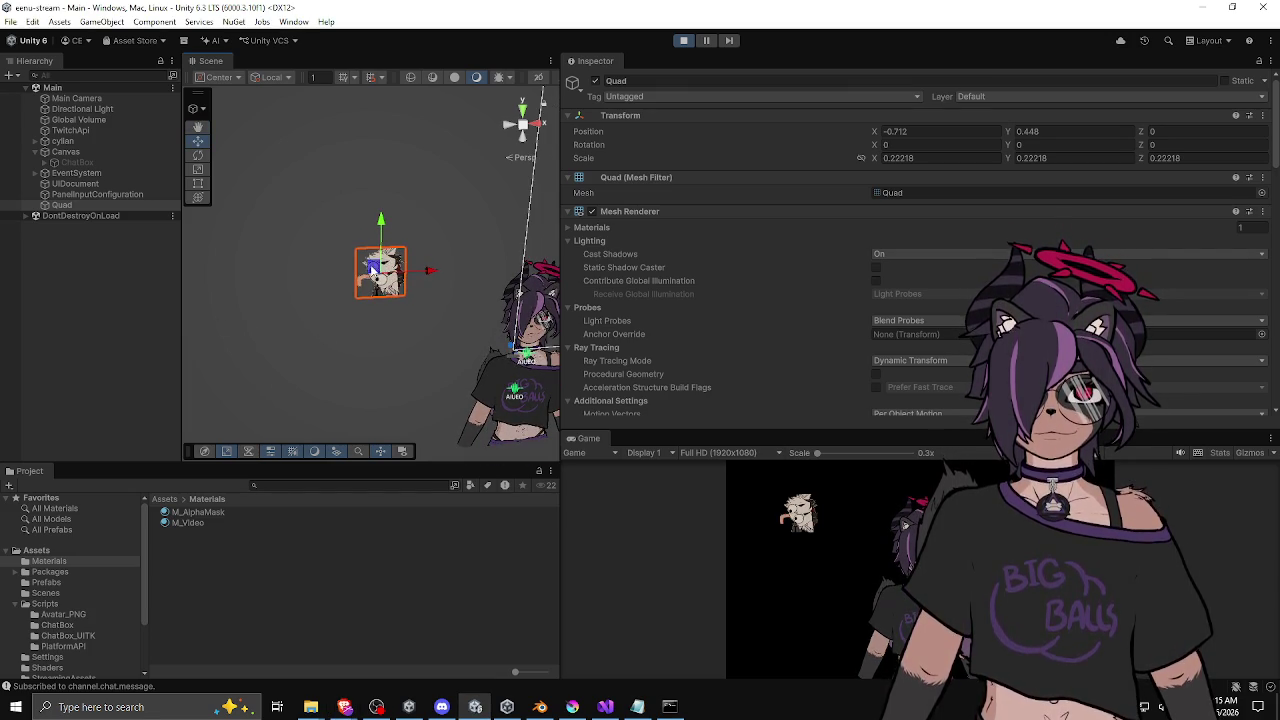
mouse_move(371, 268)
left_mouse_down()
mouse_move(471, 225)
mouse_move(454, 253)
mouse_move(577, 286)
mouse_move(560, 305)
left_mouse_up()
Step: Scale the Quad to about 0.597 and move it to 0.518, 0.348, up-right of the avatar's head
key("t")
scroll(477, 295, "down", 2)
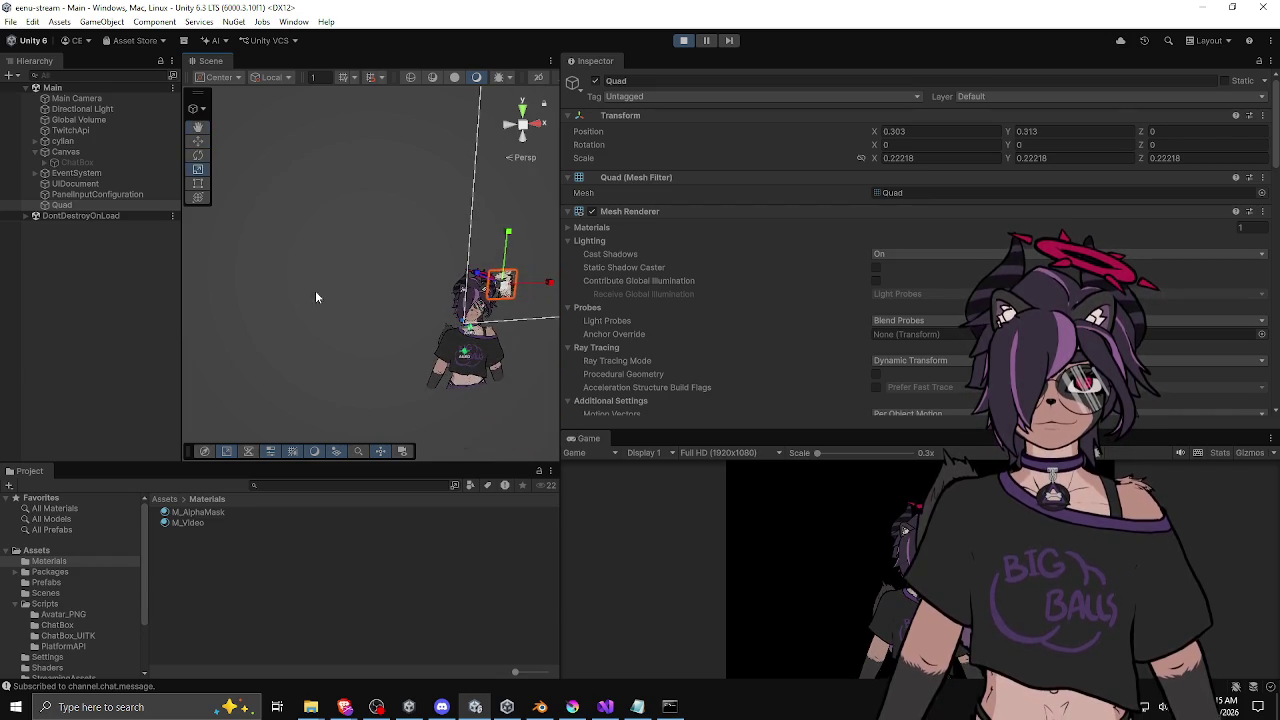
key("r")
left_click_drag(503, 287, 610, 264)
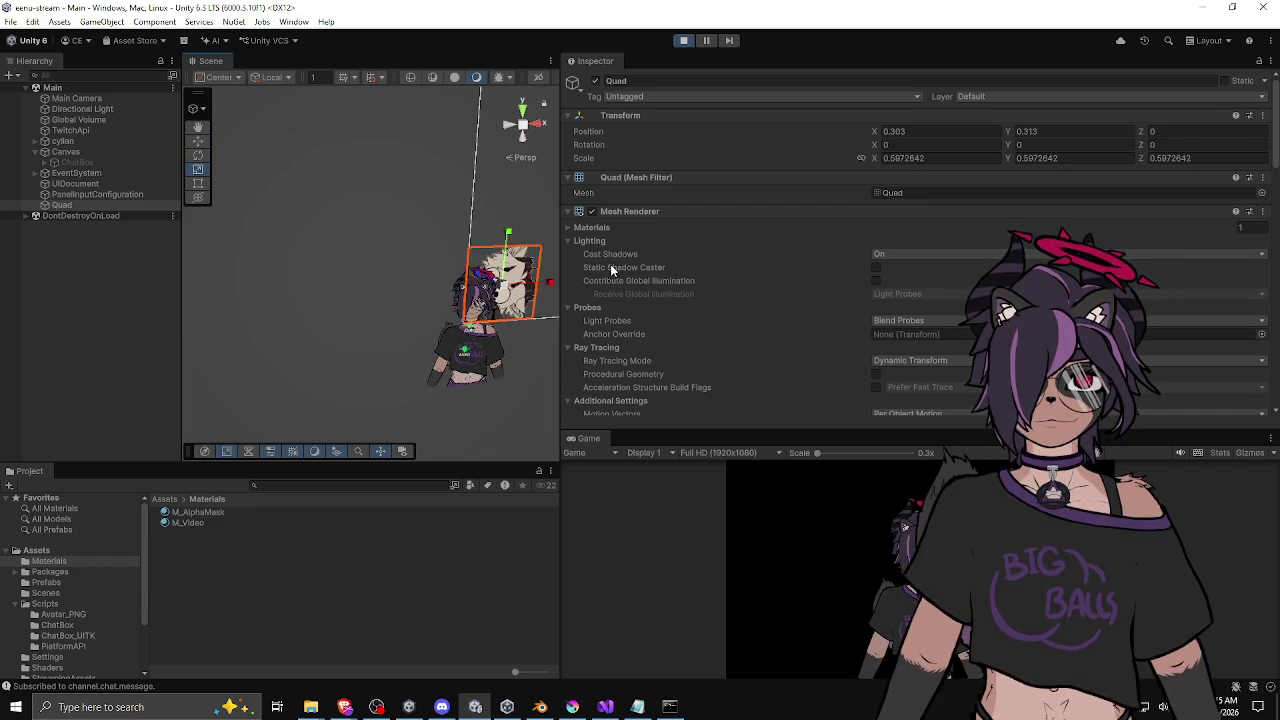
key("e")
key("w")
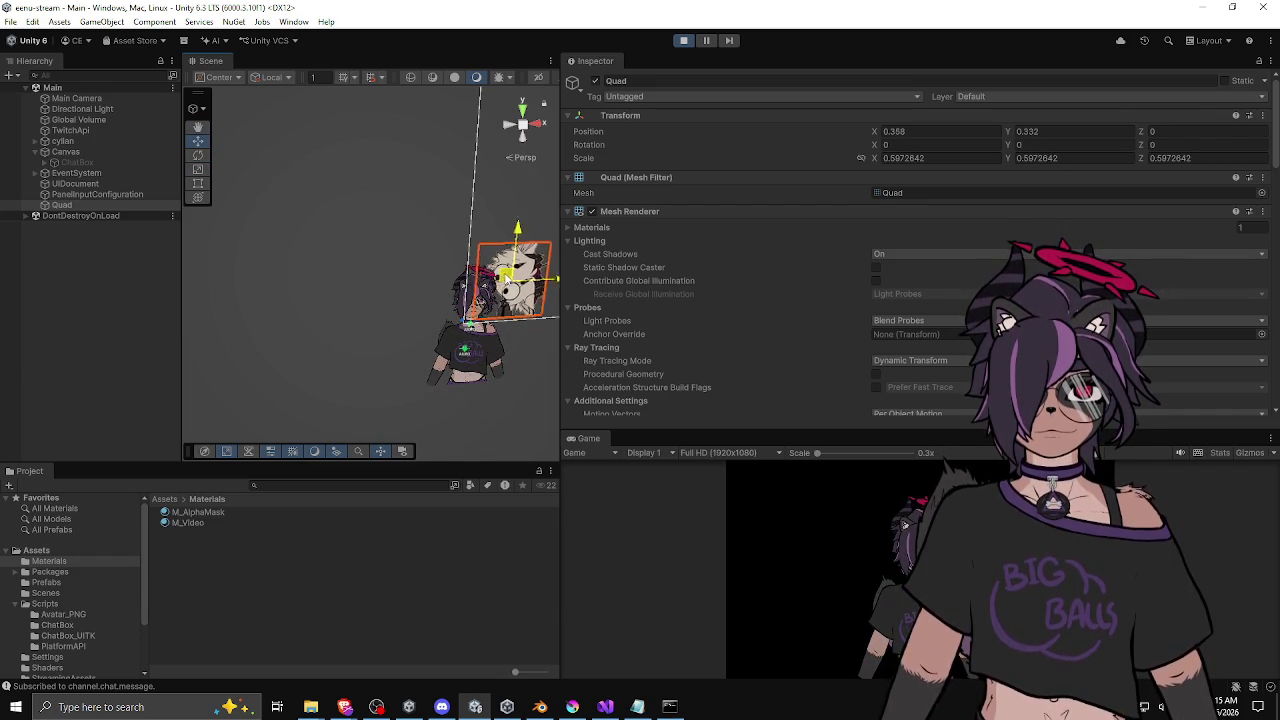
left_click_drag(492, 287, 522, 275)
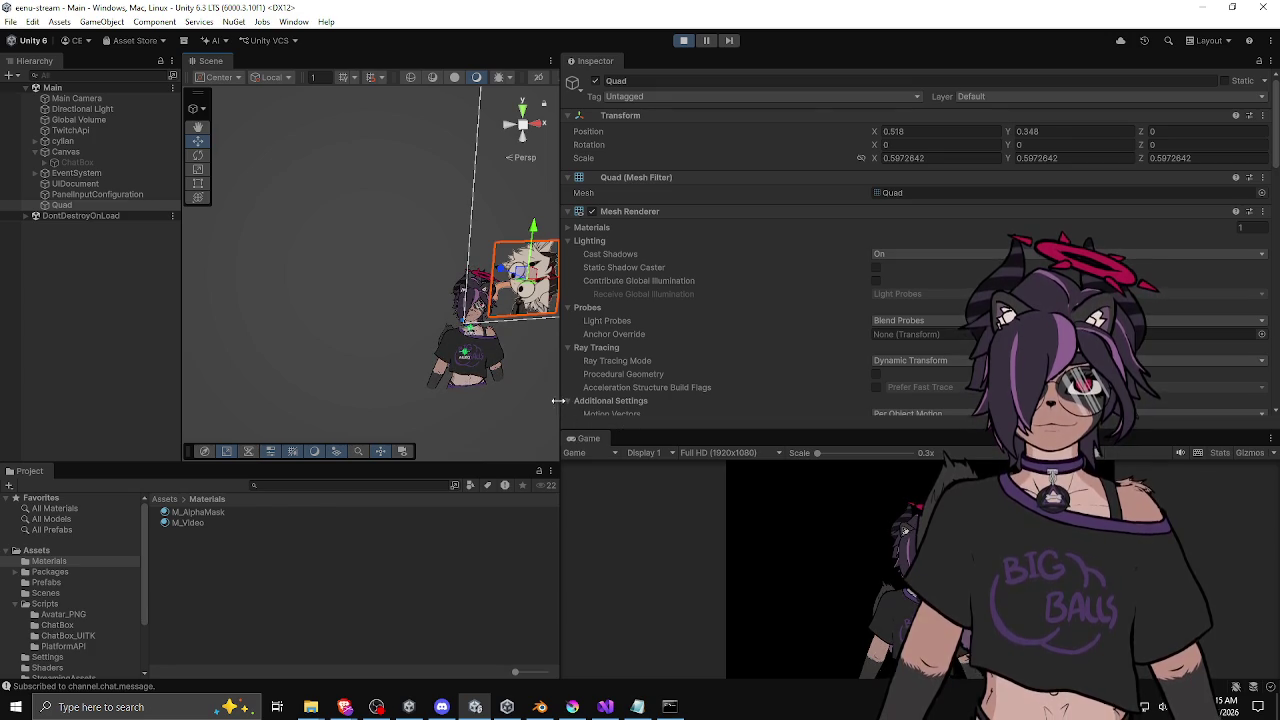
mouse_move(560, 400)
left_mouse_down()
mouse_move(160, 400)
mouse_move(600, 388)
left_mouse_up()
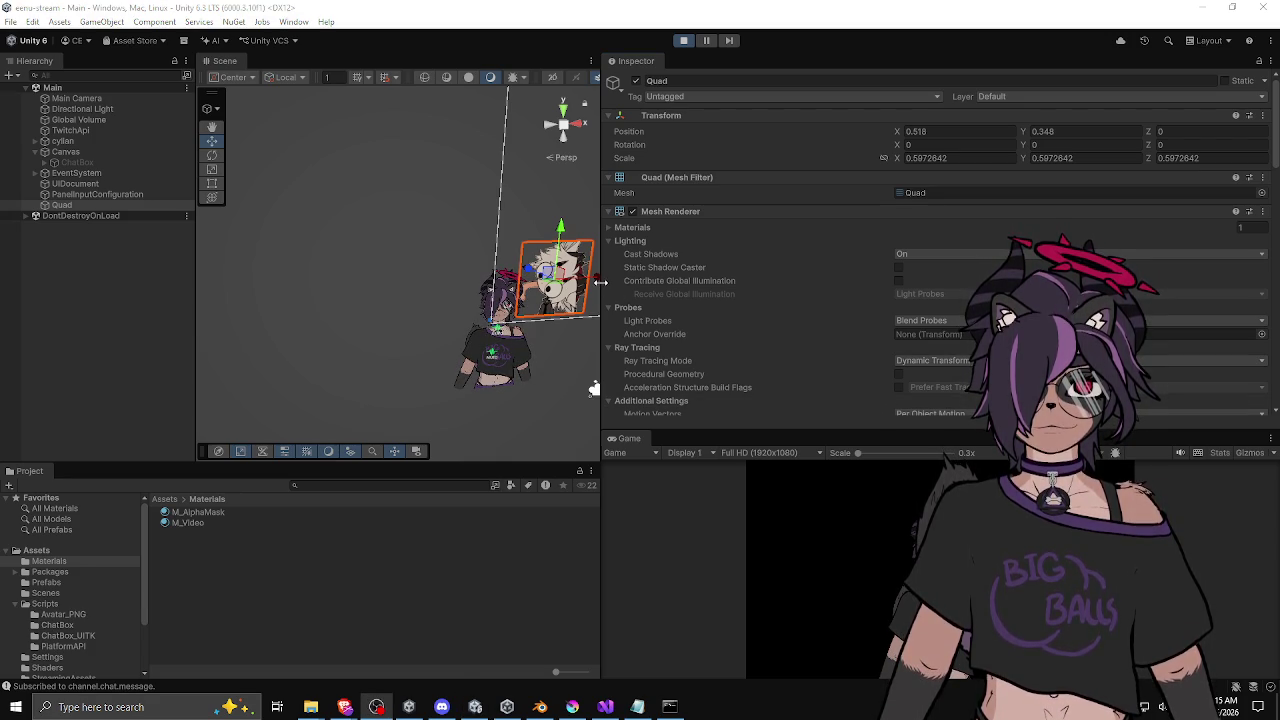
Step: Drag the Inspector/Game and Scene/Game dividers so the Game view takes the right side
mouse_move(601, 283)
left_mouse_down()
mouse_move(834, 287)
mouse_move(600, 291)
mouse_move(635, 287)
left_mouse_up()
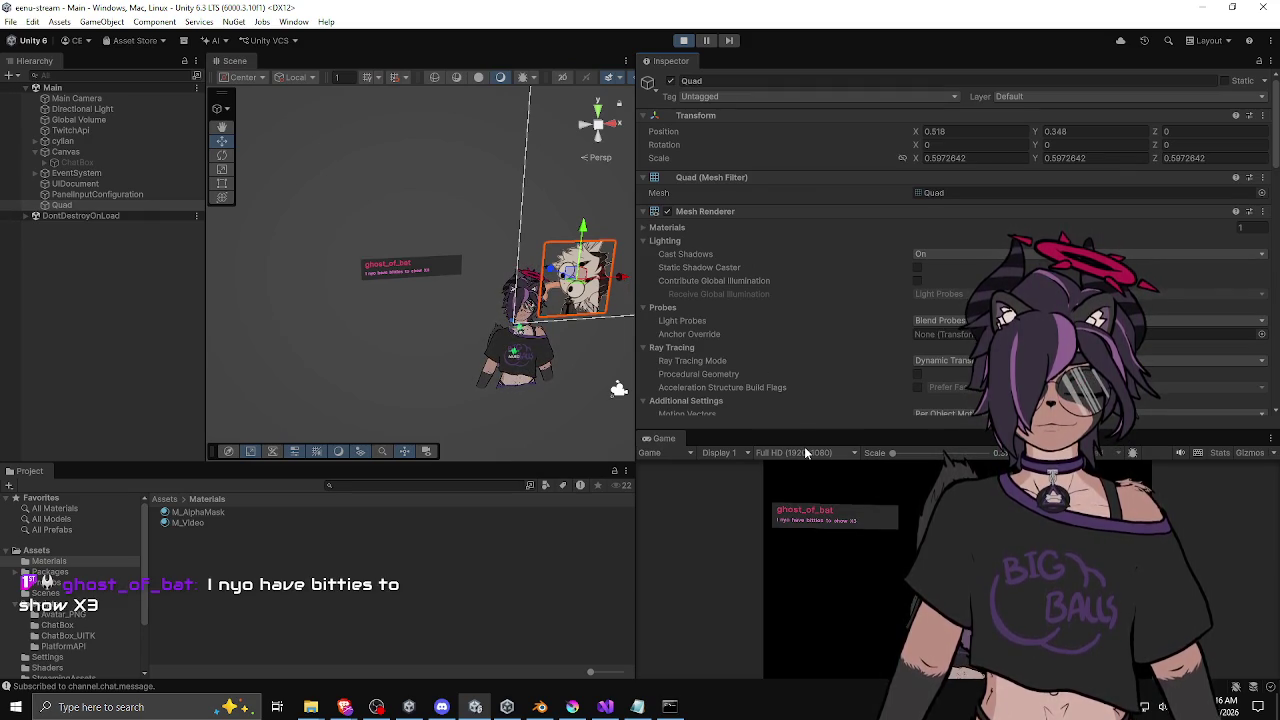
left_click_drag(798, 434, 805, 90)
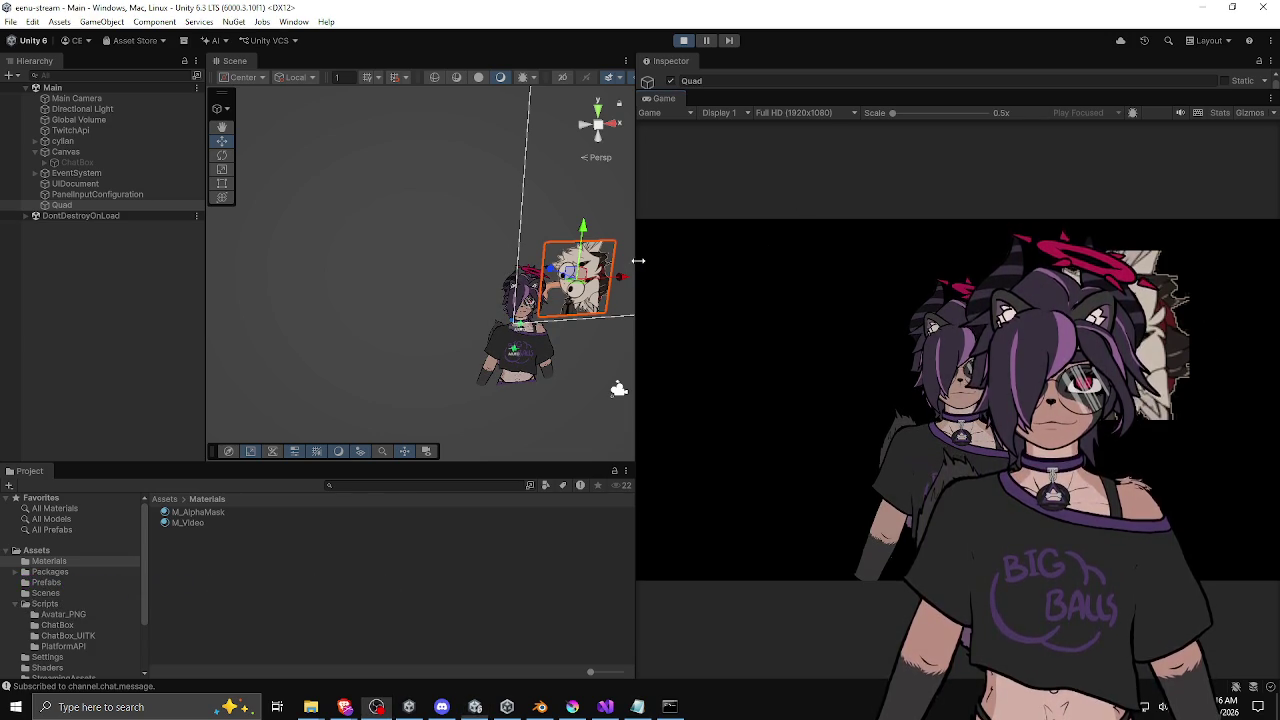
left_click_drag(638, 260, 749, 260)
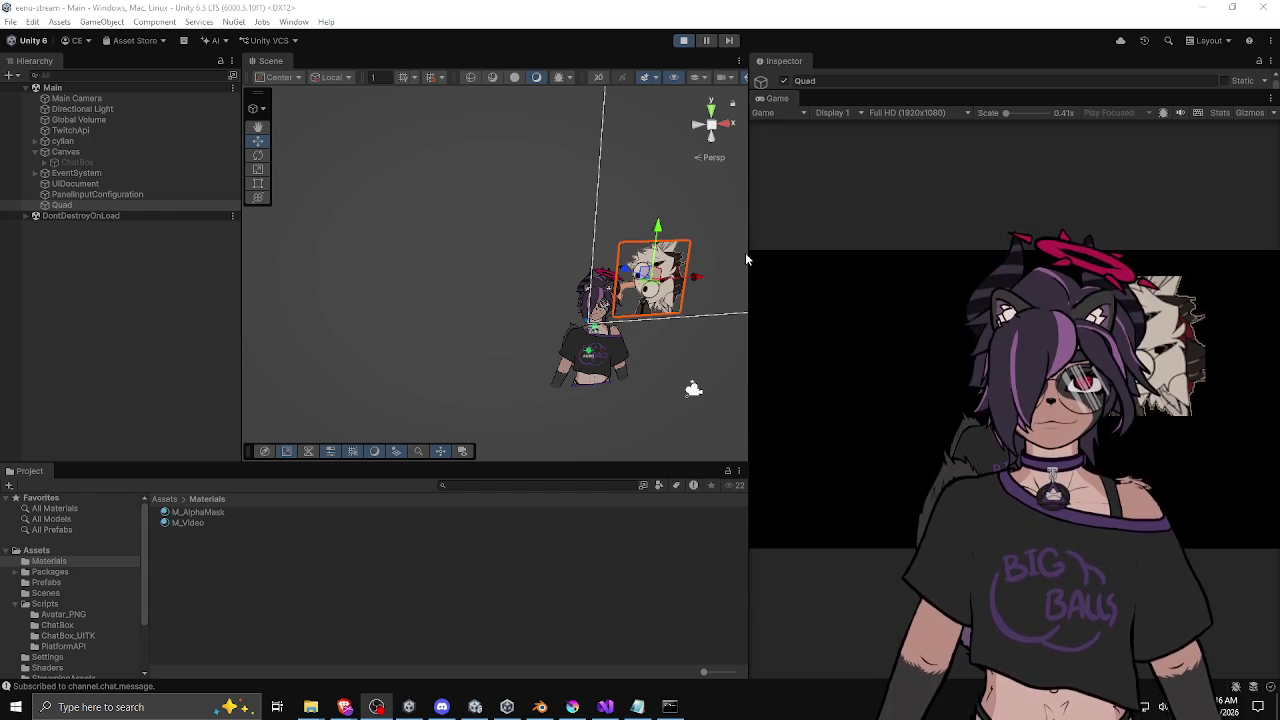
left_click_drag(746, 259, 837, 257)
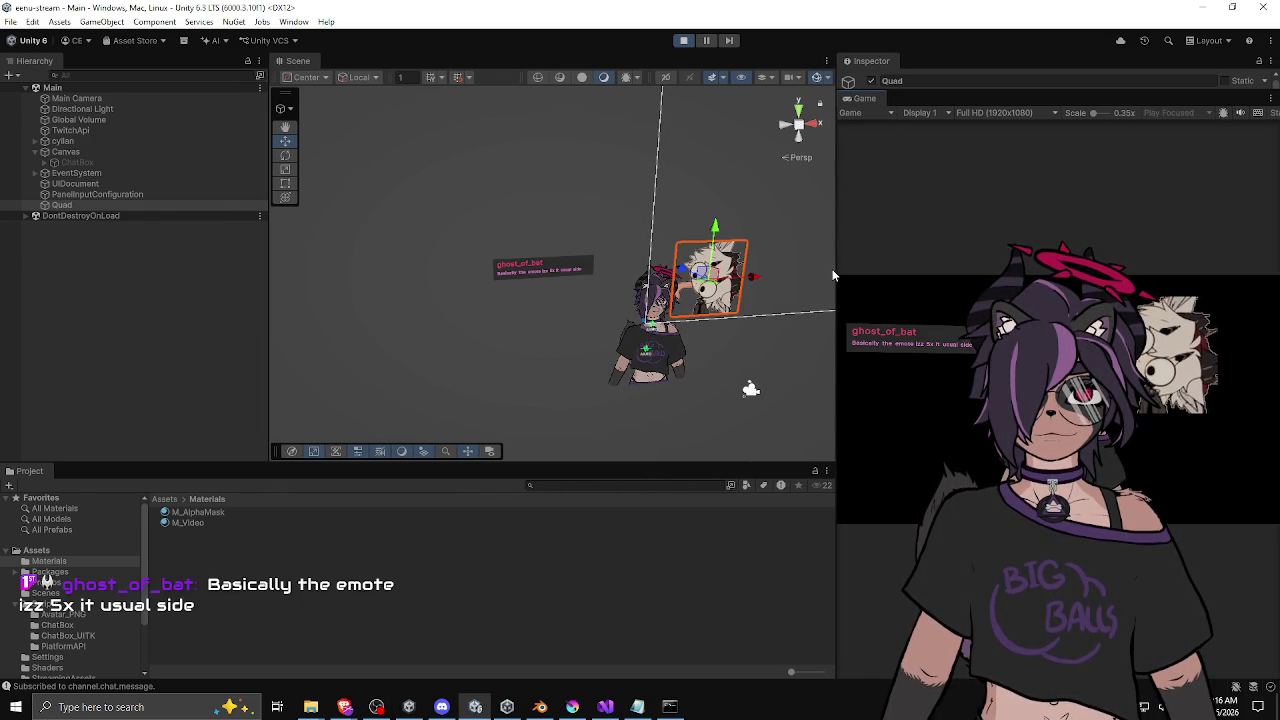
mouse_move(833, 275)
left_mouse_down()
mouse_move(514, 266)
mouse_move(626, 266)
left_mouse_up()
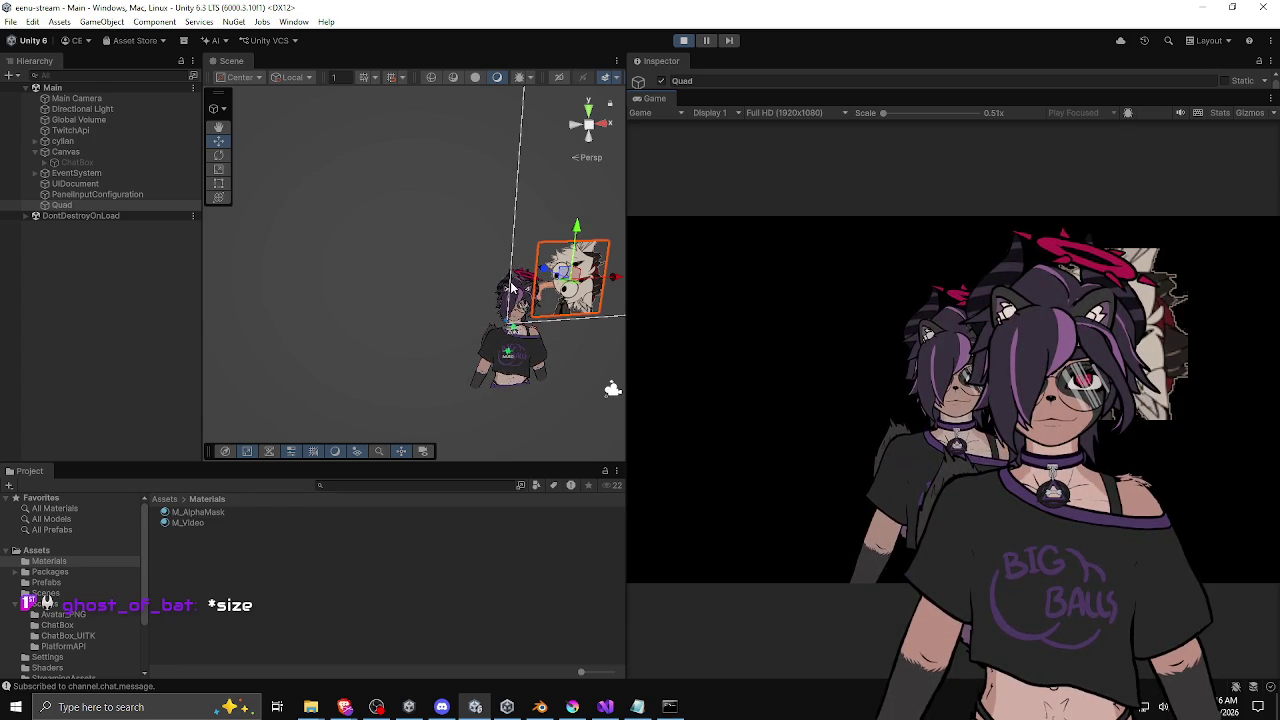
scroll(491, 273, "up", 10)
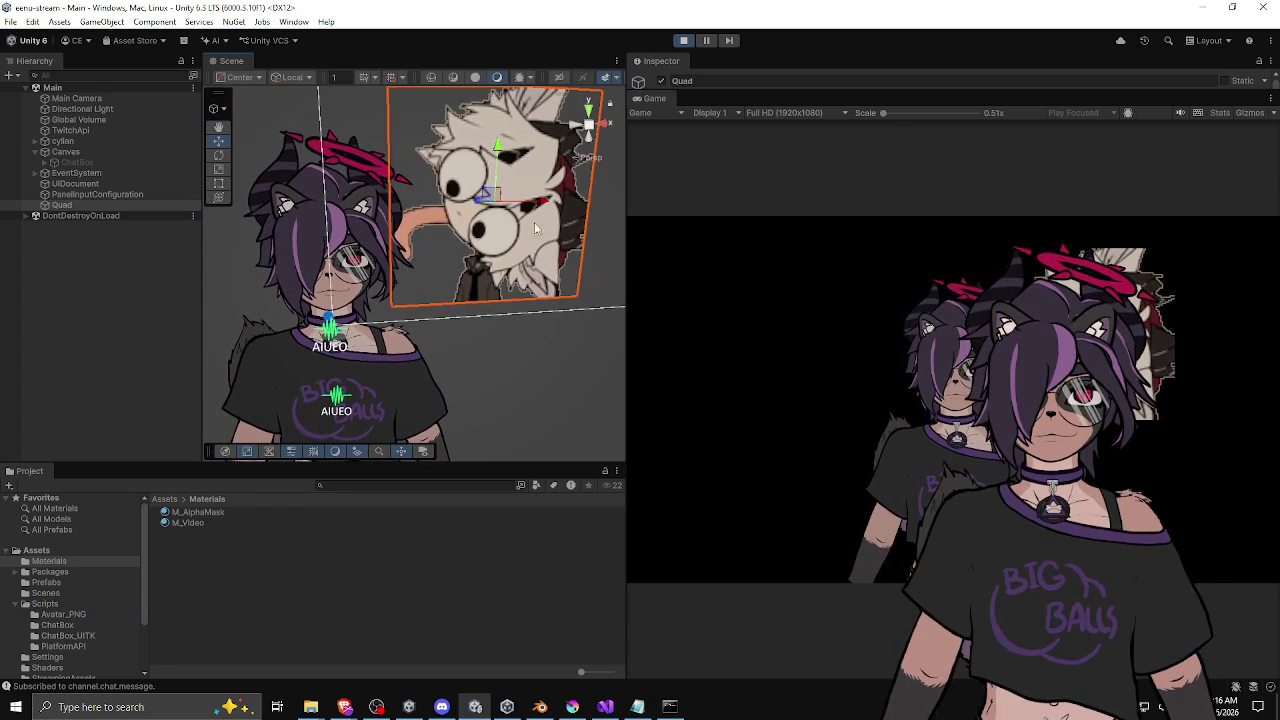
left_click(514, 379)
left_click(480, 197)
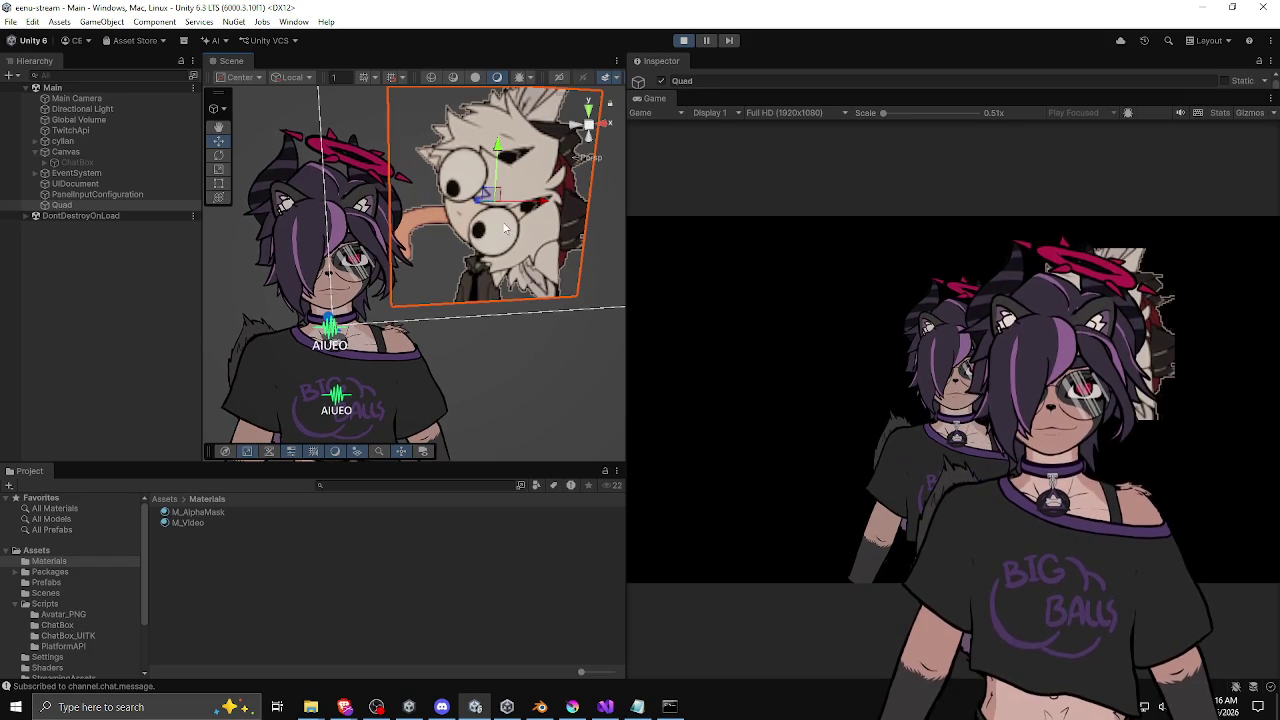
left_click_drag(480, 197, 492, 412)
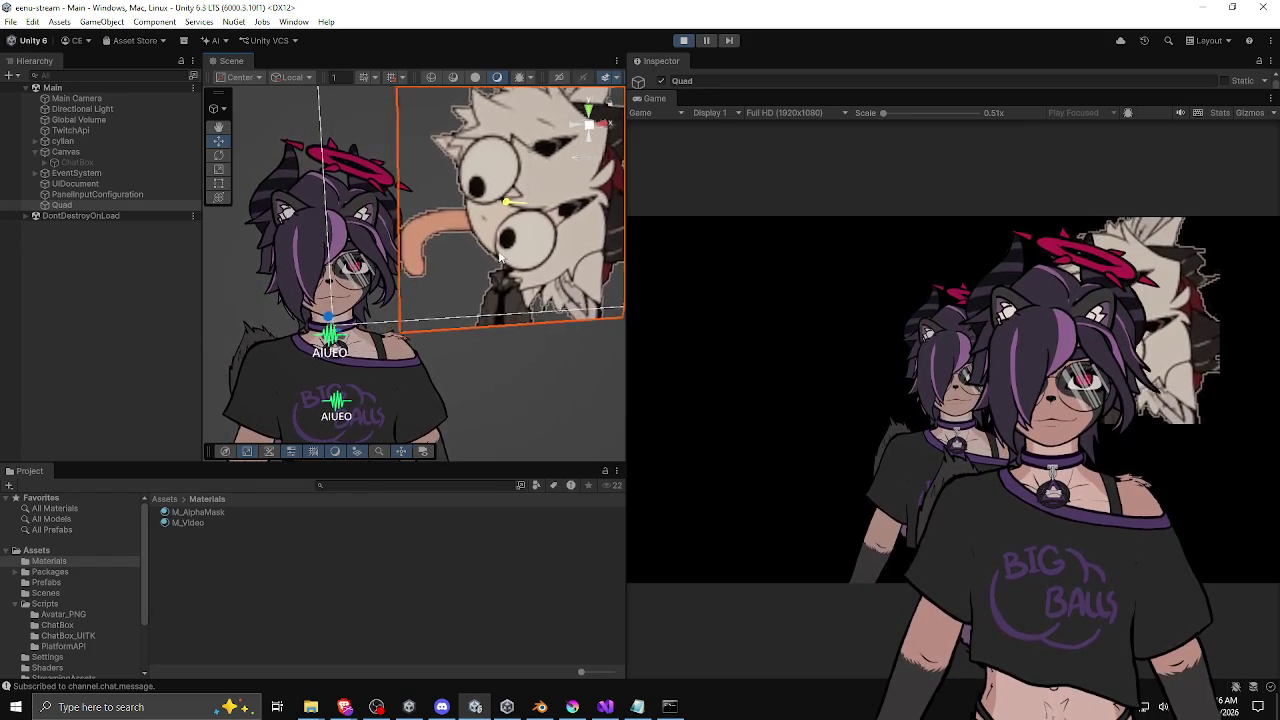
left_click(492, 412)
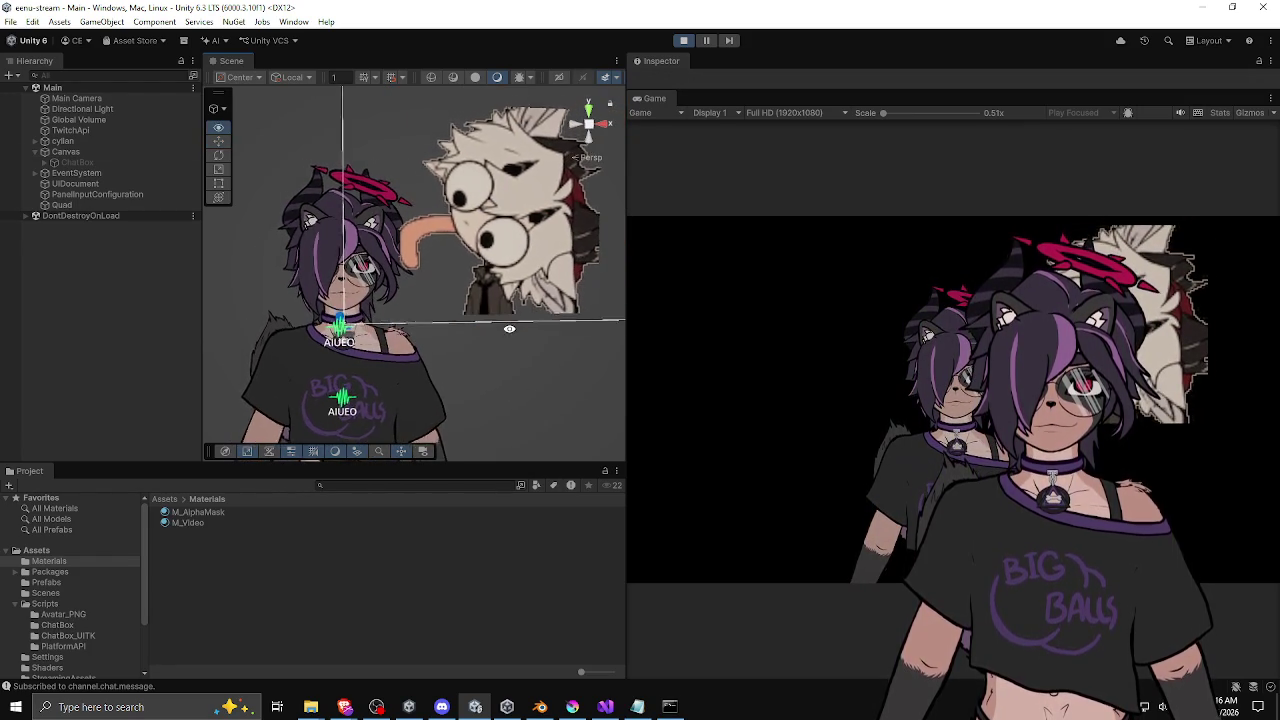
mouse_move(531, 352)
left_mouse_down()
mouse_move(457, 236)
mouse_move(505, 236)
mouse_move(494, 339)
mouse_move(435, 265)
left_mouse_up()
left_click(463, 245)
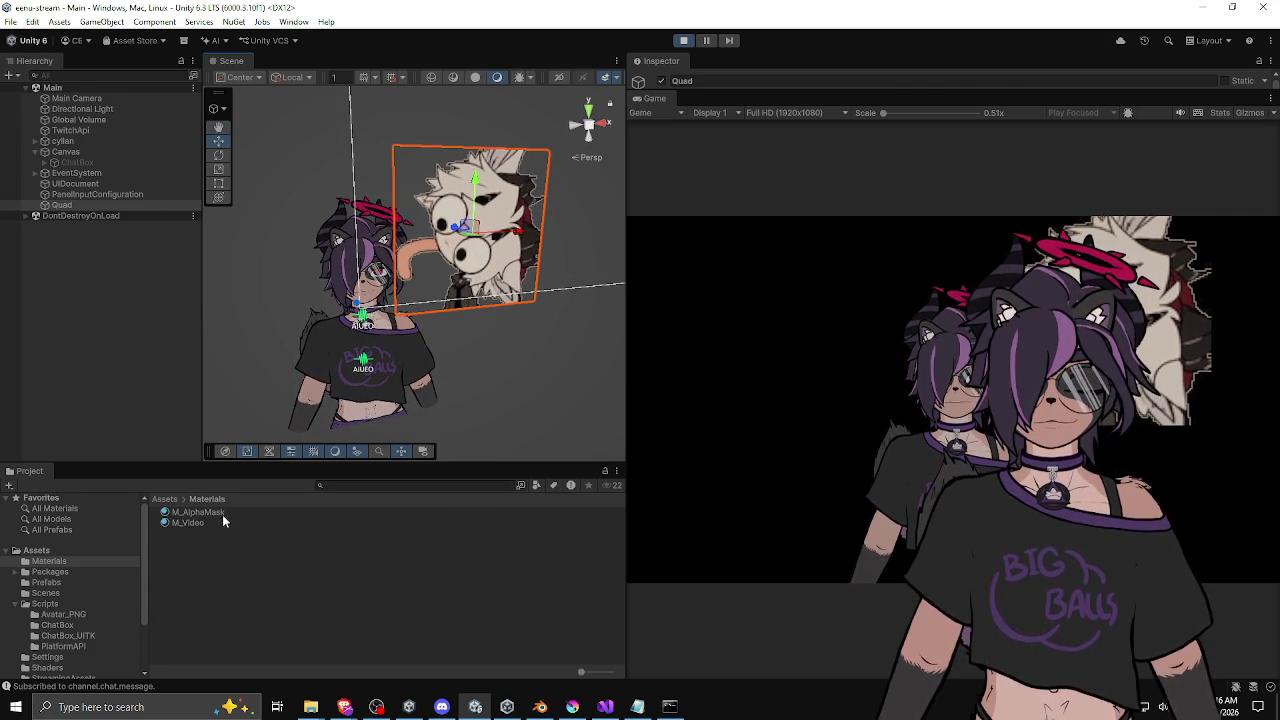
left_click(190, 522)
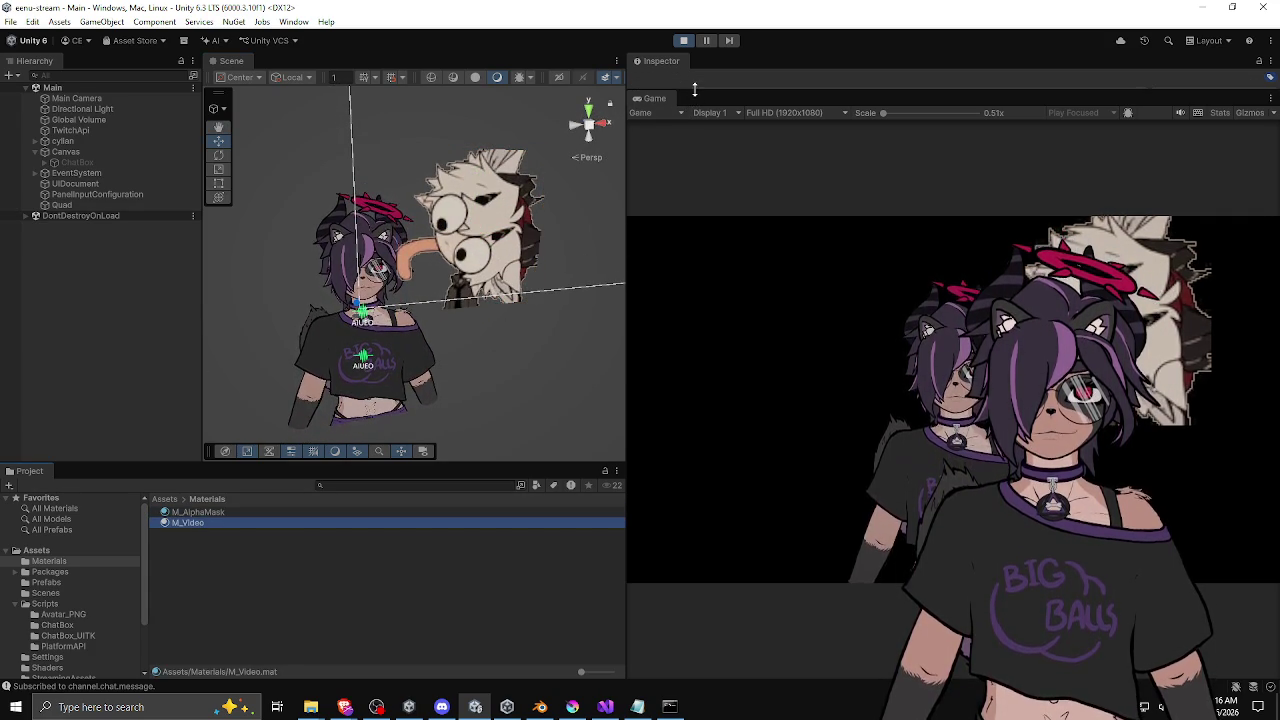
left_click_drag(694, 90, 694, 395)
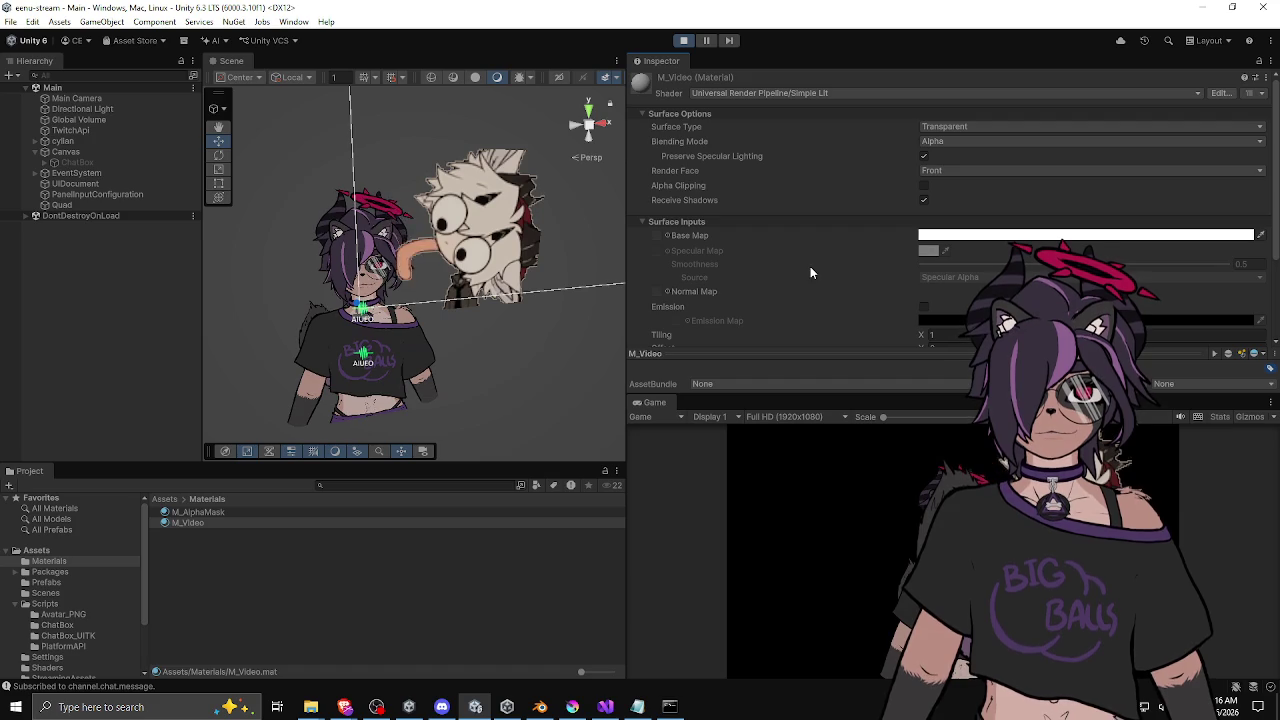
scroll(873, 175, "down", 3)
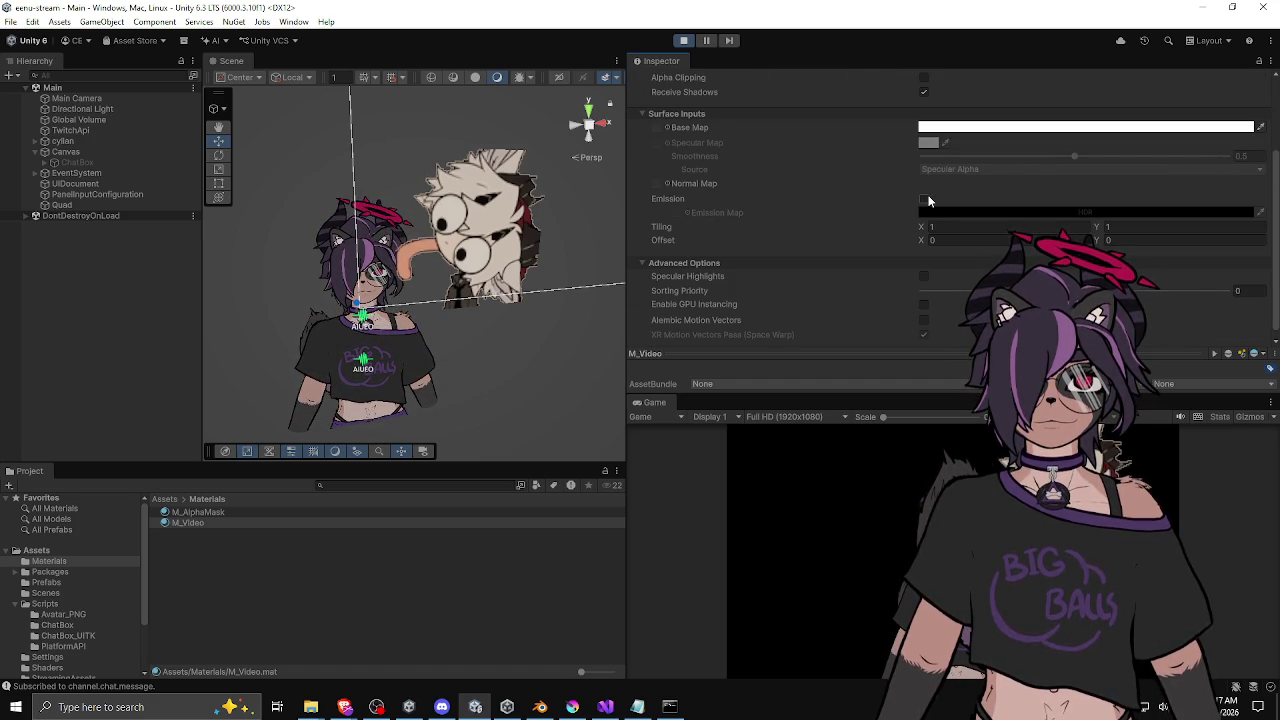
scroll(838, 257, "up", 3)
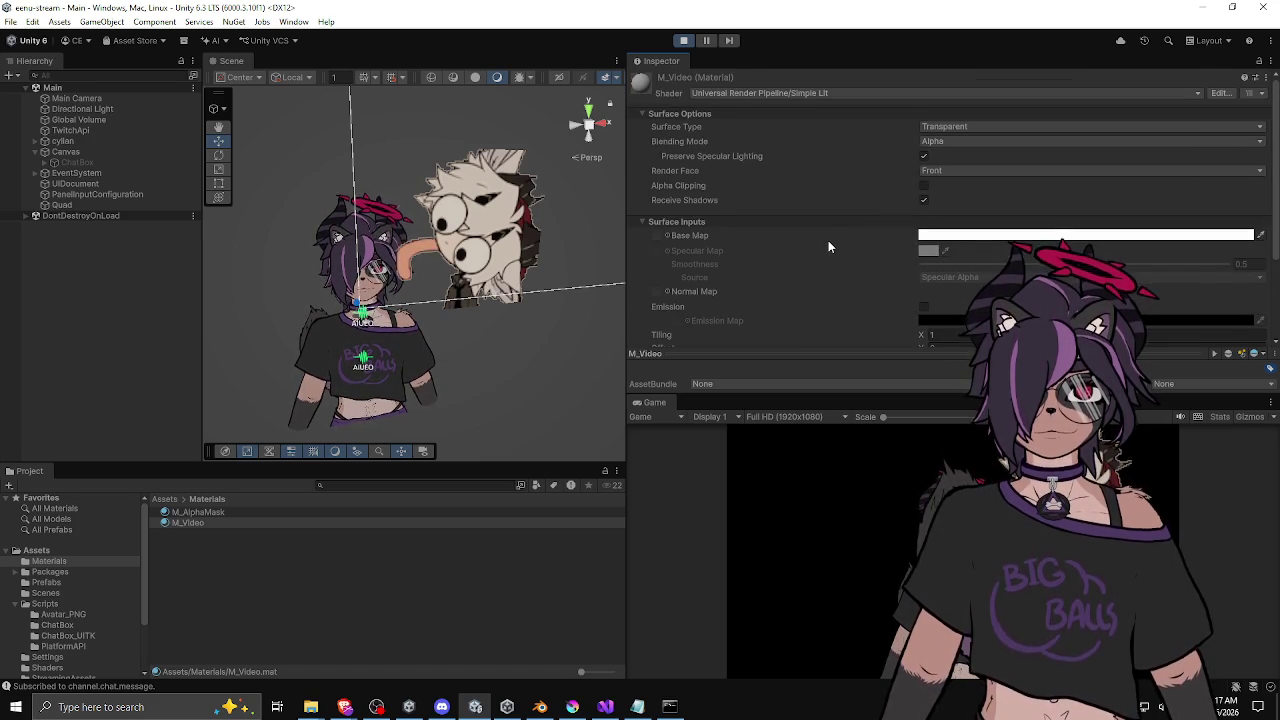
Step: Try the Mobile unlit shader on M_Video with a Transparent render queue
left_click(776, 92)
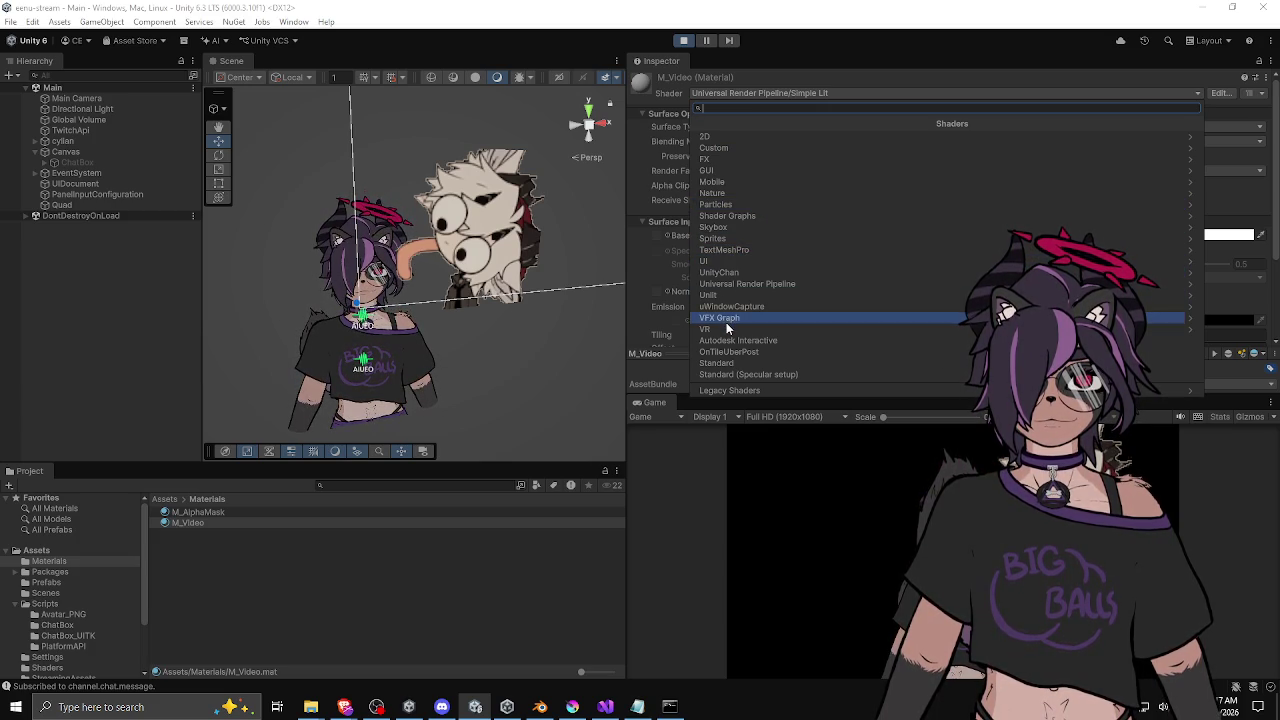
left_click(735, 236)
left_click(710, 122)
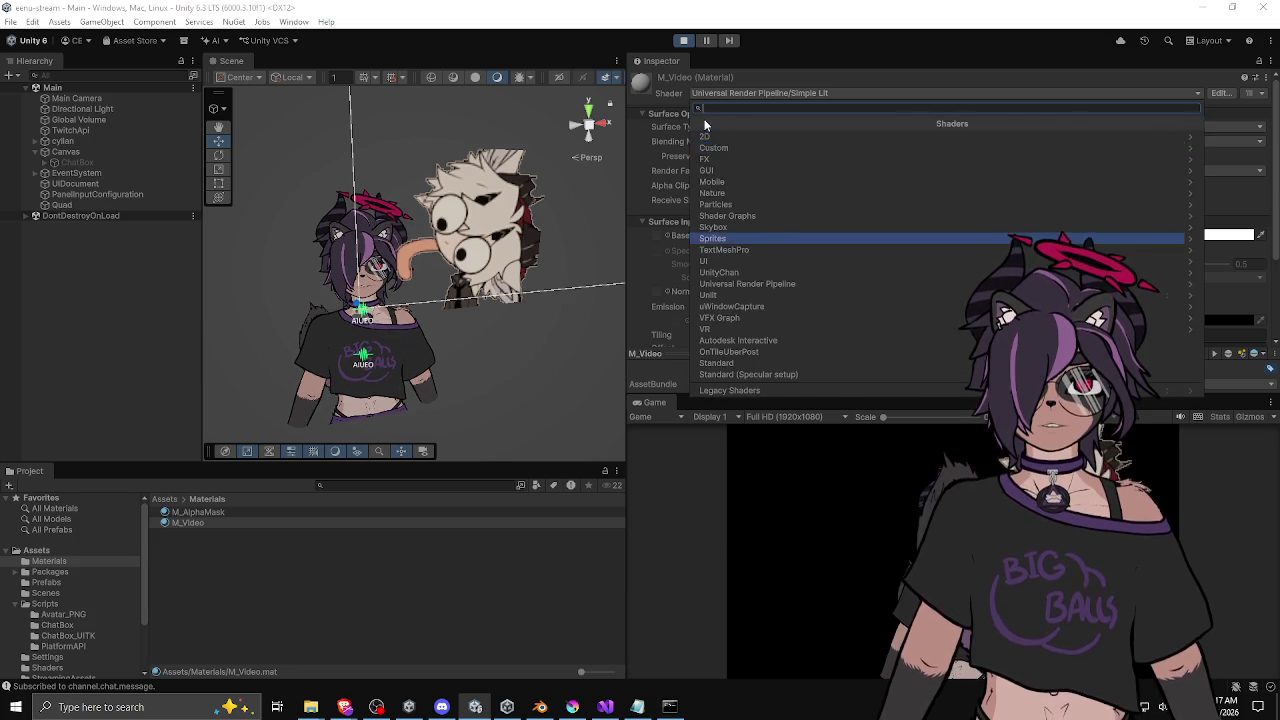
left_click(745, 182)
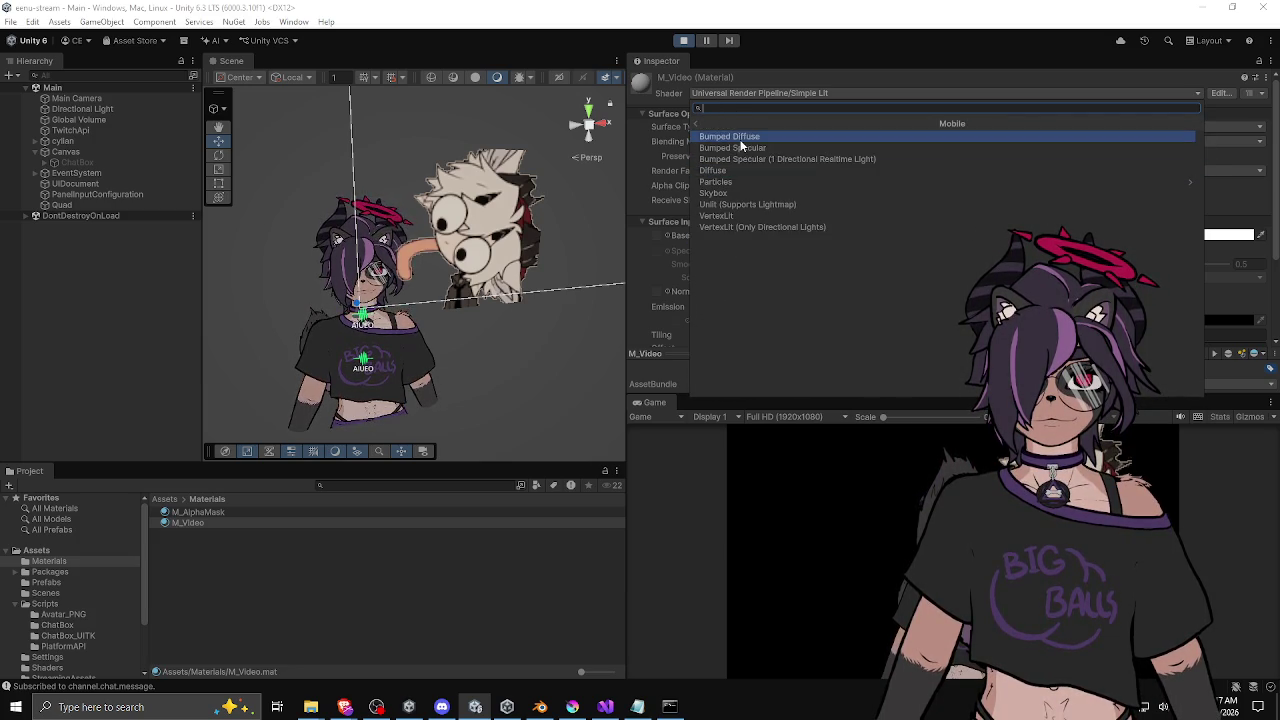
left_click(733, 204)
left_click(1213, 170)
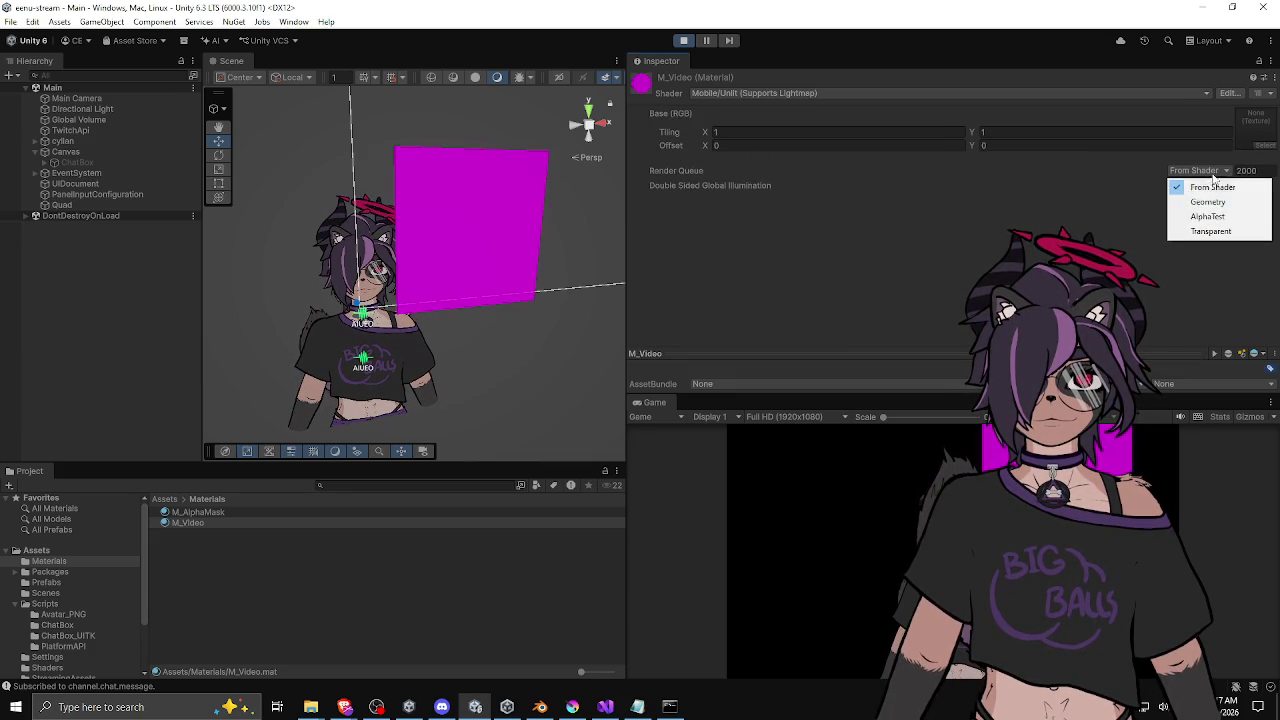
left_click(1213, 231)
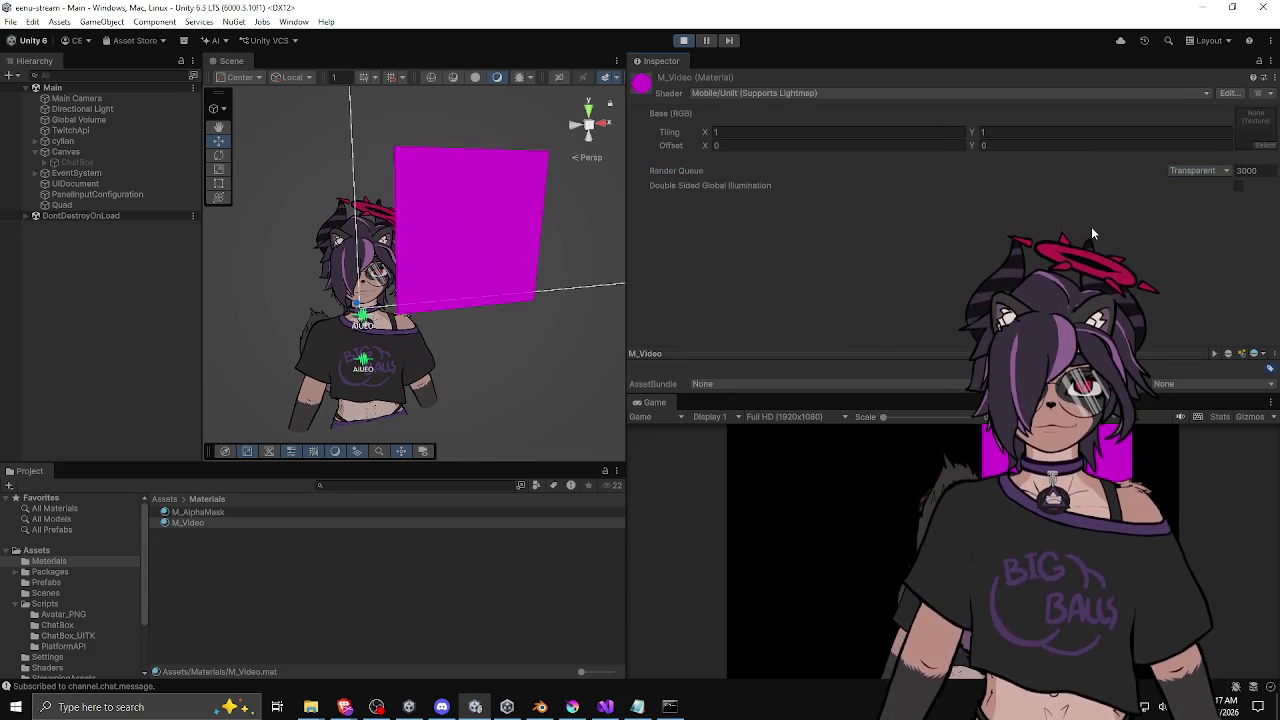
Step: Switch M_Video to Sprites/Default with render queue Transparent+5 (3005), then deselect it
left_click(795, 94)
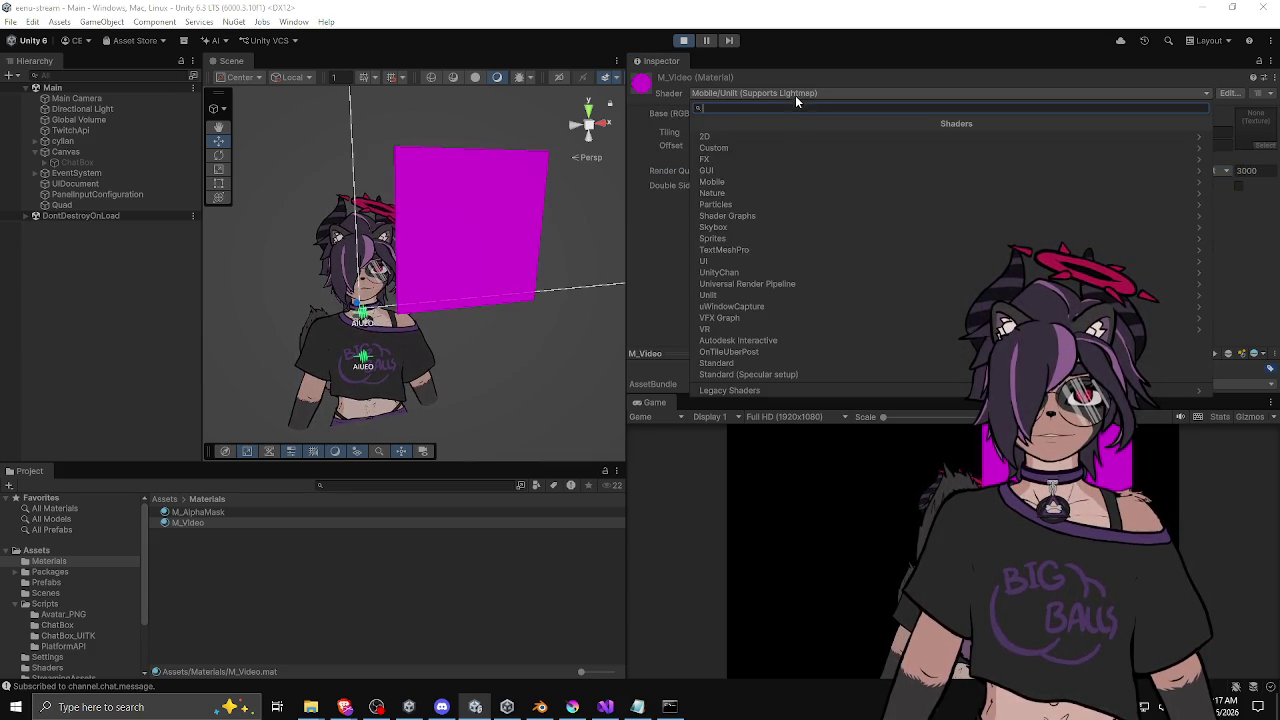
left_click(753, 205)
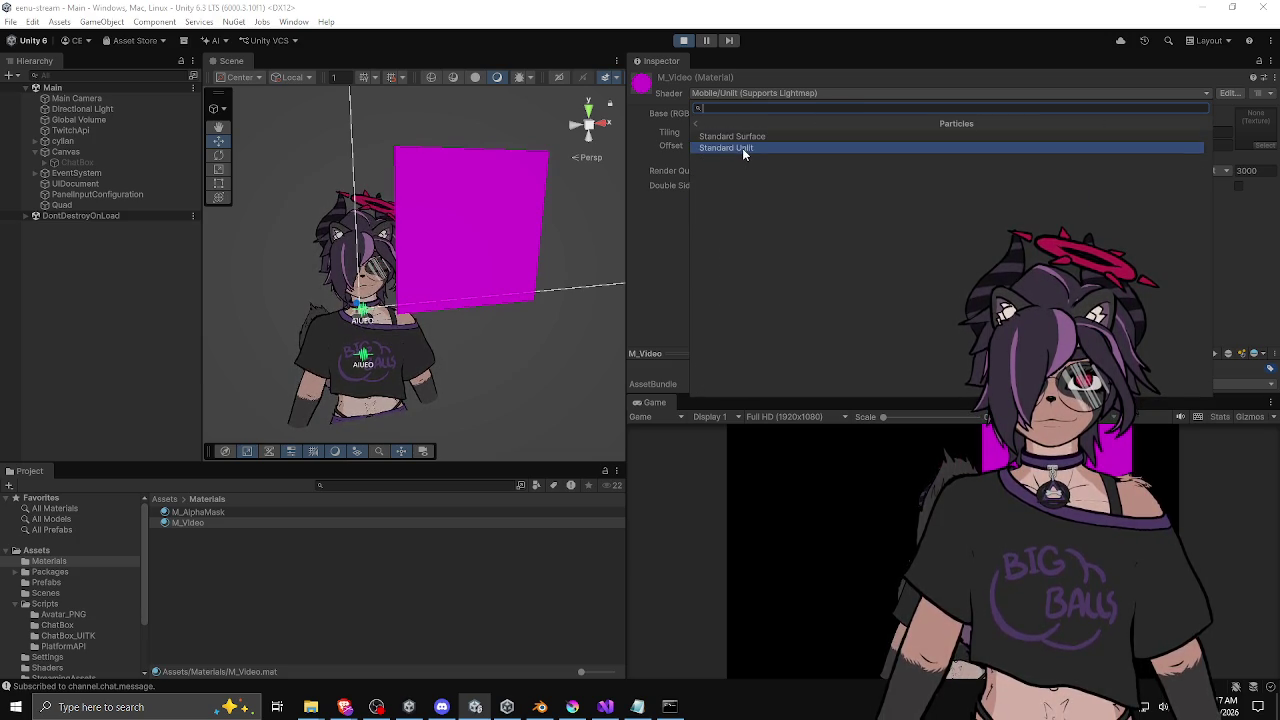
left_click(712, 121)
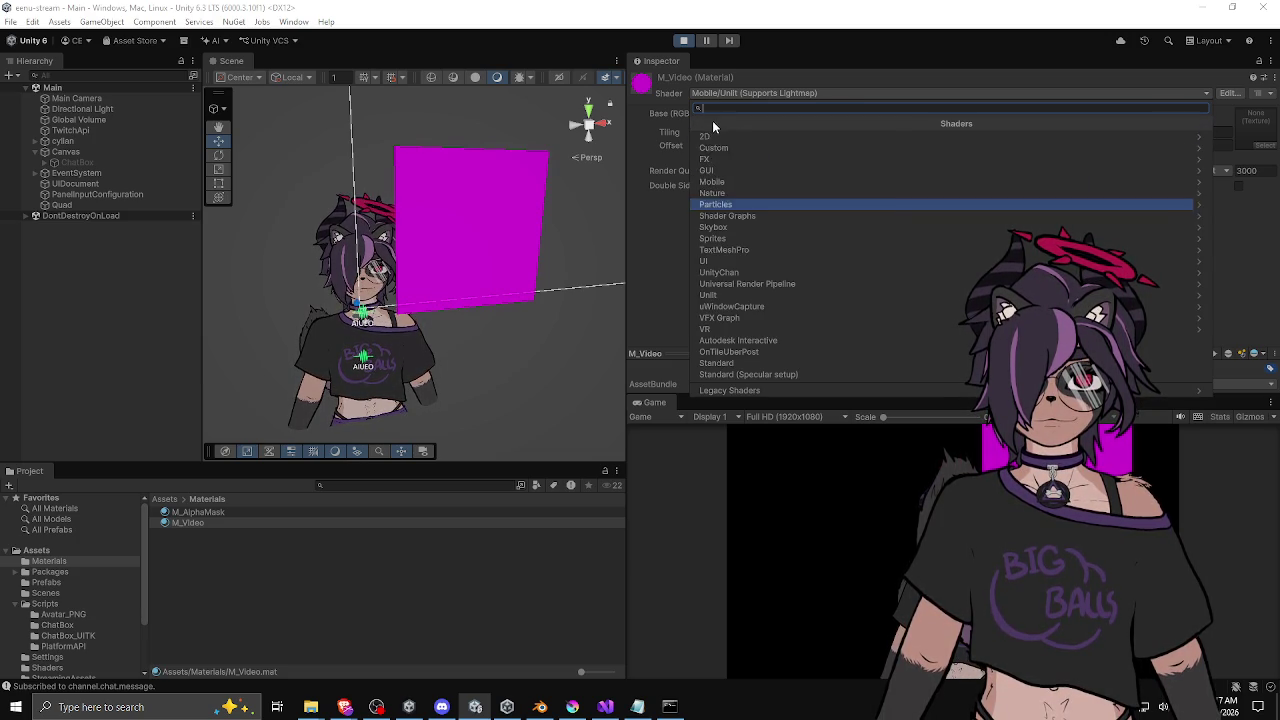
left_click(740, 237)
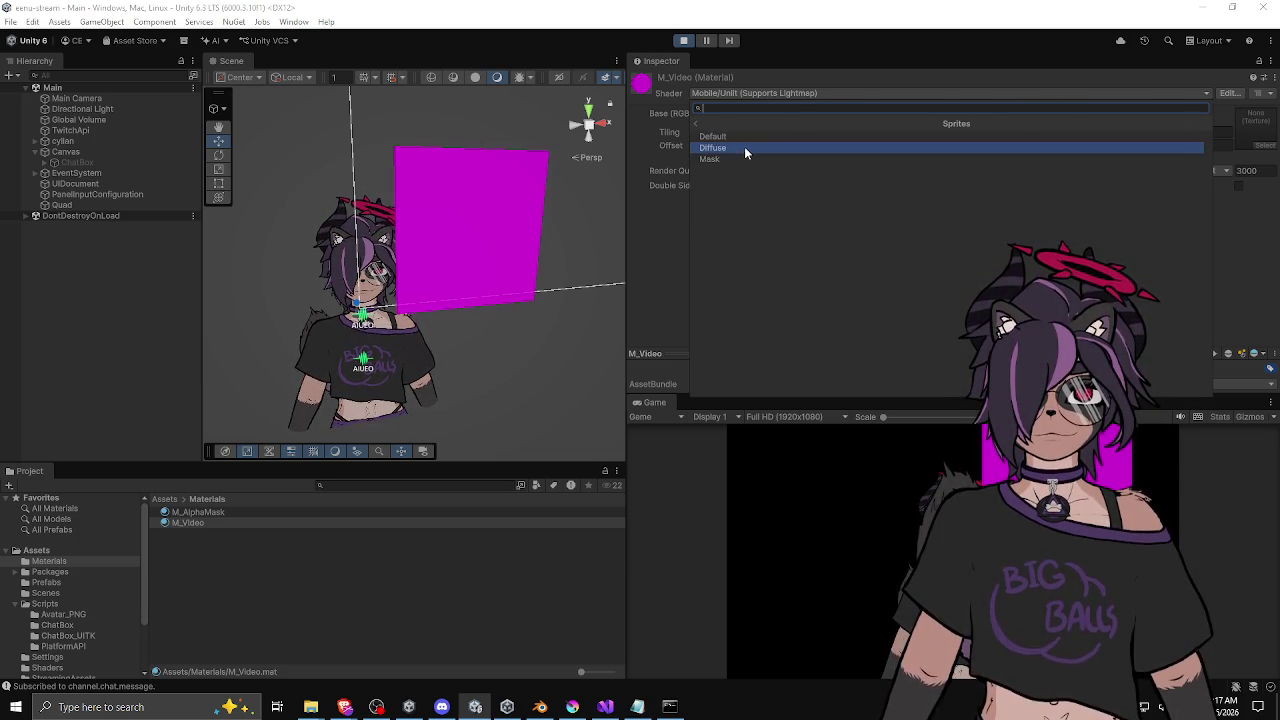
left_click(744, 137)
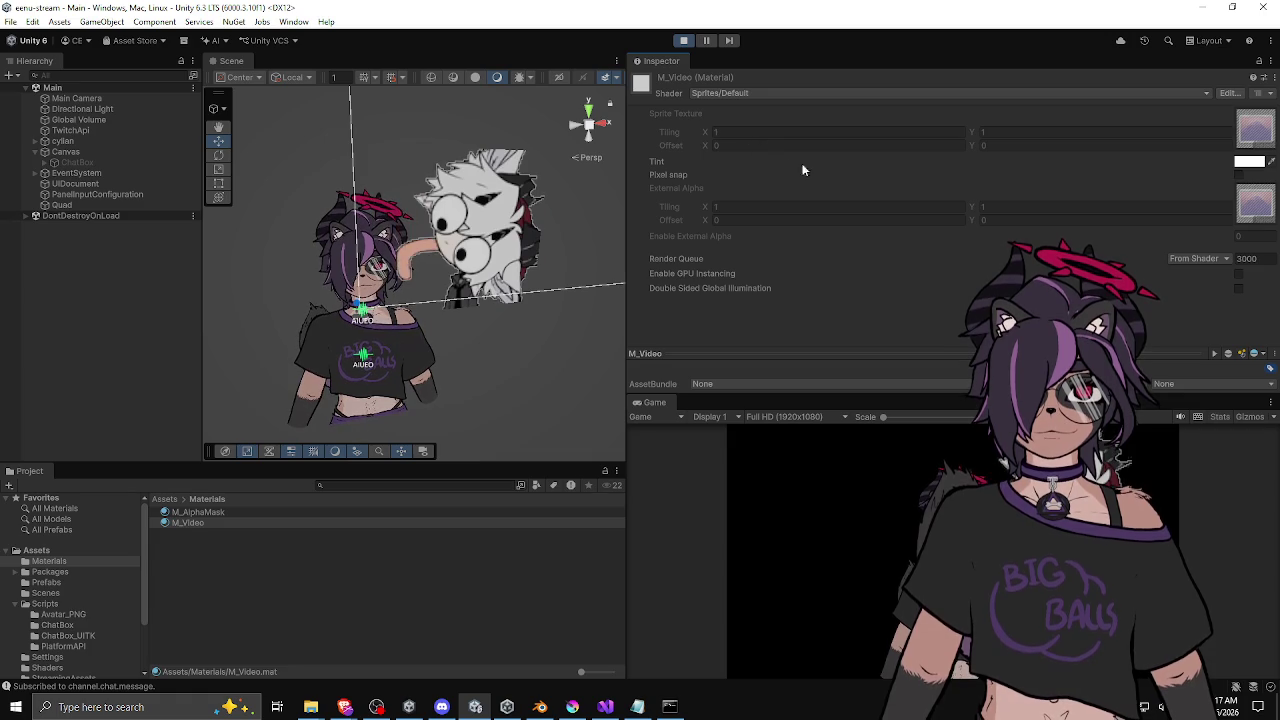
left_click(1216, 260)
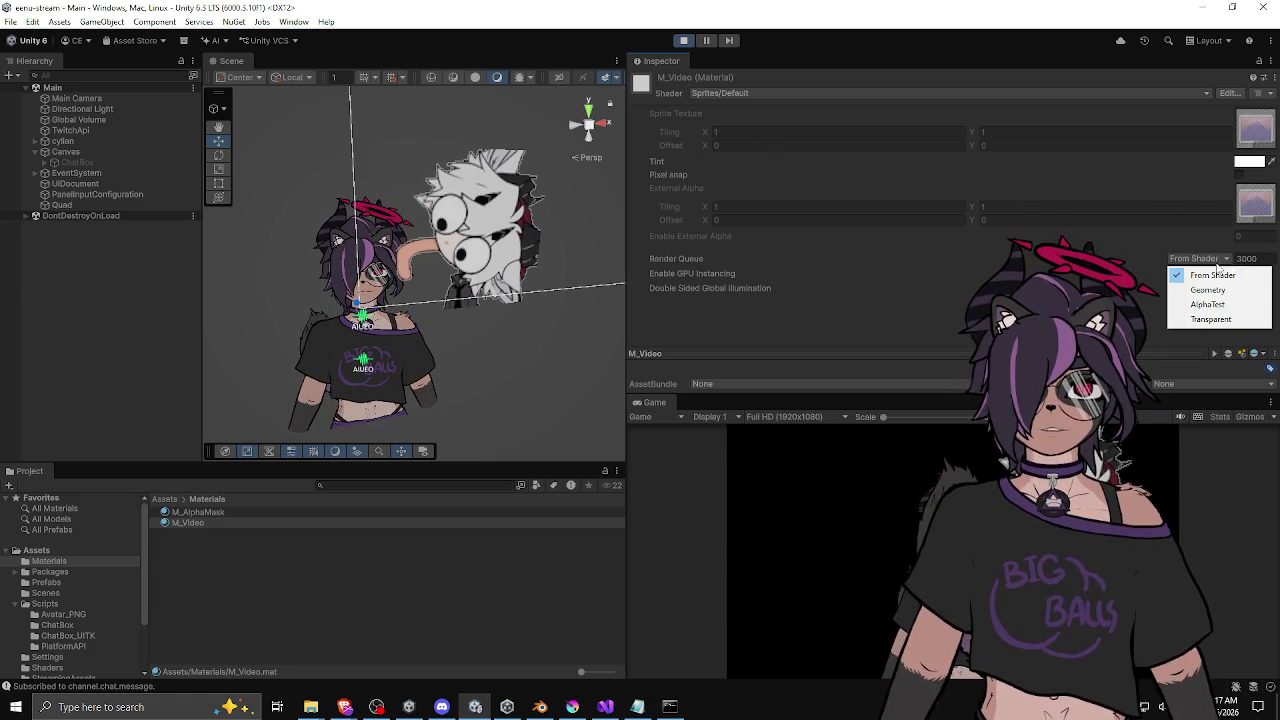
left_click(1219, 320)
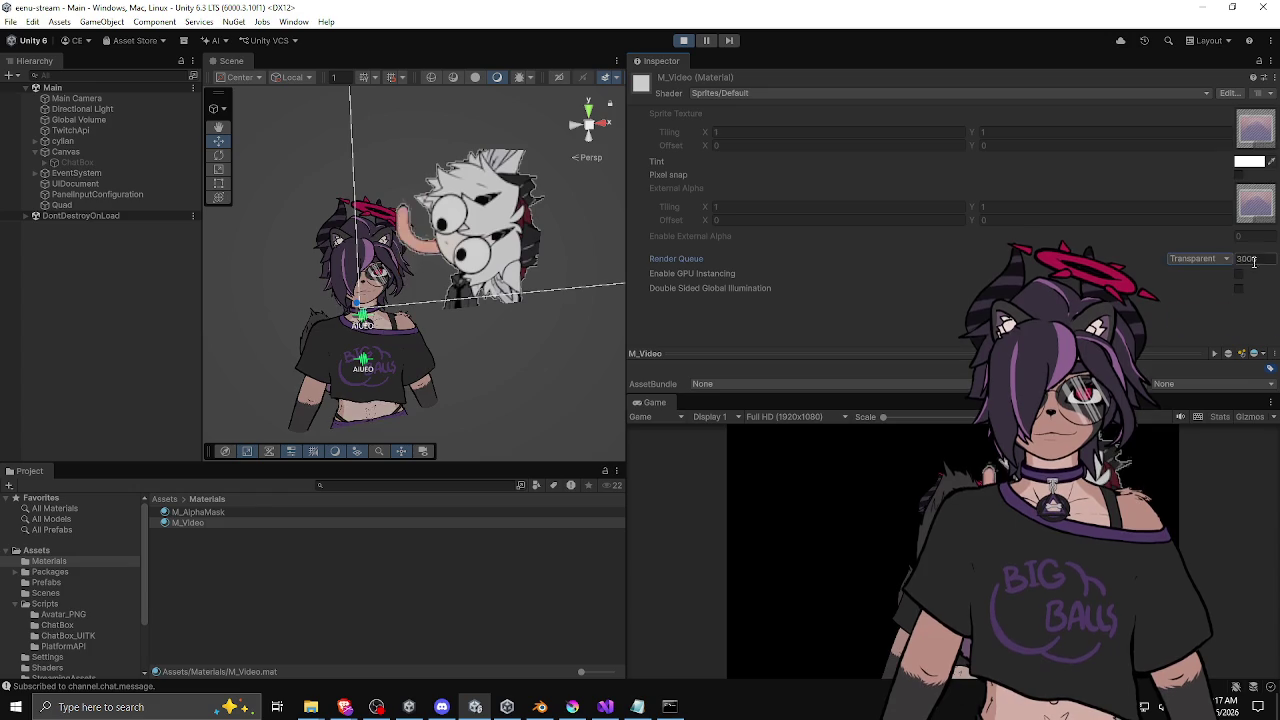
type("3005")
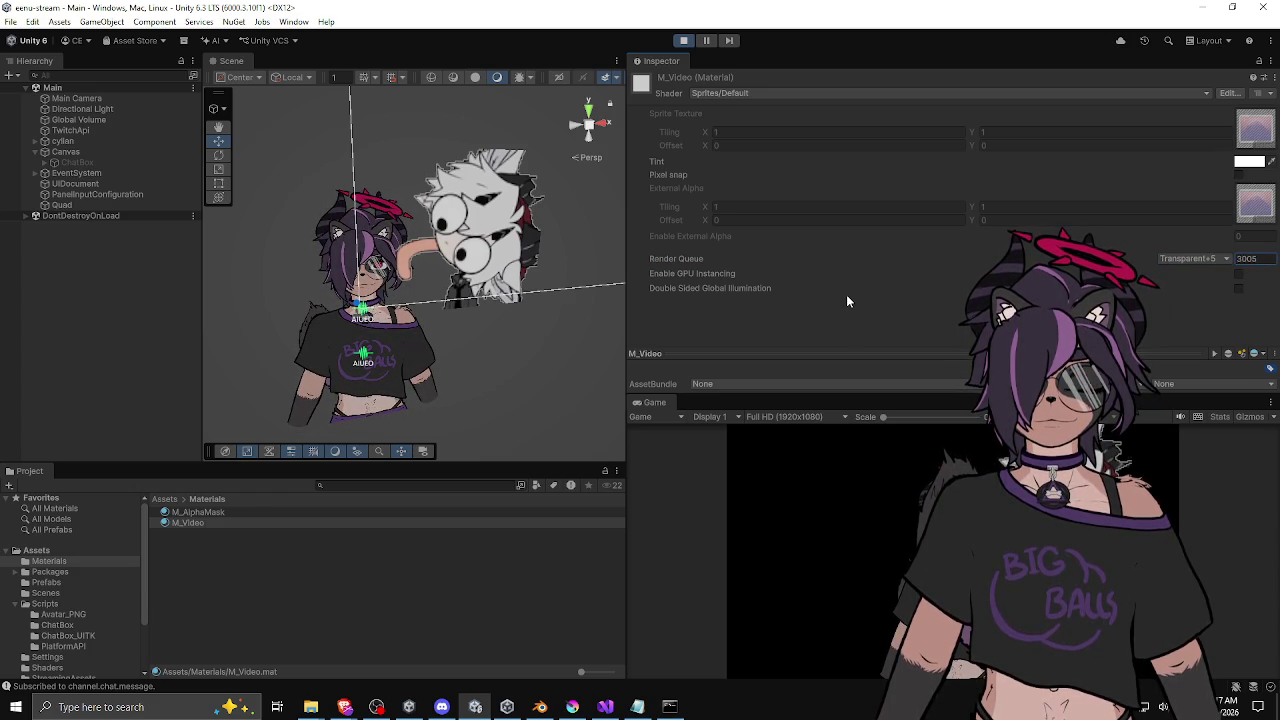
left_click(460, 353)
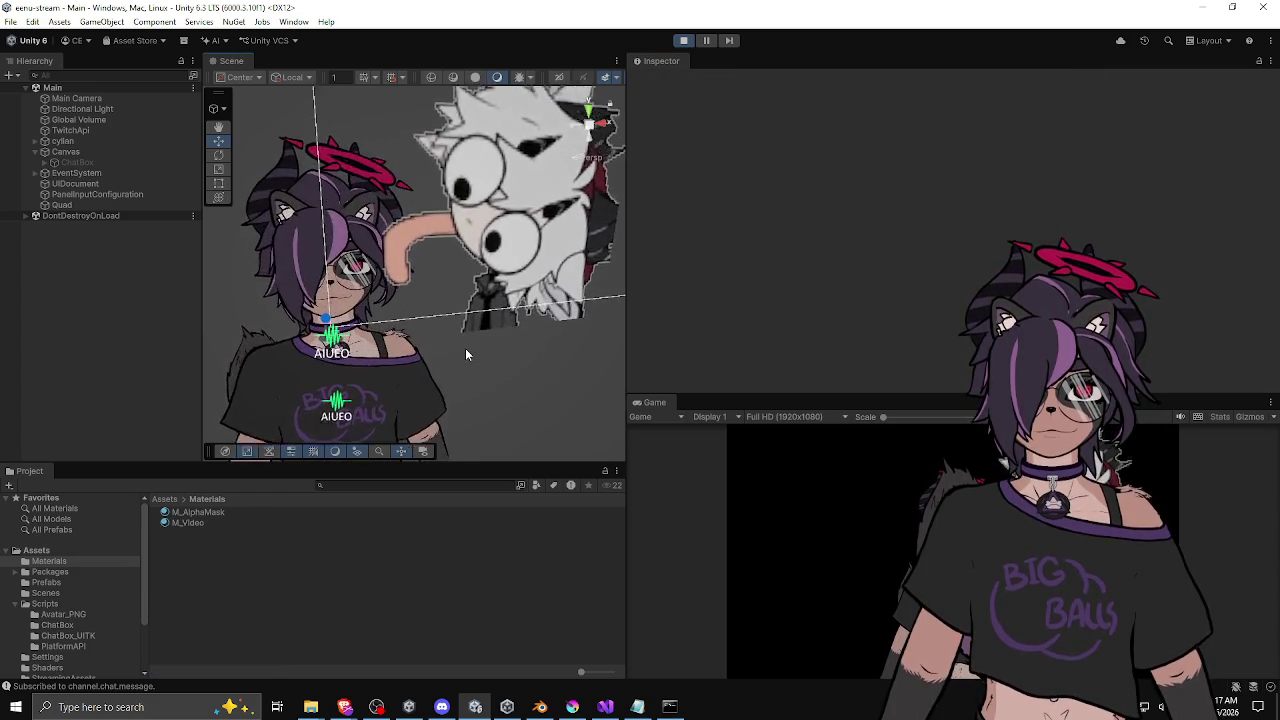
Step: Orbit around the avatar, then open Assets > StreamingAssets to list the mlem and spin clips
mouse_move(553, 358)
left_mouse_down()
mouse_move(539, 372)
mouse_move(550, 375)
left_mouse_up()
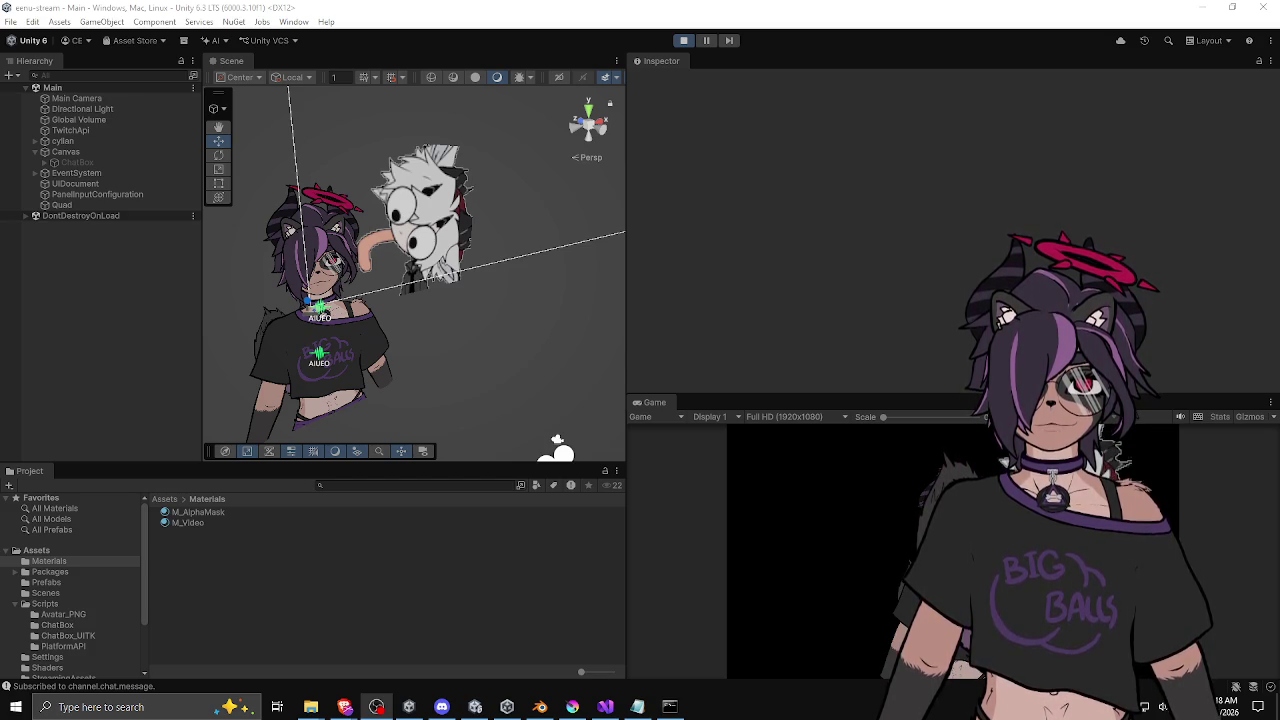
left_click(547, 364)
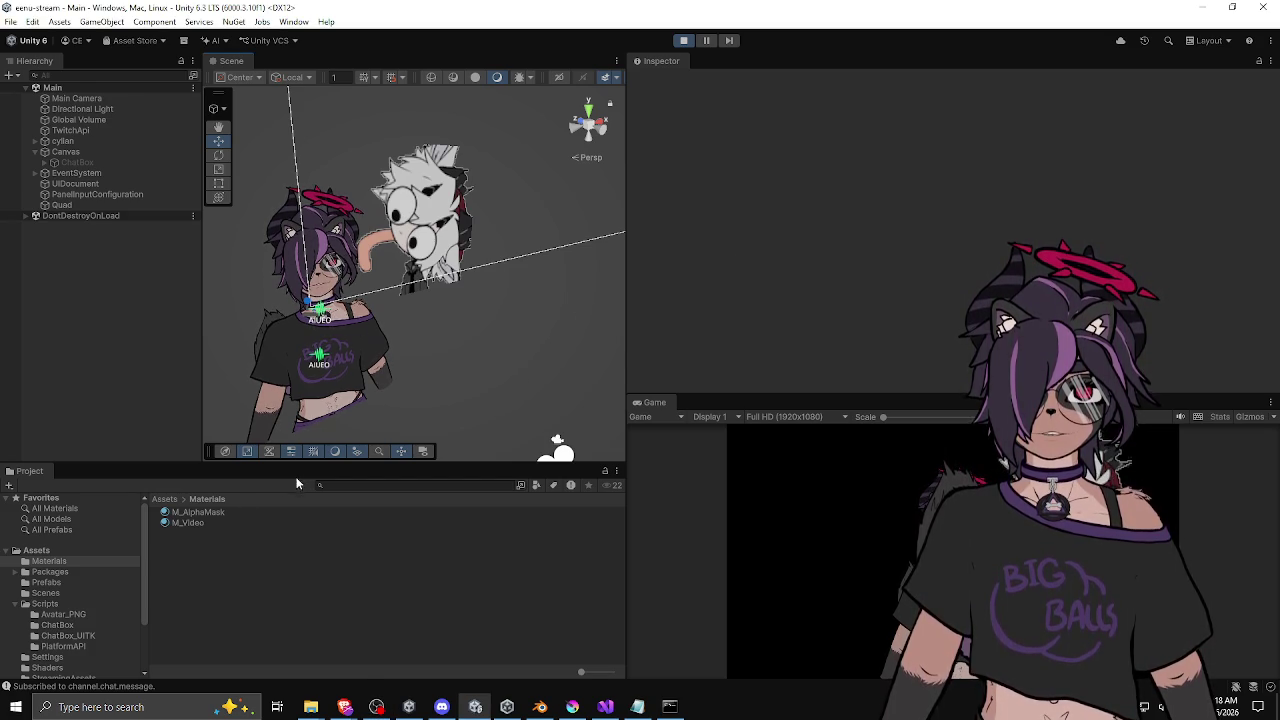
left_click(164, 498)
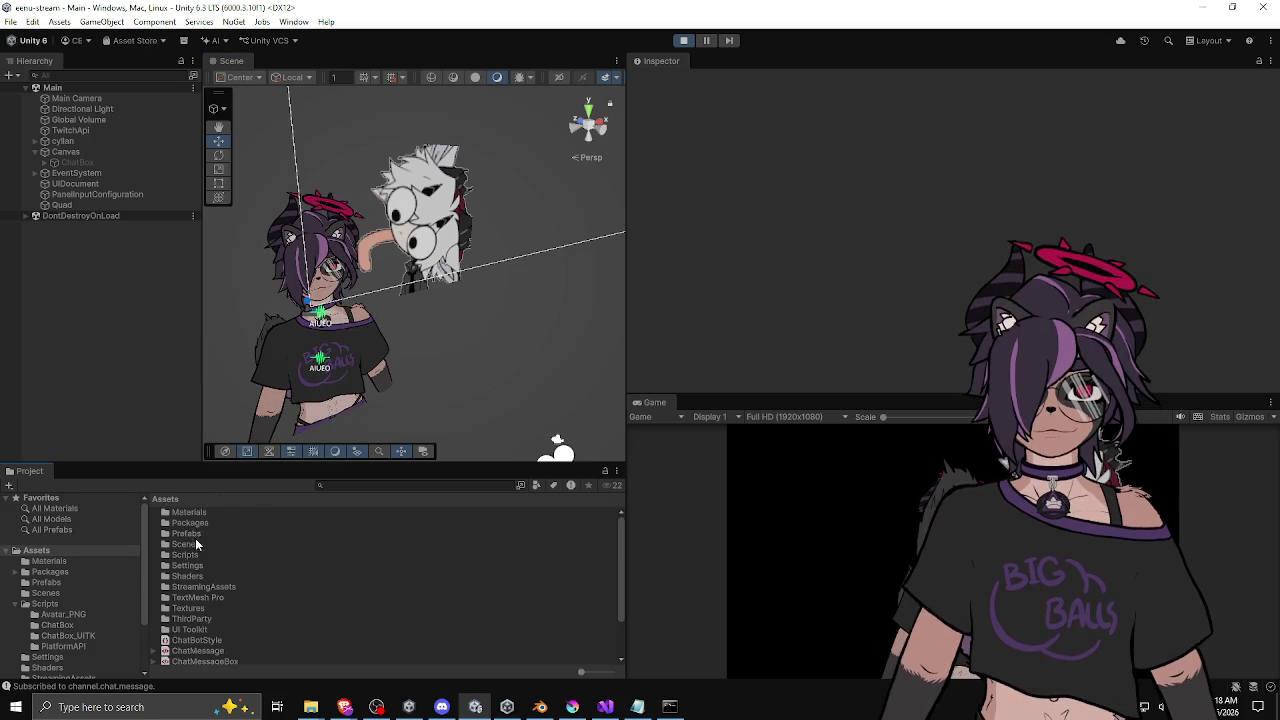
double_click(213, 586)
key("alt+Tab")
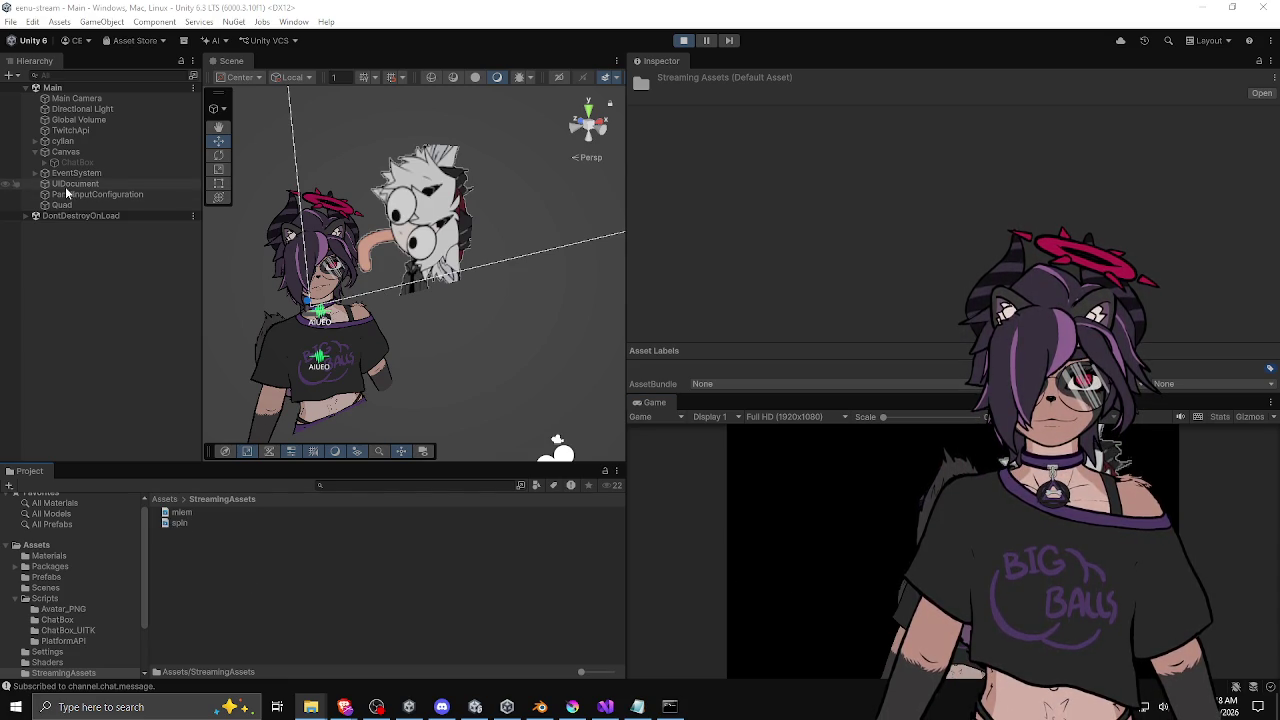
Step: Change the Quad's Video Player URL to Assets/StreamingAssets/spin.webm
left_click(65, 151)
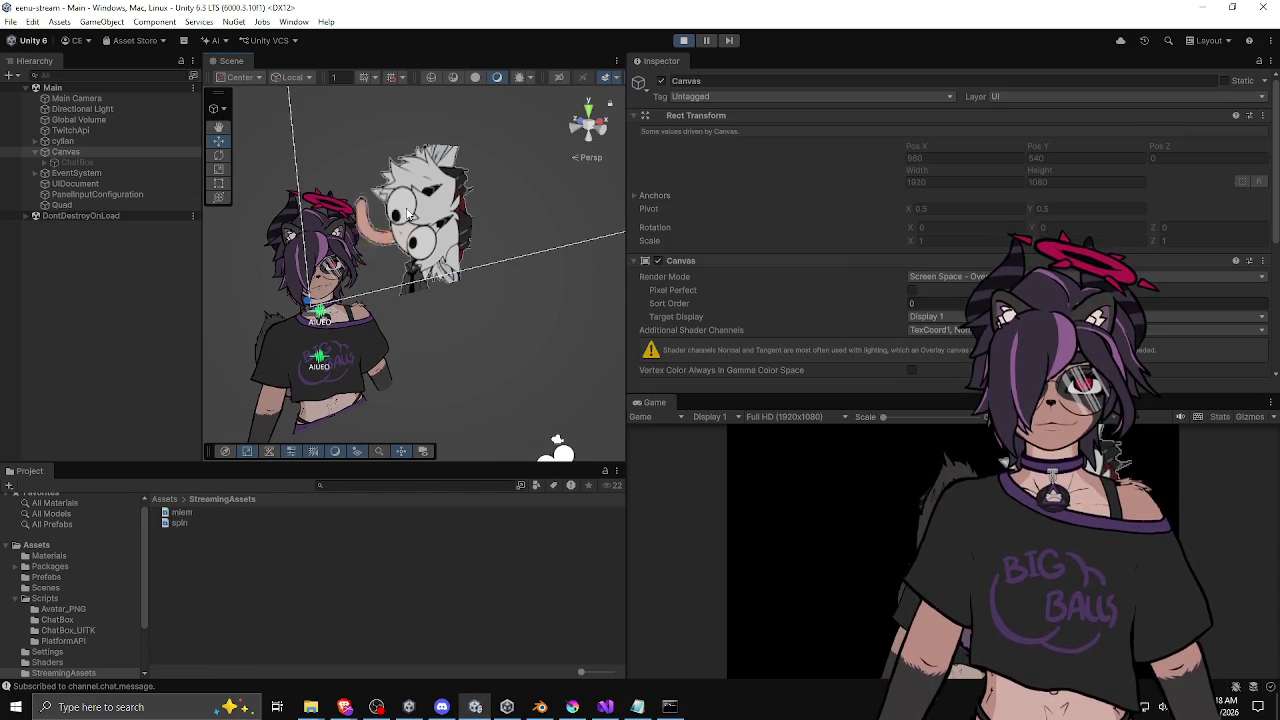
left_click(61, 204)
scroll(716, 272, "down", 5)
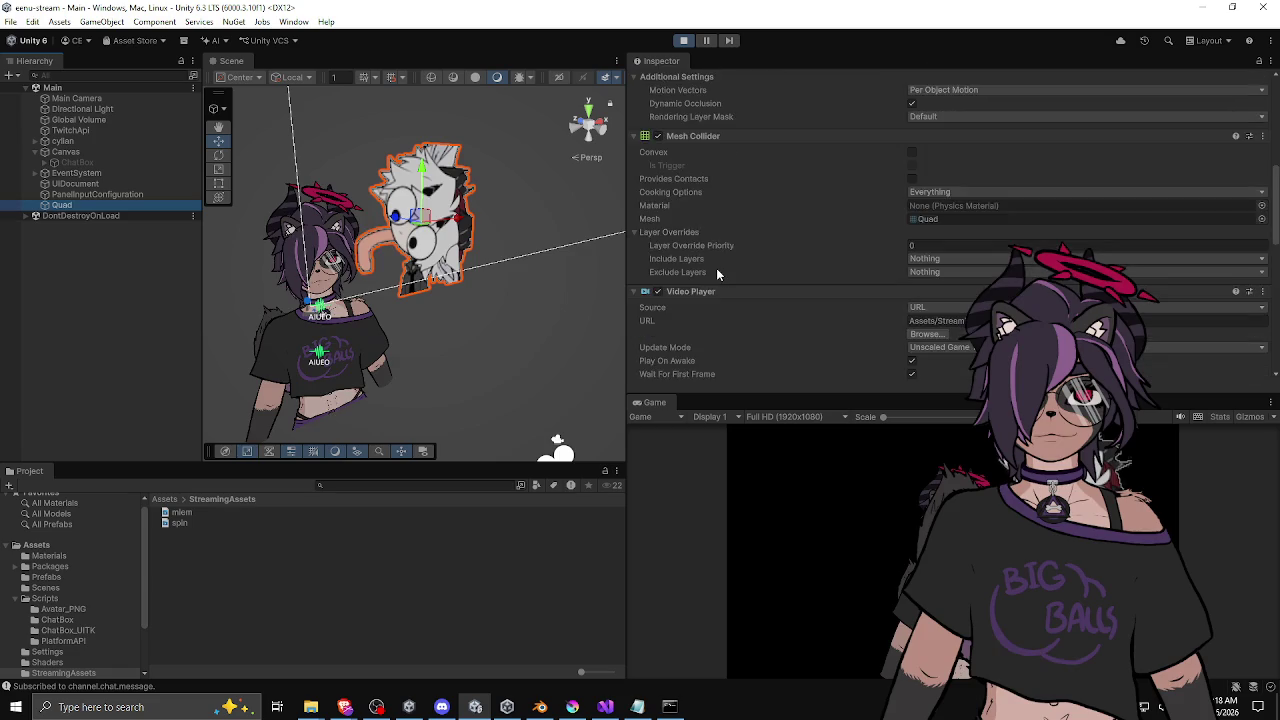
scroll(716, 268, "down", 5)
scroll(716, 268, "up", 2)
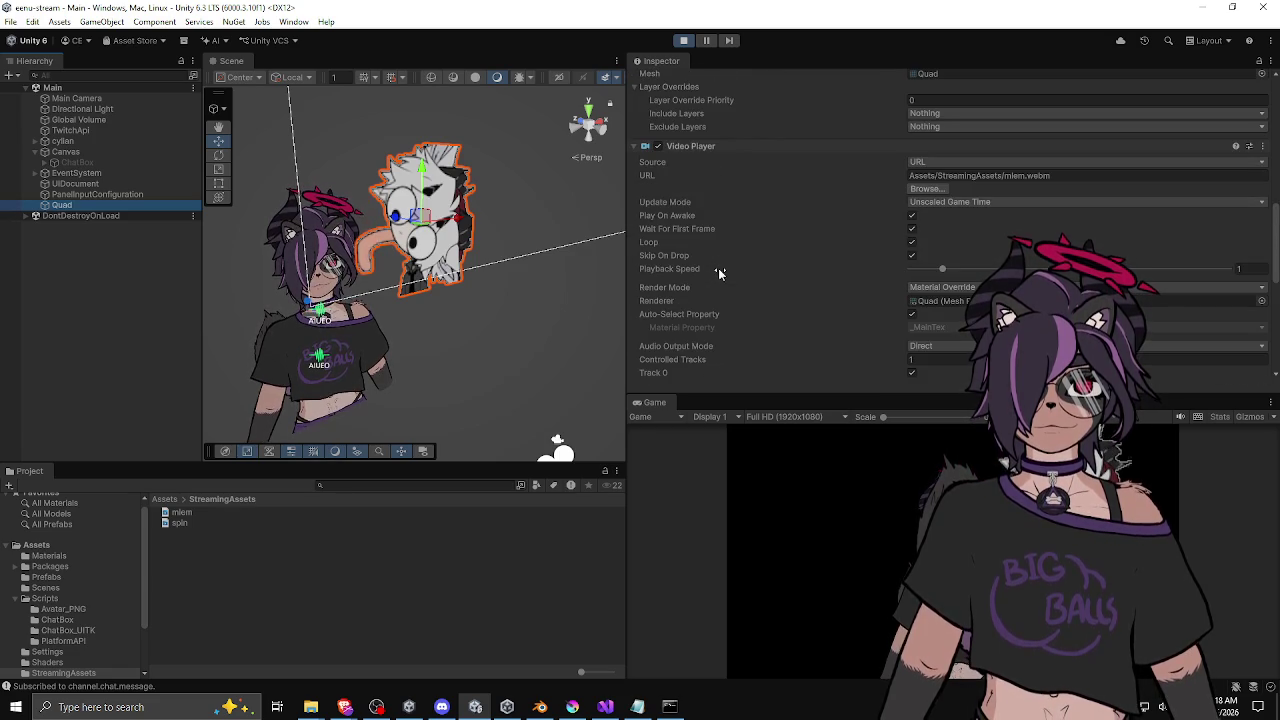
left_click(1022, 175)
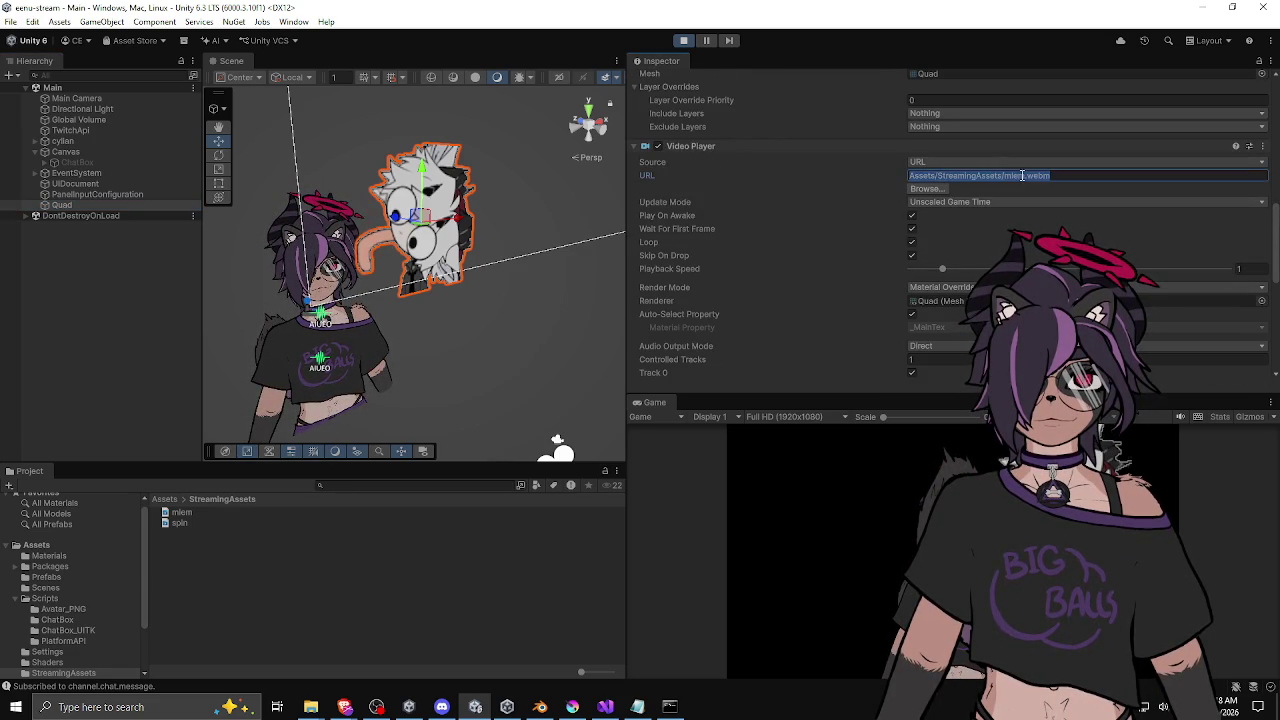
key("BackSpace")
key("BackSpace")
key("BackSpace")
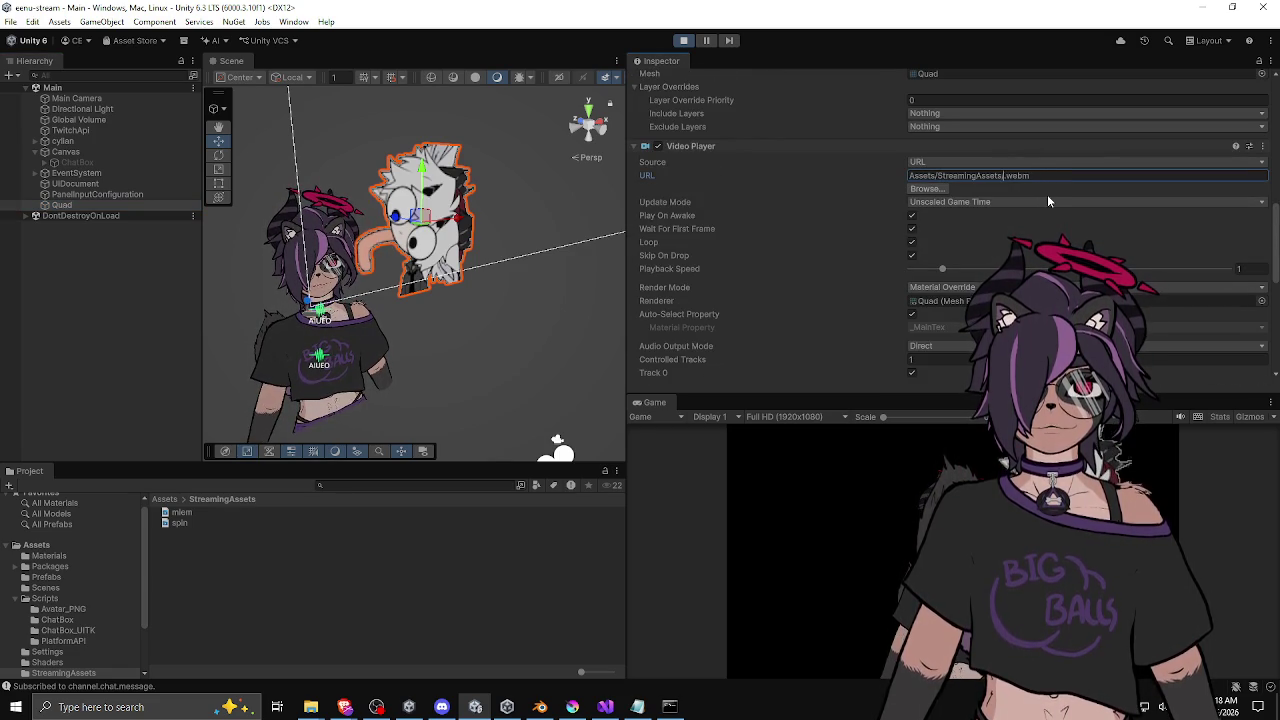
type("spin")
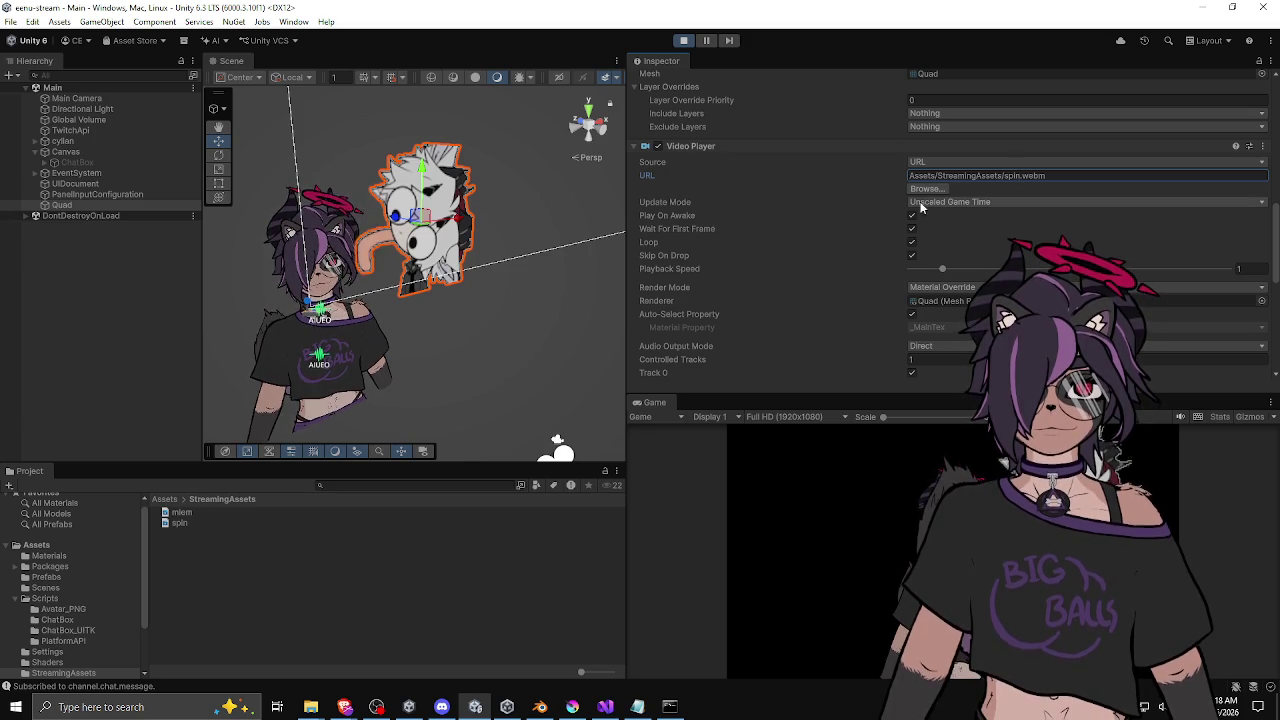
left_click(911, 218)
Step: Dismiss the Video Player component menu and update mode list, leaving the settings unchanged
right_click(853, 150)
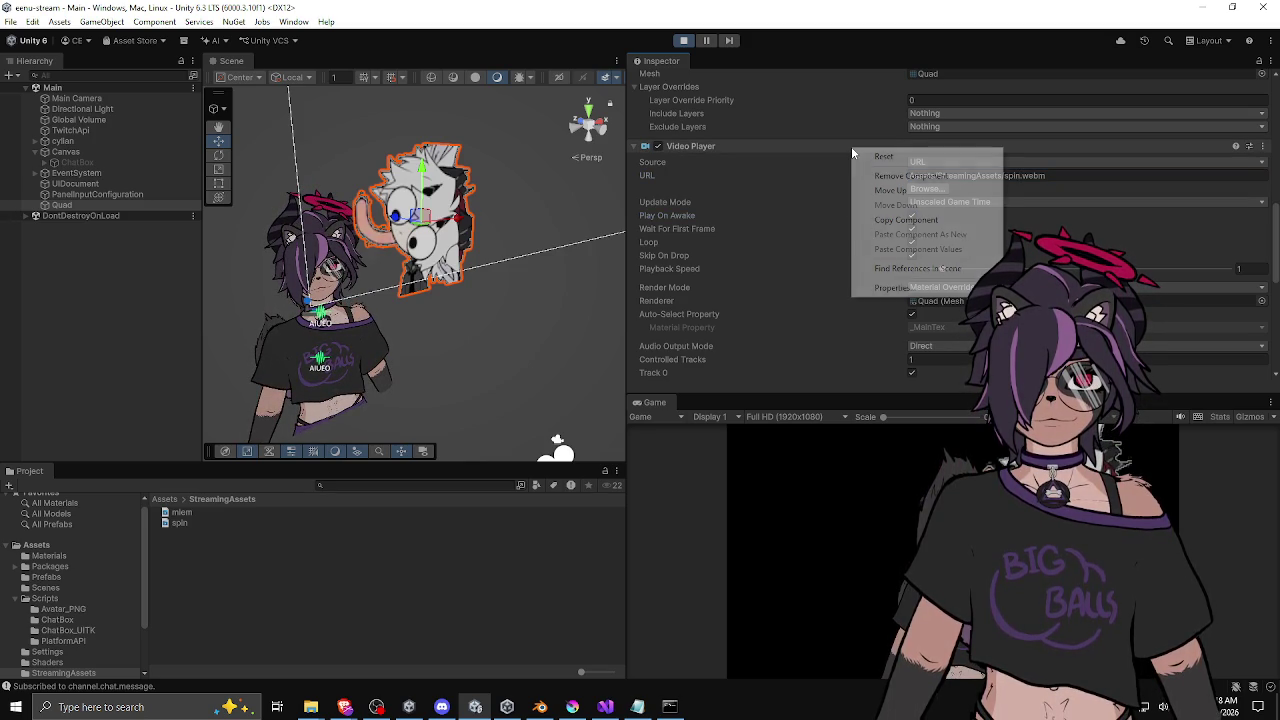
left_click(1085, 216)
left_click(1073, 203)
left_click(1073, 203)
scroll(857, 200, "down", 3)
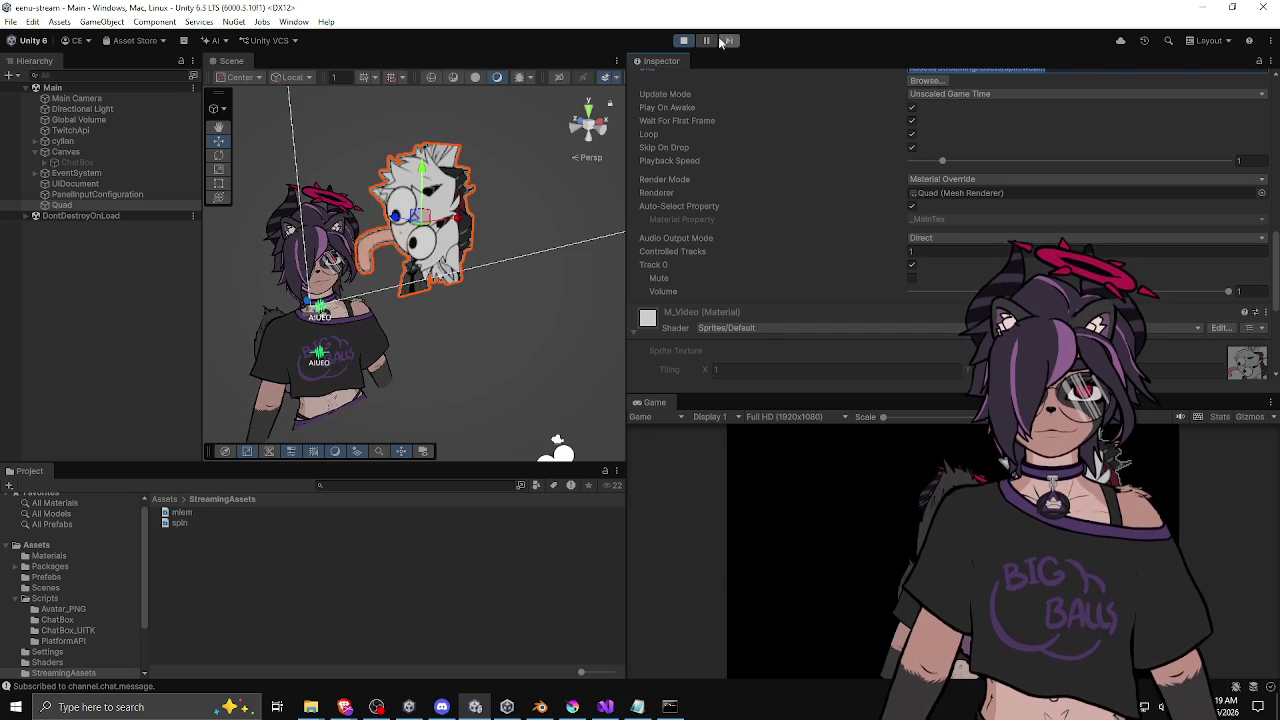
Step: Stop Play mode, check the Video Player URL, and re-enter Play mode to show the spin emote
left_click(684, 42)
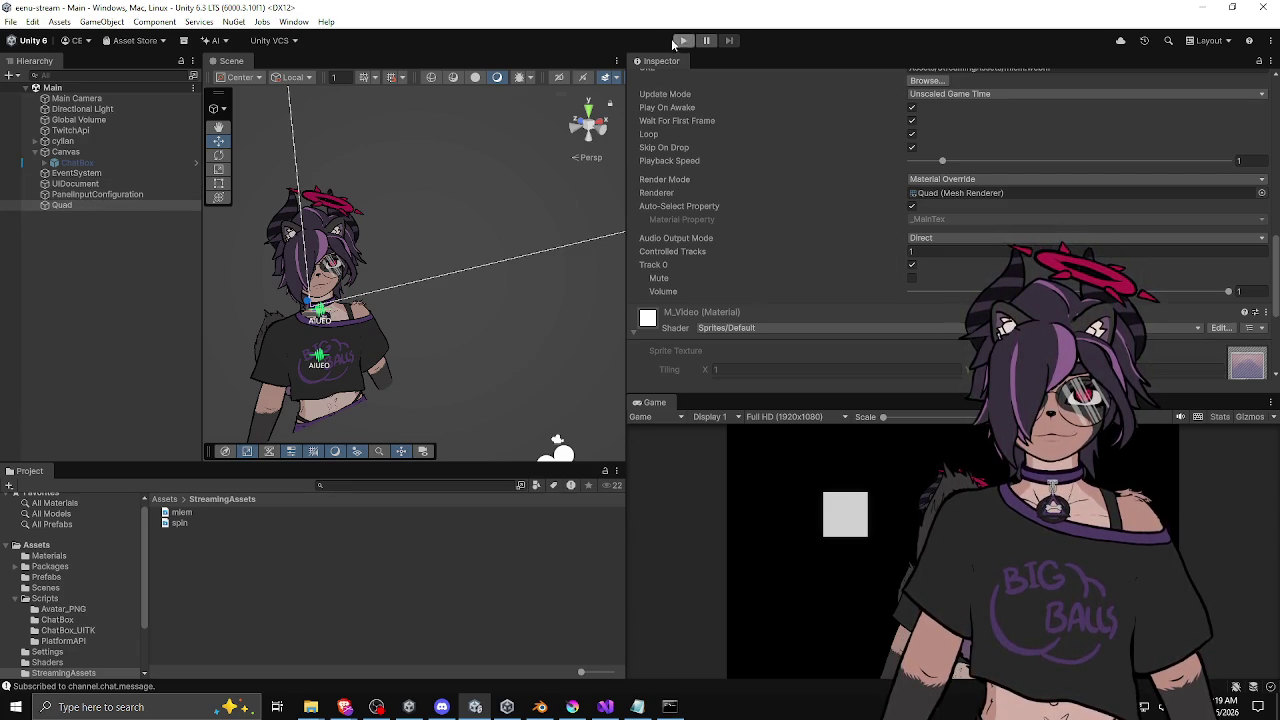
scroll(760, 190, "up", 5)
left_click(919, 247)
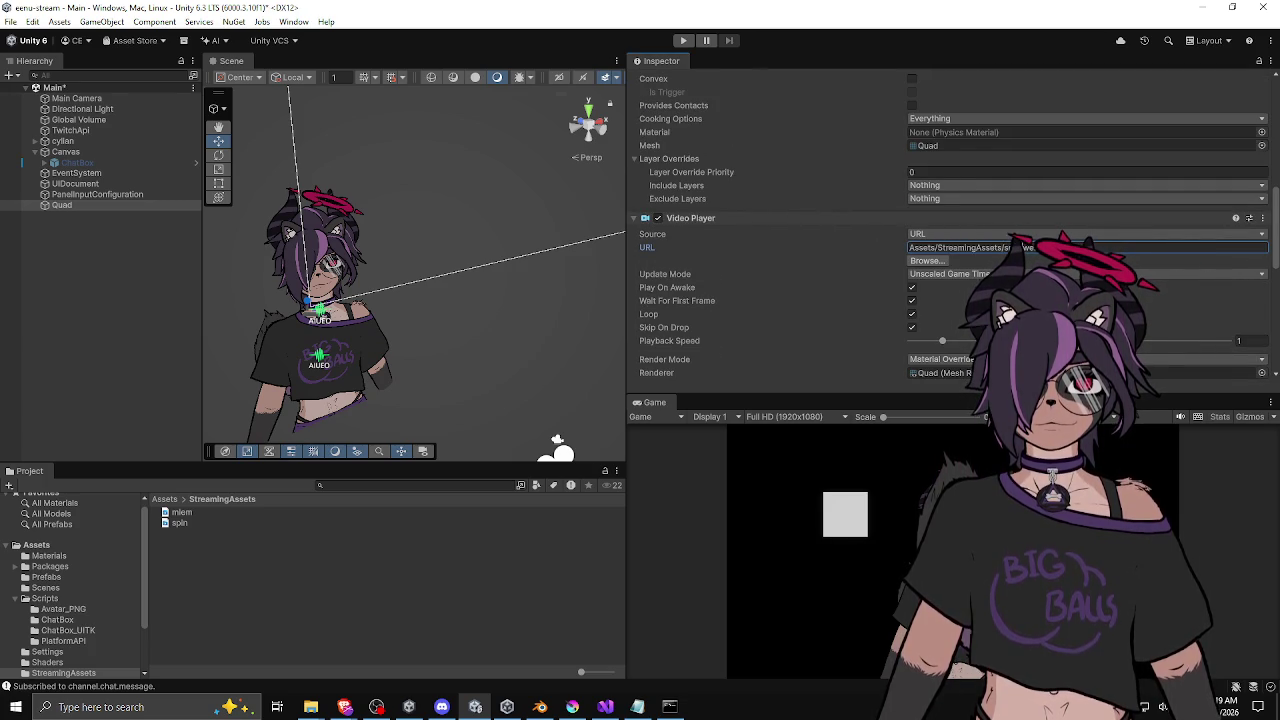
left_click(683, 41)
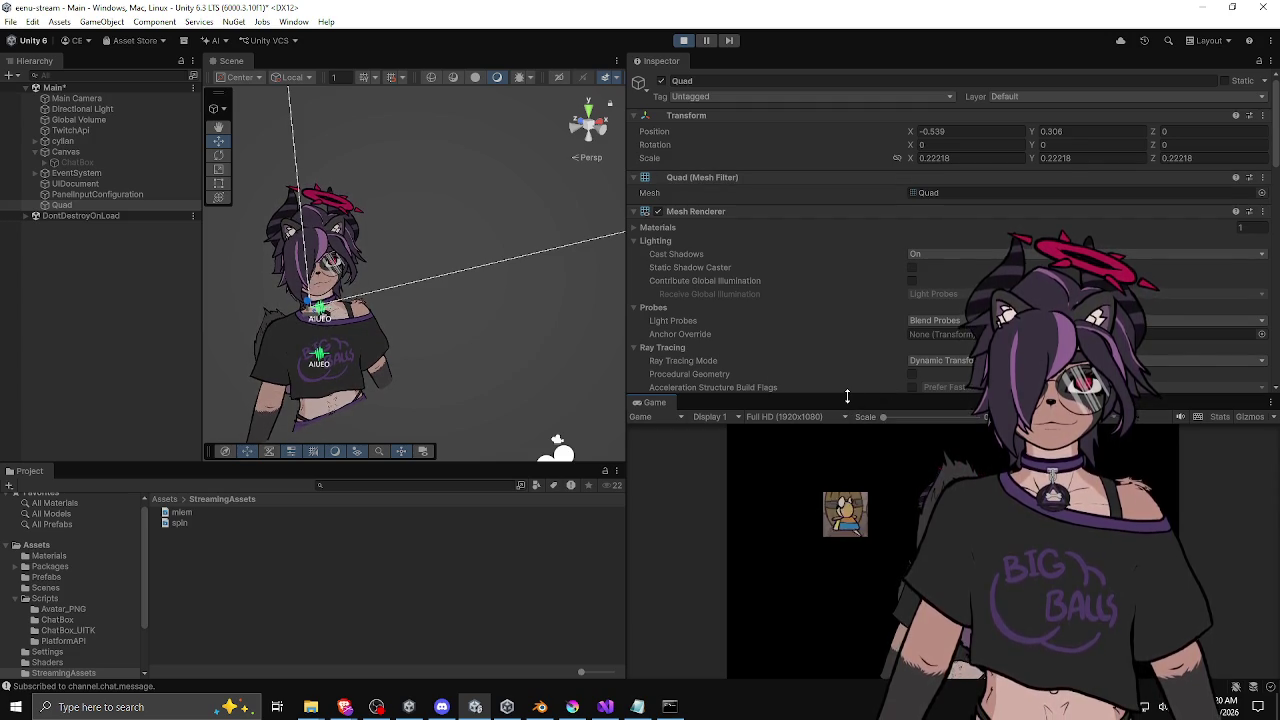
Step: Dock the Game view beside the Scene view and widen it by narrowing the Hierarchy
left_click_drag(847, 397, 800, 100)
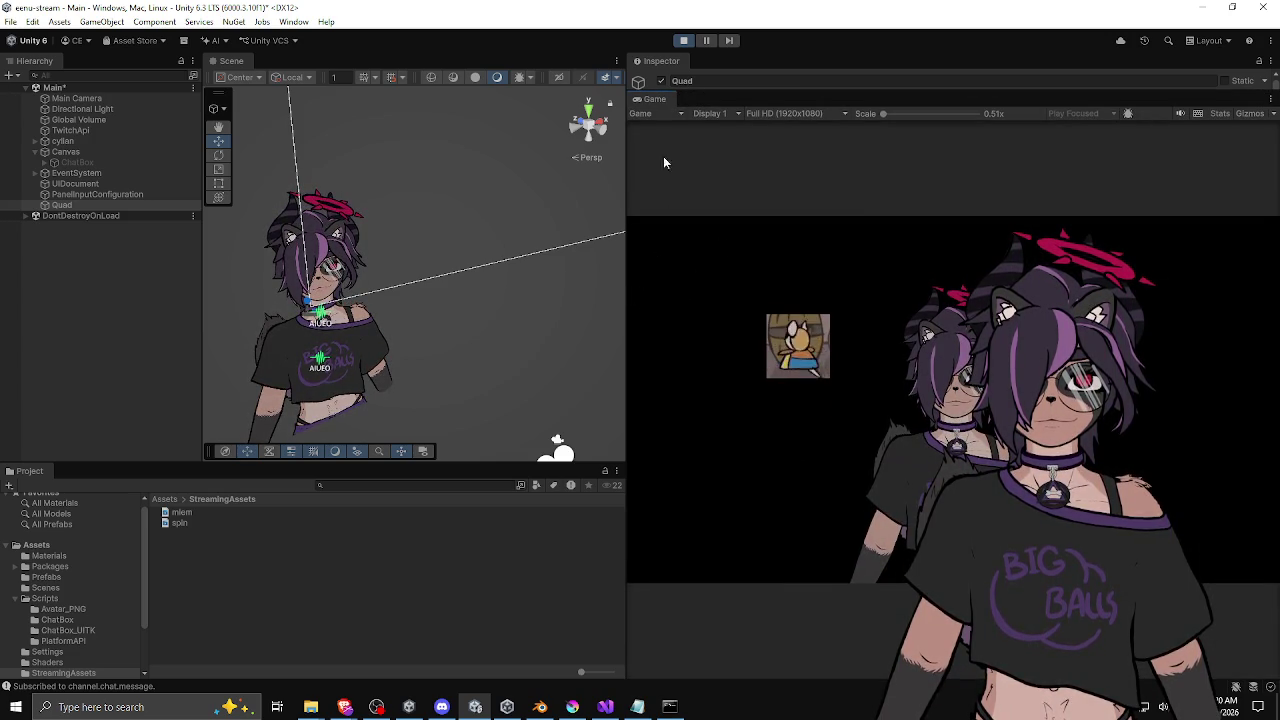
mouse_move(654, 99)
left_mouse_down()
mouse_move(90, 194)
mouse_move(75, 268)
mouse_move(234, 272)
mouse_move(259, 234)
left_mouse_up()
left_click_drag(235, 63, 440, 62)
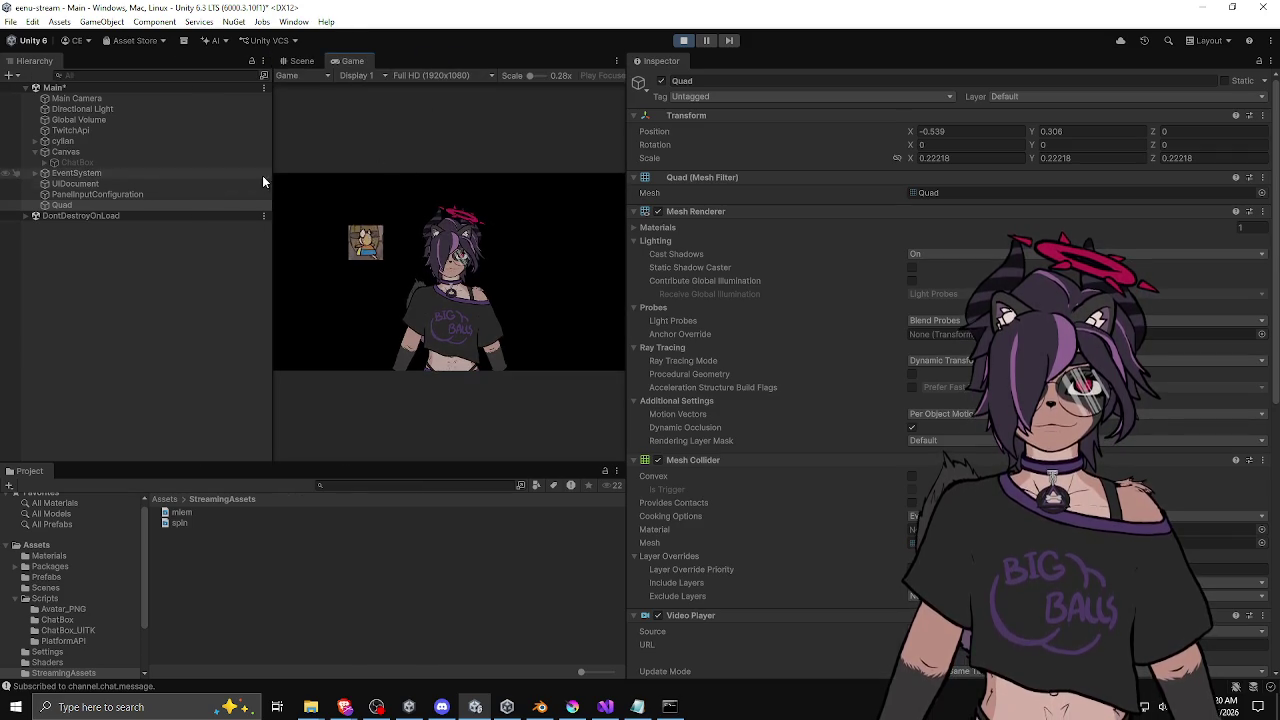
left_click_drag(272, 177, 187, 180)
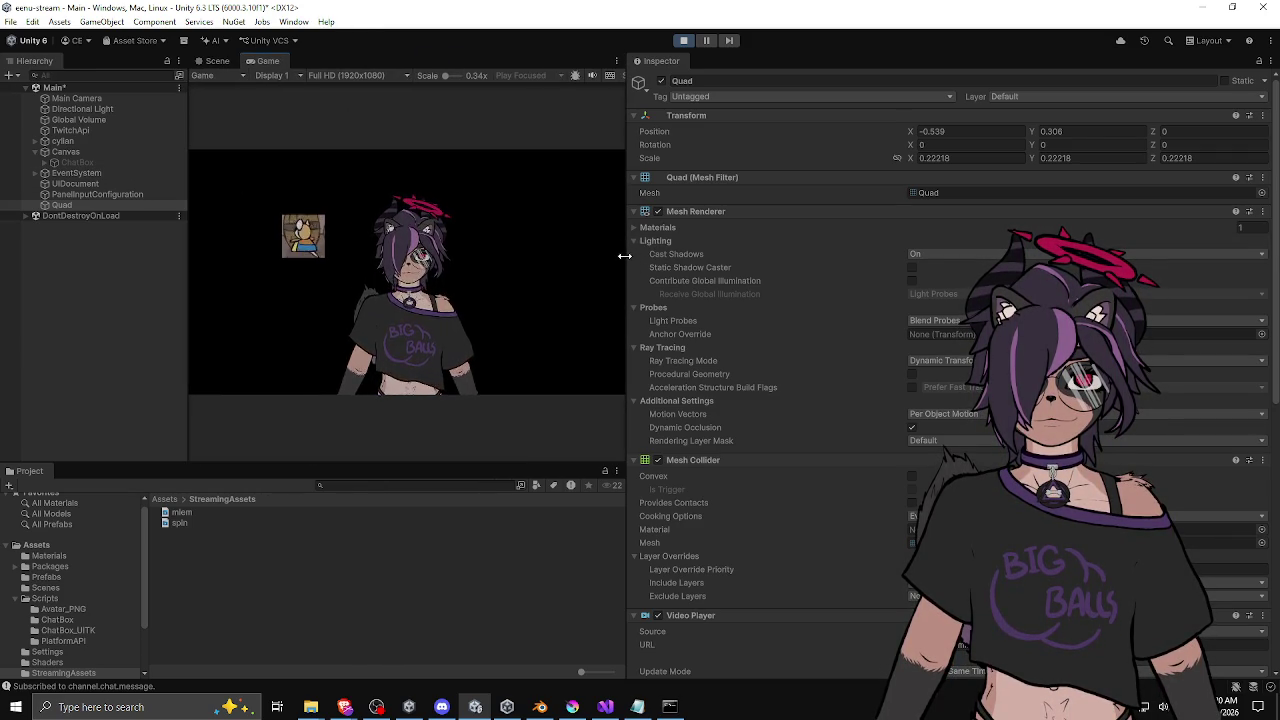
left_click_drag(632, 256, 949, 257)
left_click_drag(287, 298, 171, 306)
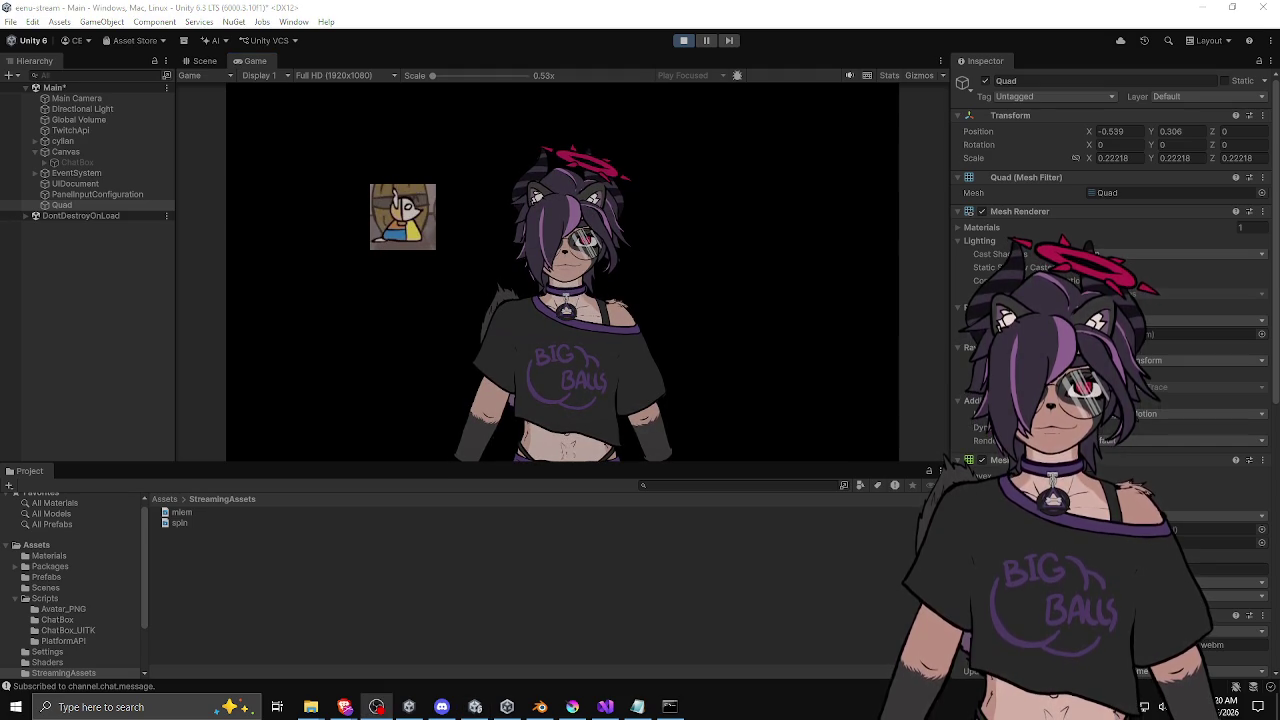
left_click(824, 552)
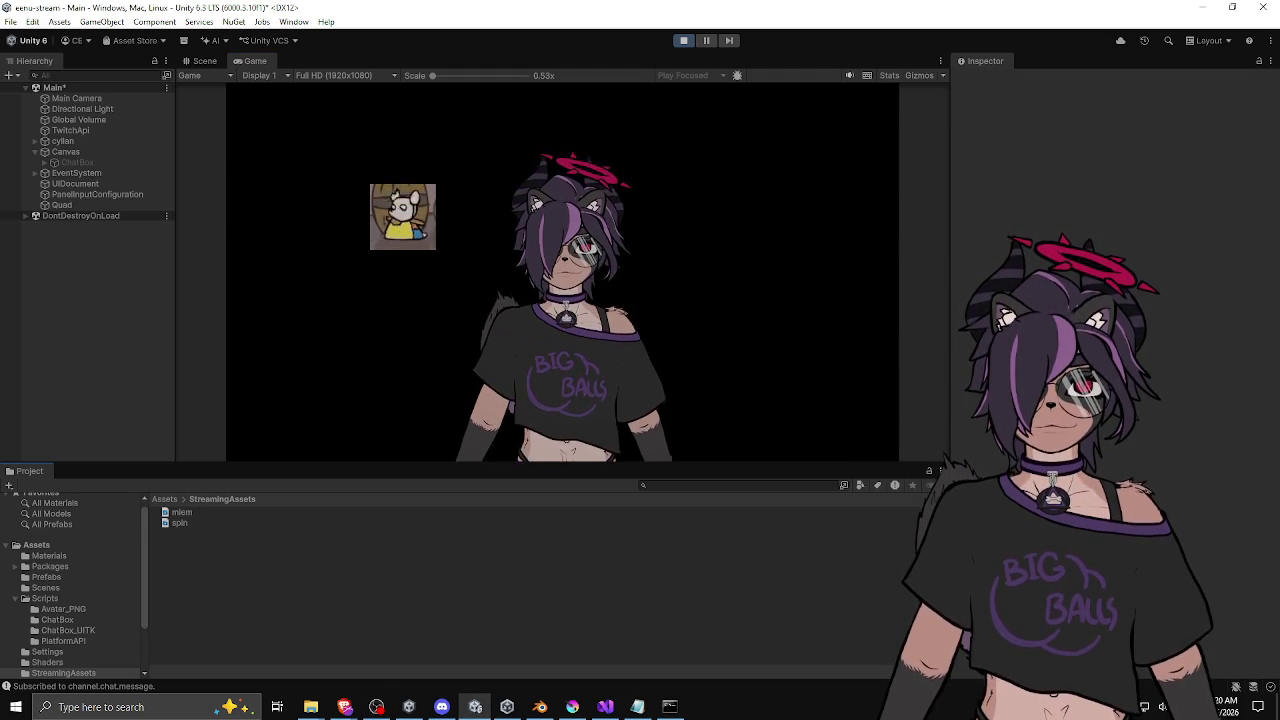
Step: Drag the emote Quad in the Scene view to the avatar's right, around X 0.68
left_click(87, 204)
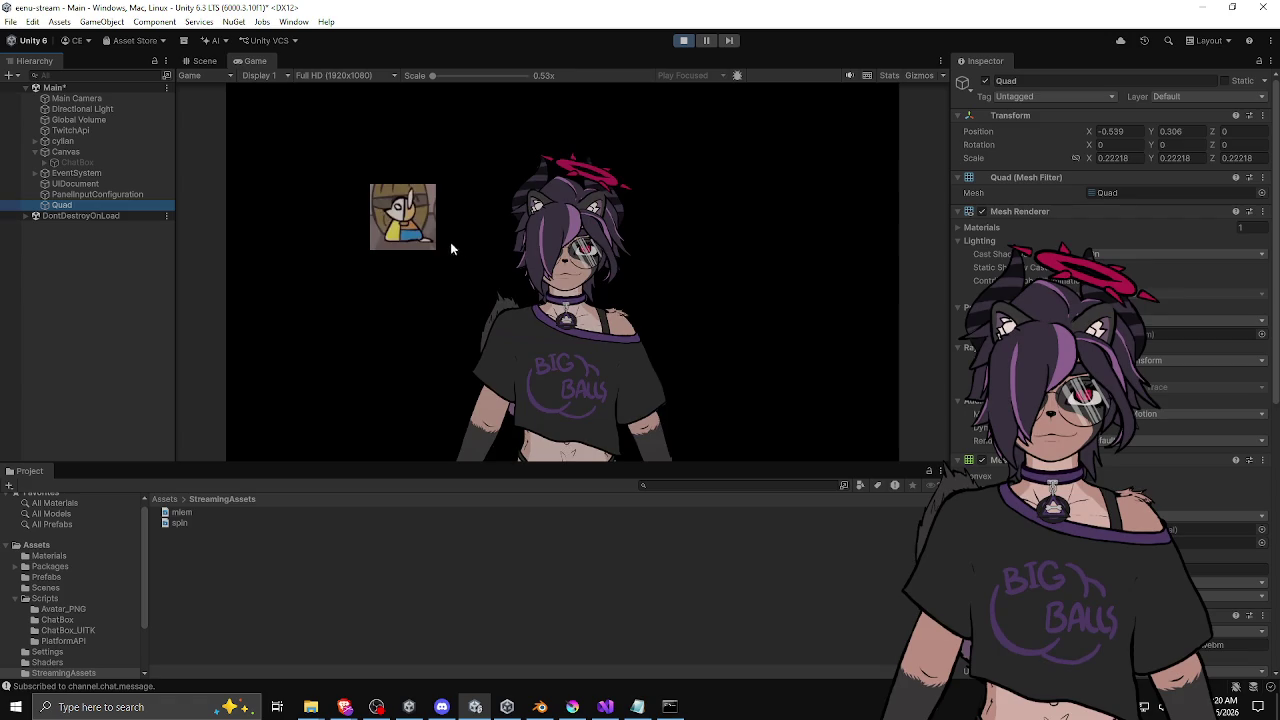
left_click(205, 61)
mouse_move(340, 257)
left_mouse_down()
mouse_move(803, 190)
mouse_move(643, 209)
mouse_move(609, 174)
left_mouse_up()
left_click(255, 62)
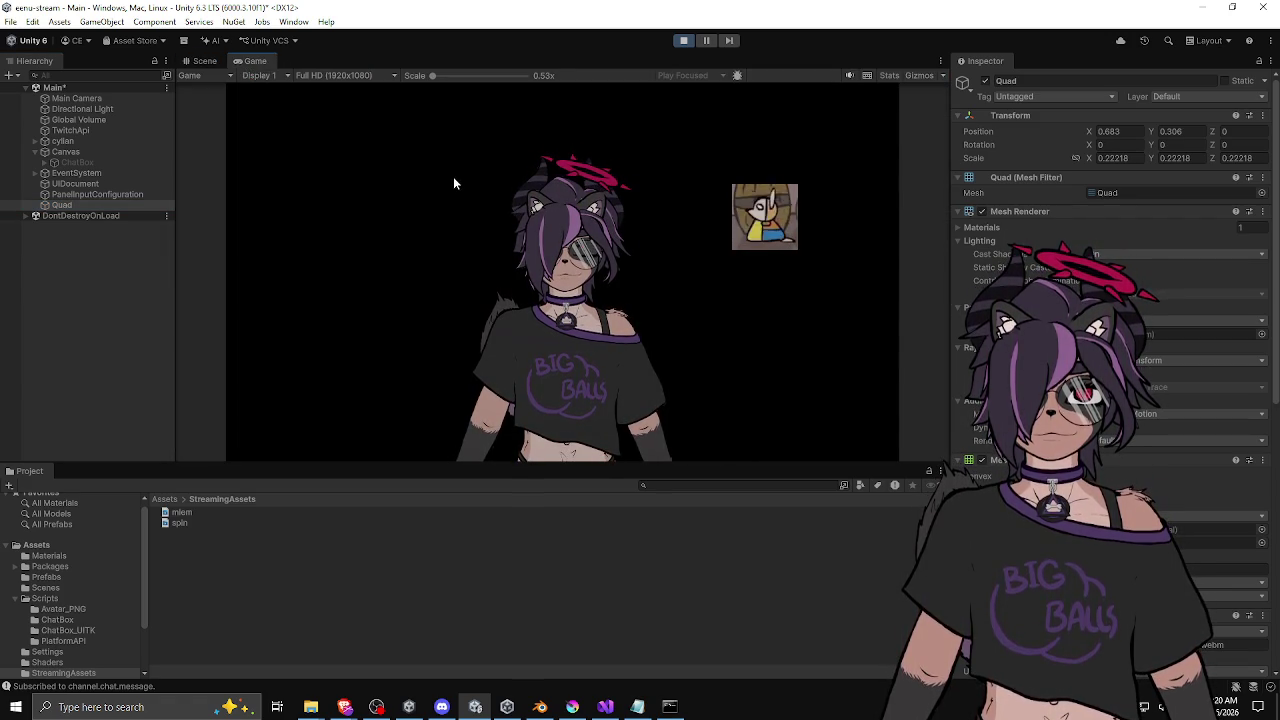
left_click(90, 207)
left_click(82, 194)
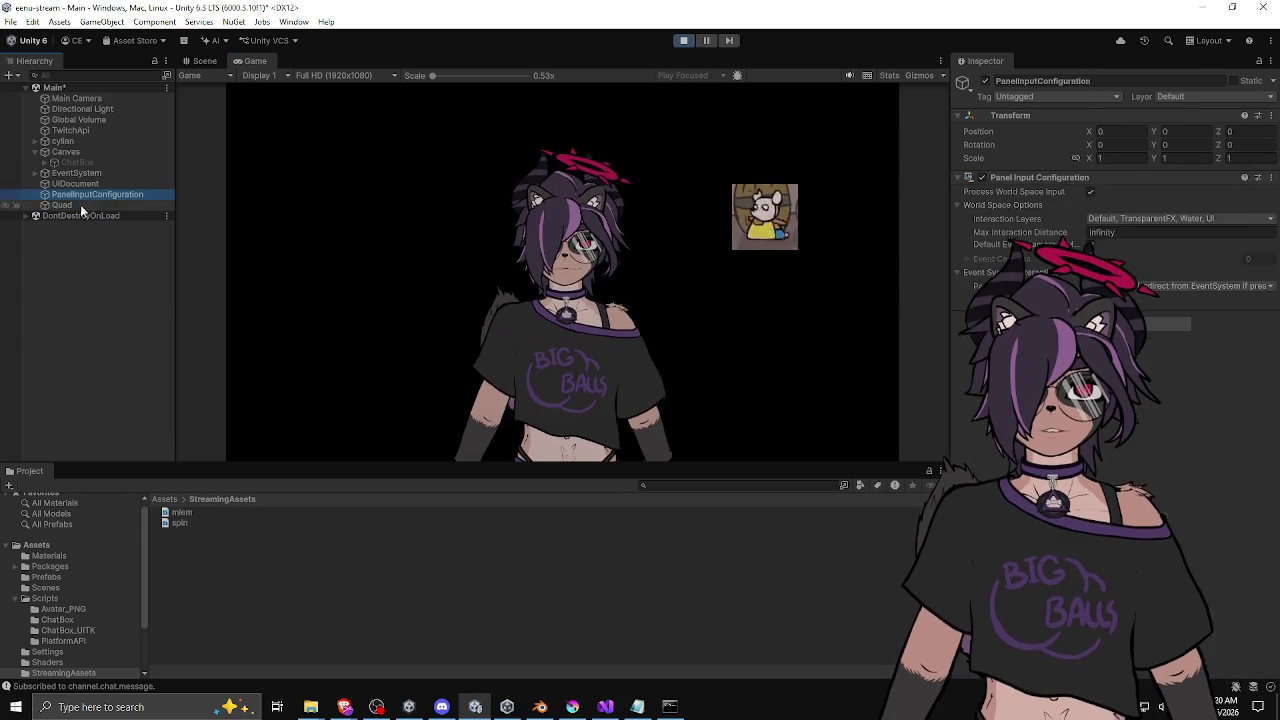
left_click(78, 206)
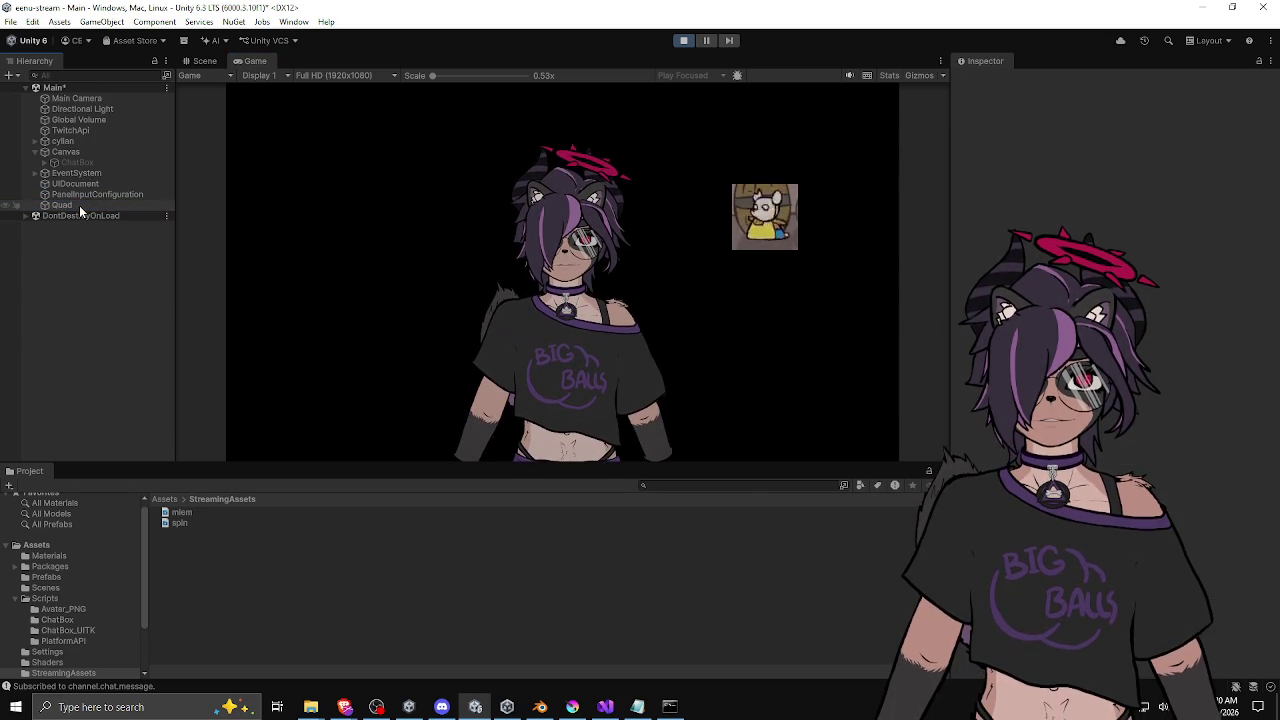
Step: Repeatedly duplicate the Quad selections until copies reach Quad (259)
key("ctrl+d")
key("ctrl+d")
key("ctrl+d")
key("ctrl+d")
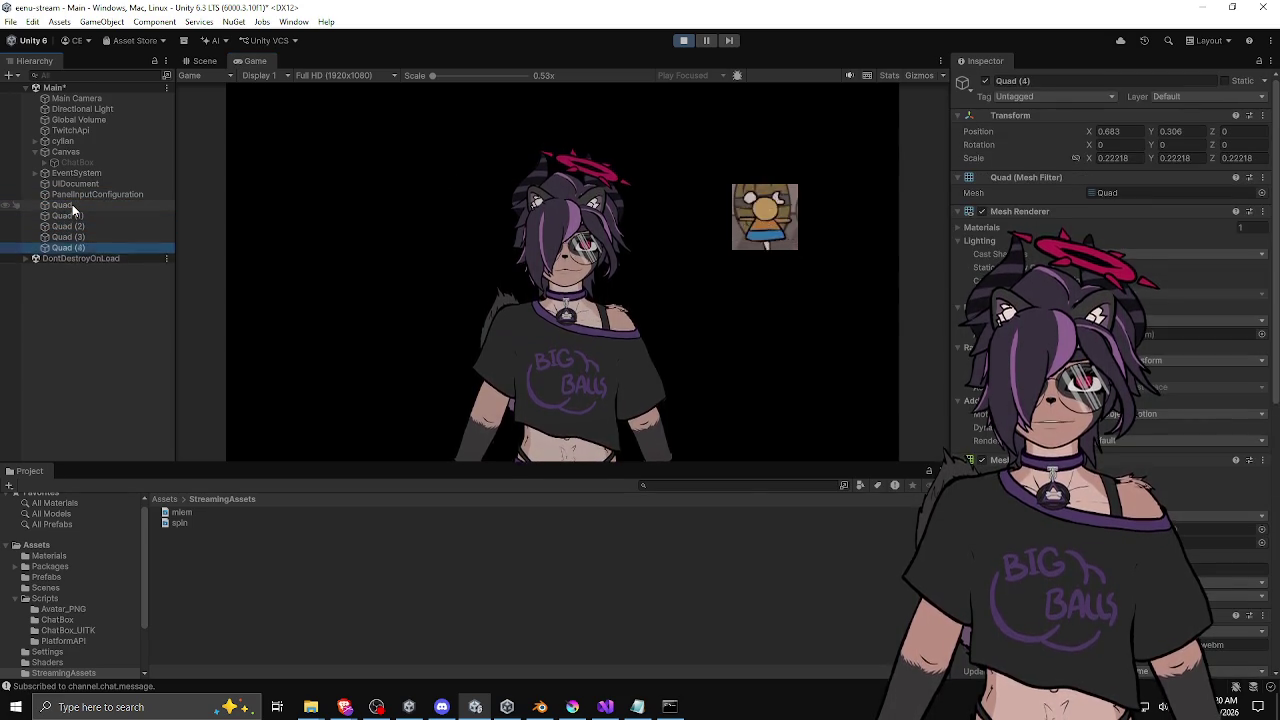
key("ctrl+d")
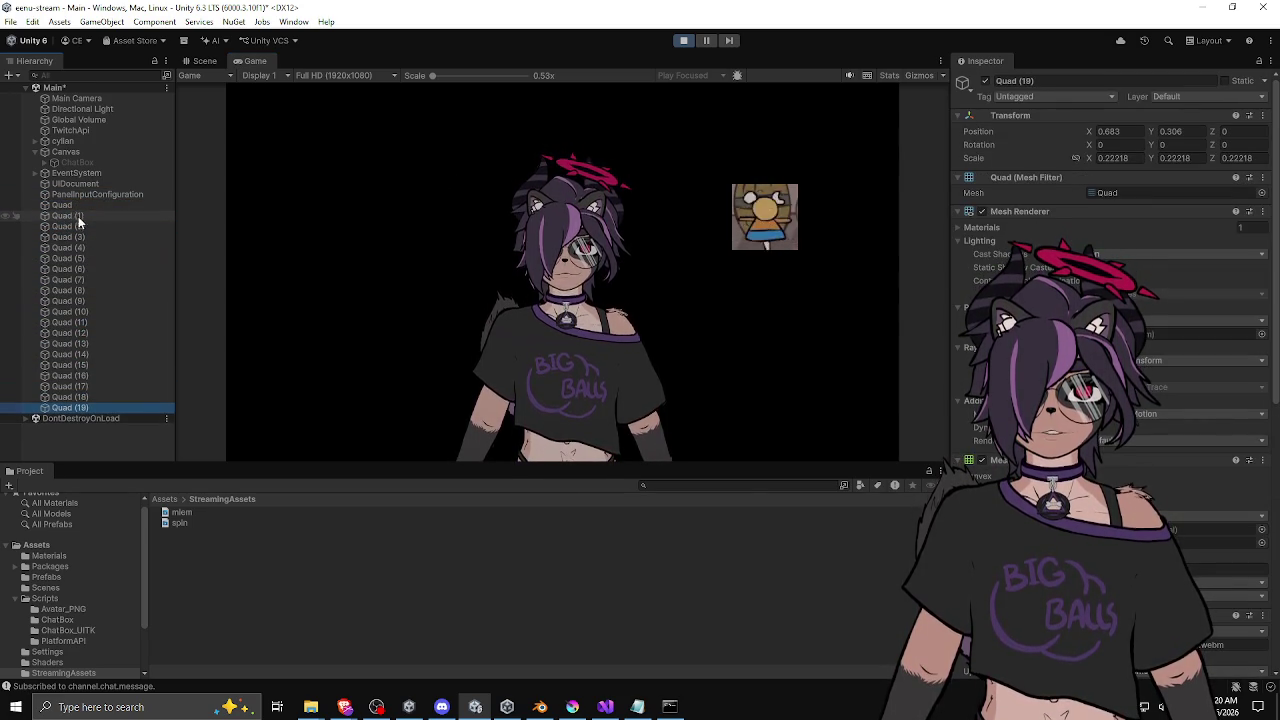
left_click(80, 215, "shift")
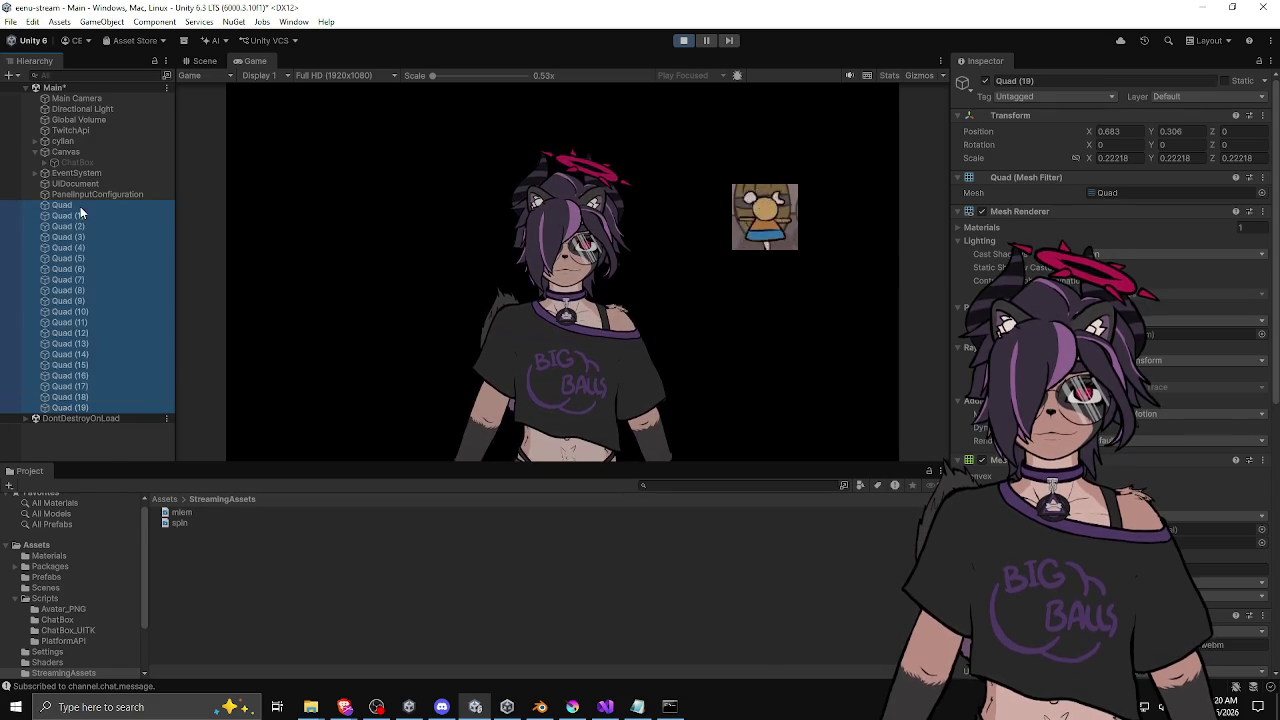
key("ctrl+d")
key("ctrl+d")
key("ctrl+d")
key("ctrl+d")
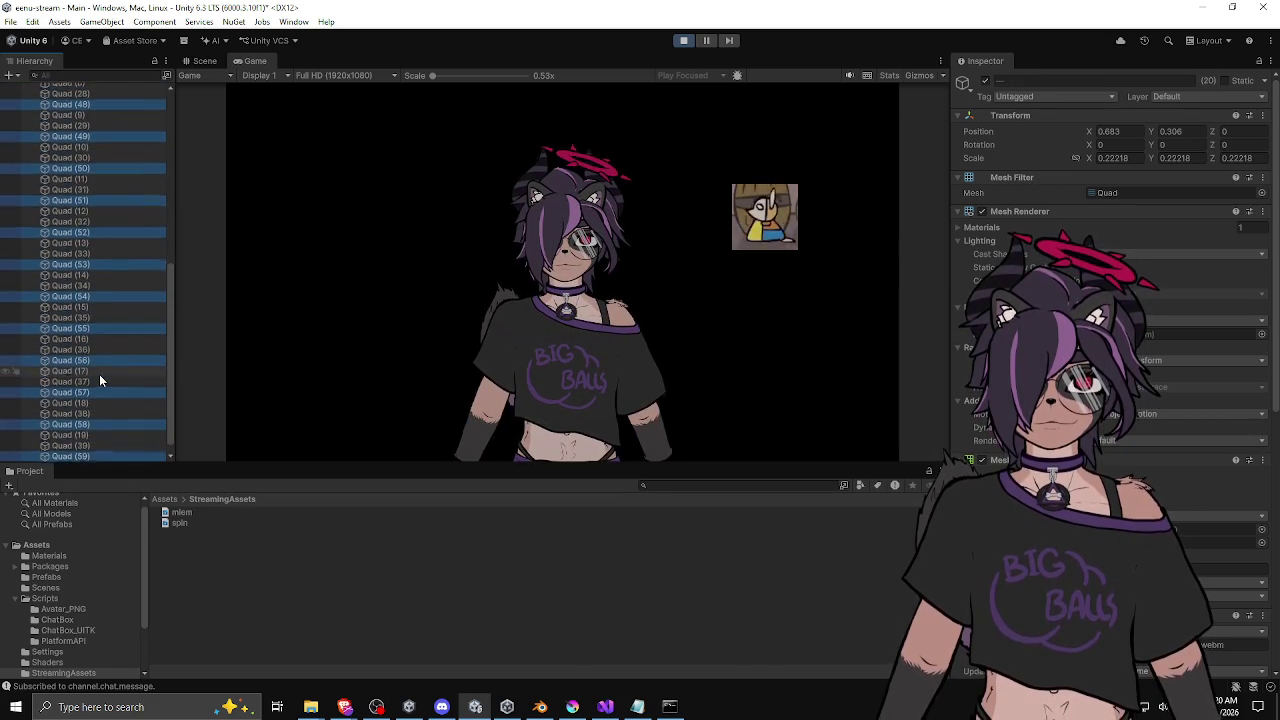
key("ctrl+d")
key("ctrl+d")
key("ctrl+d")
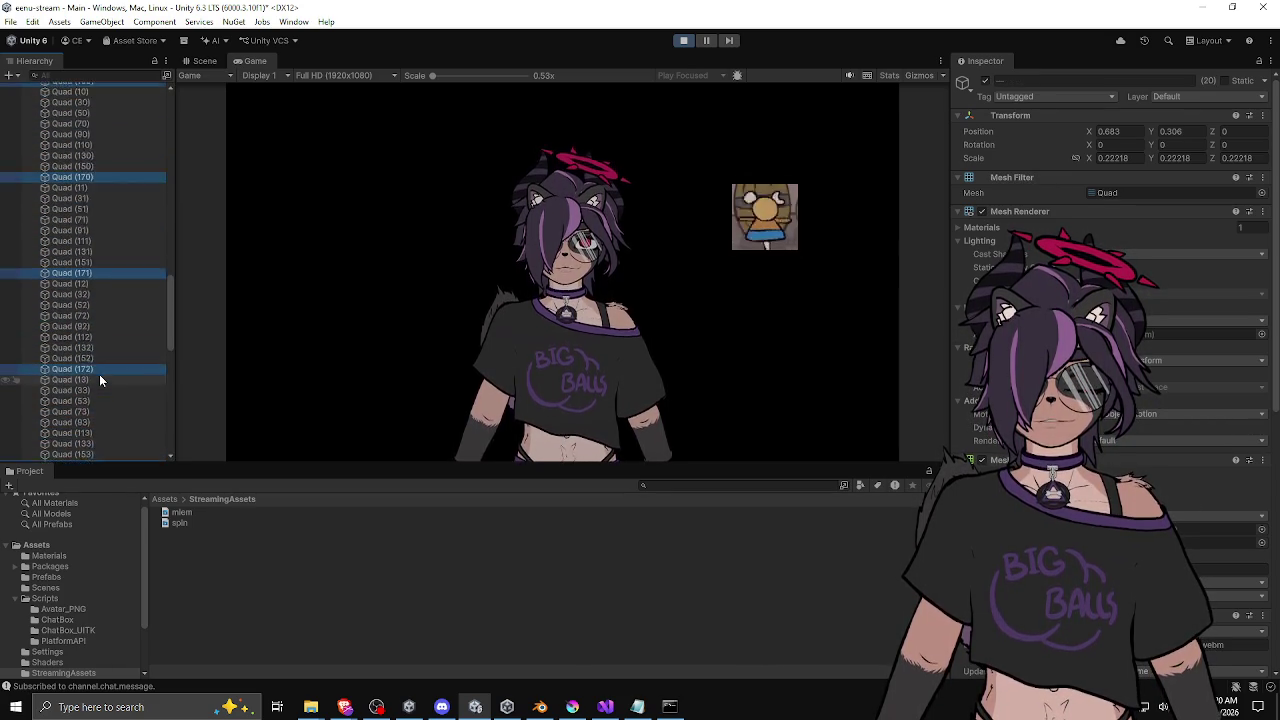
left_click(716, 342)
left_click(102, 443)
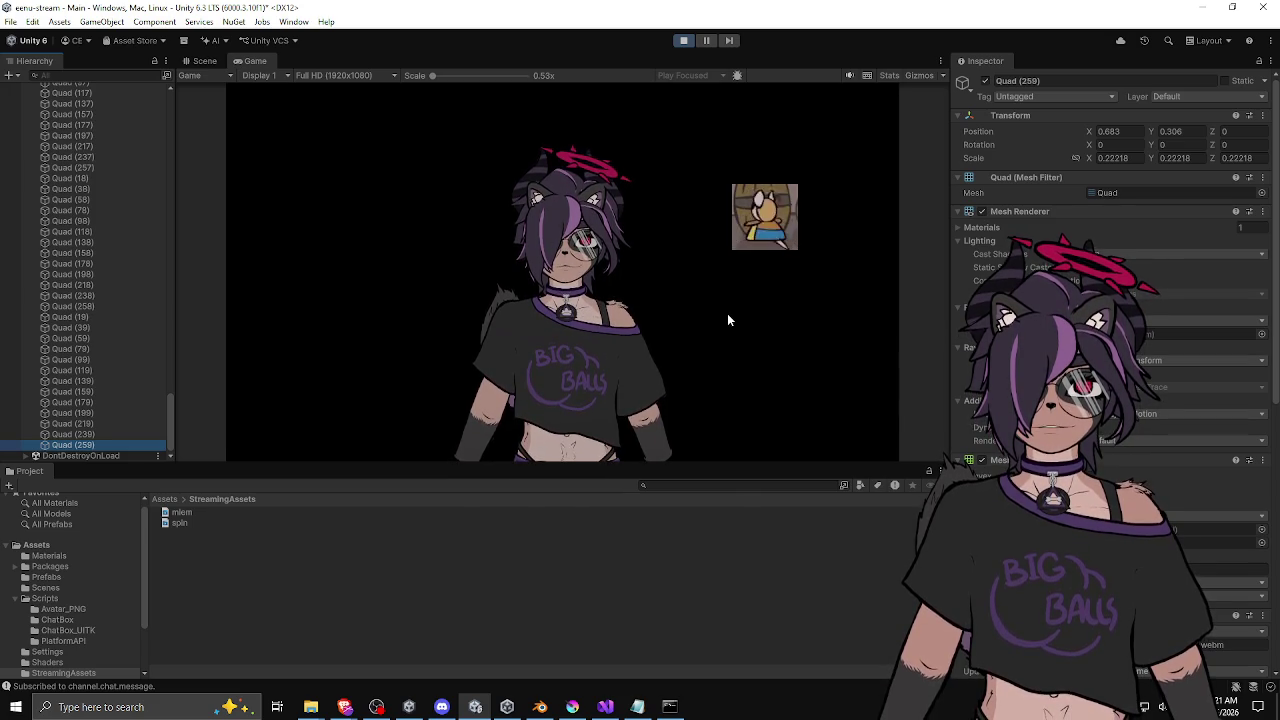
Step: Open the Profiler from Window > Analysis and reposition its window
left_click(293, 21)
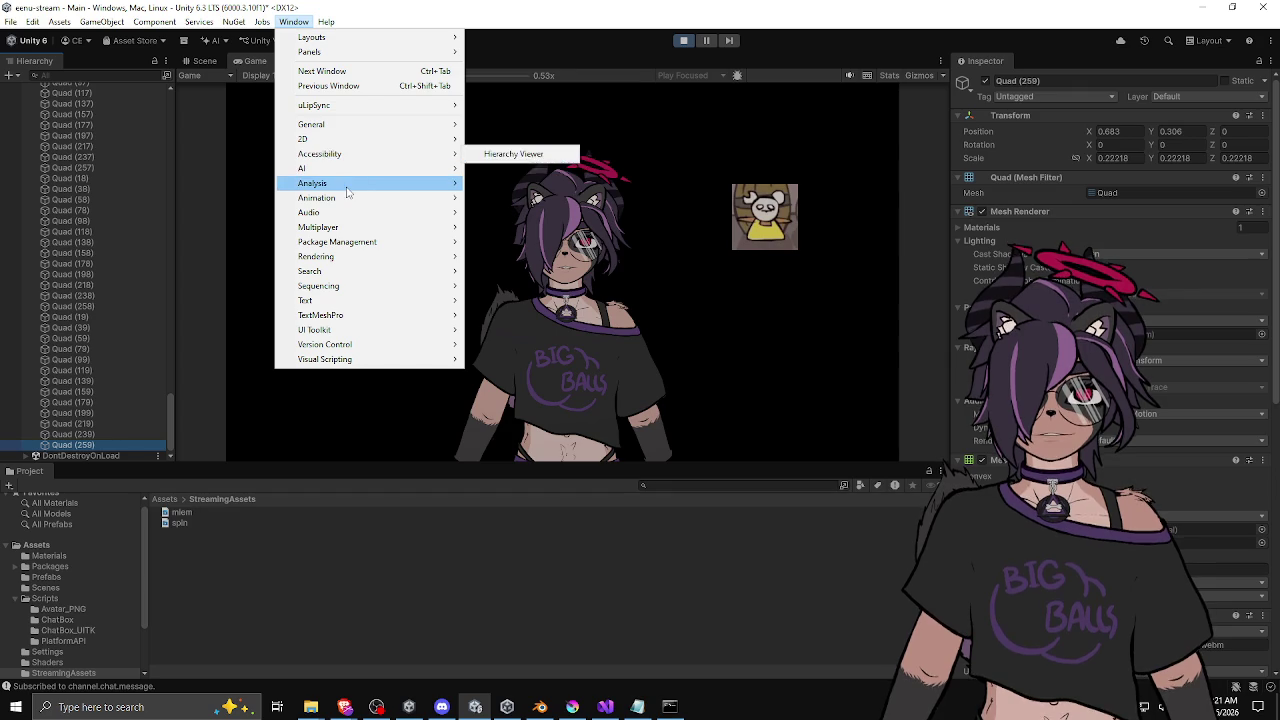
mouse_move(420, 183)
left_click(497, 184)
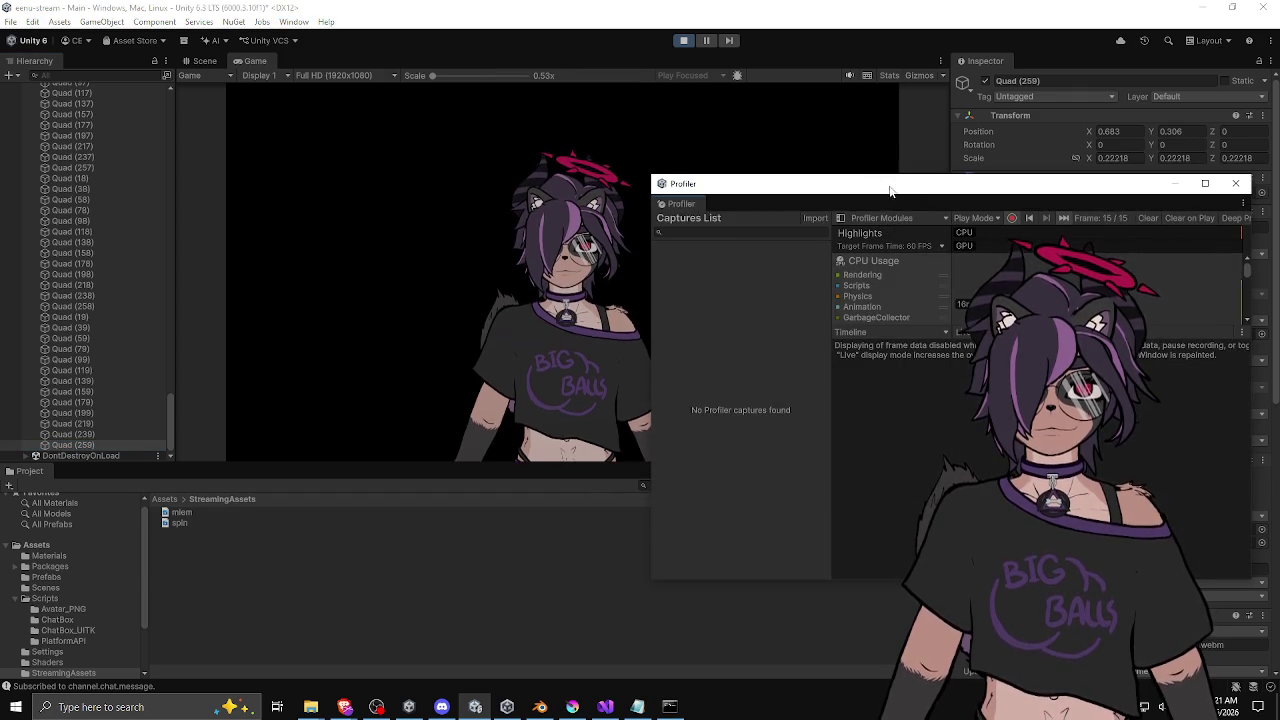
left_click_drag(892, 180, 866, 202)
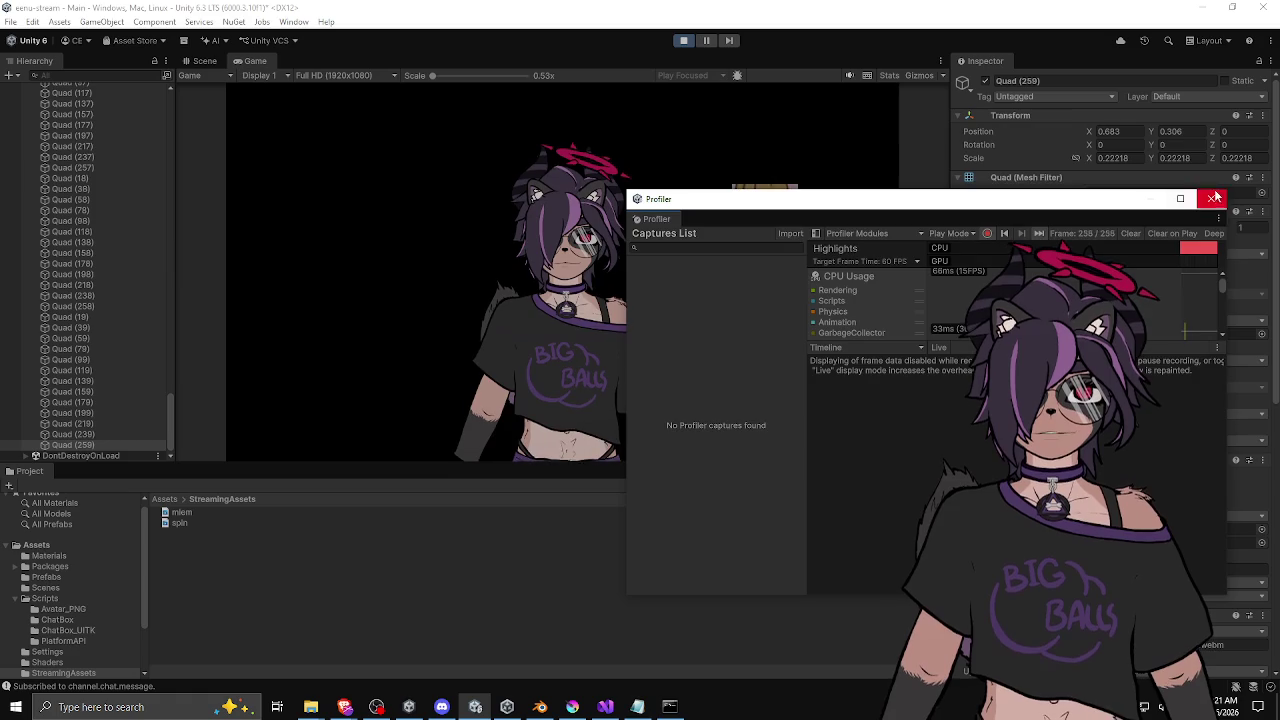
Step: Close the Profiler and toggle Game view Stats, which show 45.2 FPS and 438 batches
left_click(1215, 197)
left_click(889, 75)
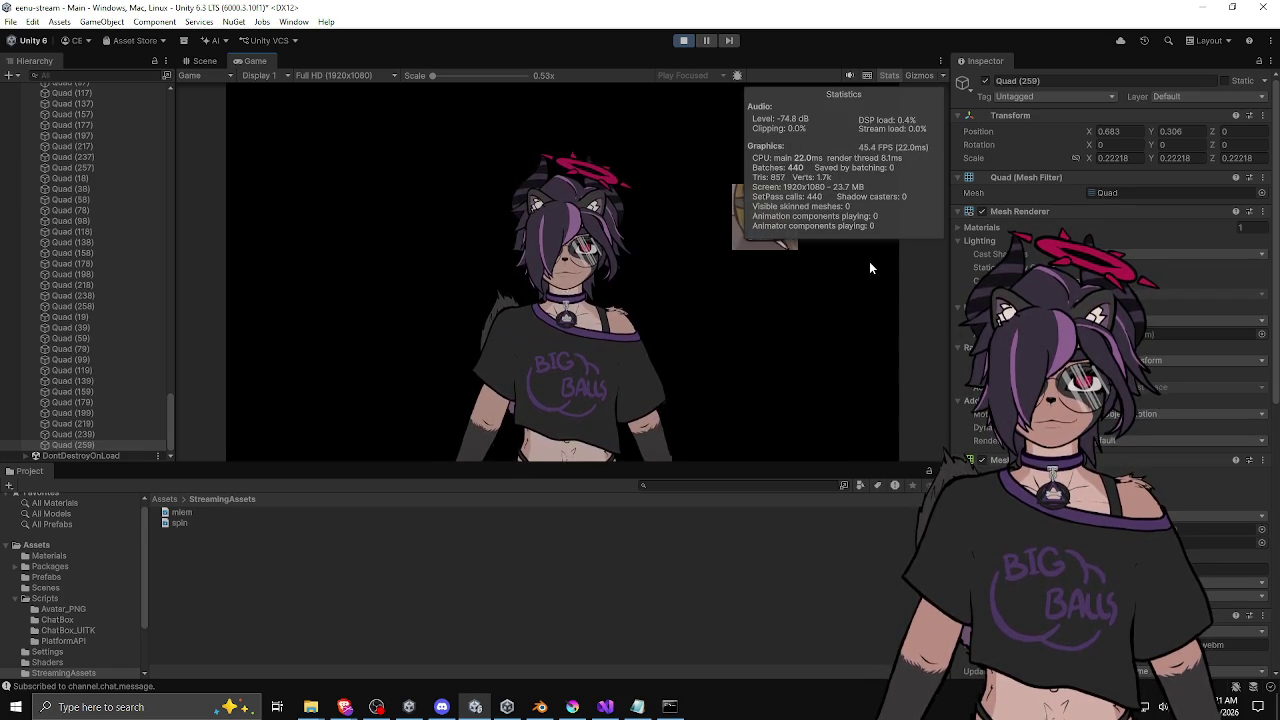
left_click(105, 446)
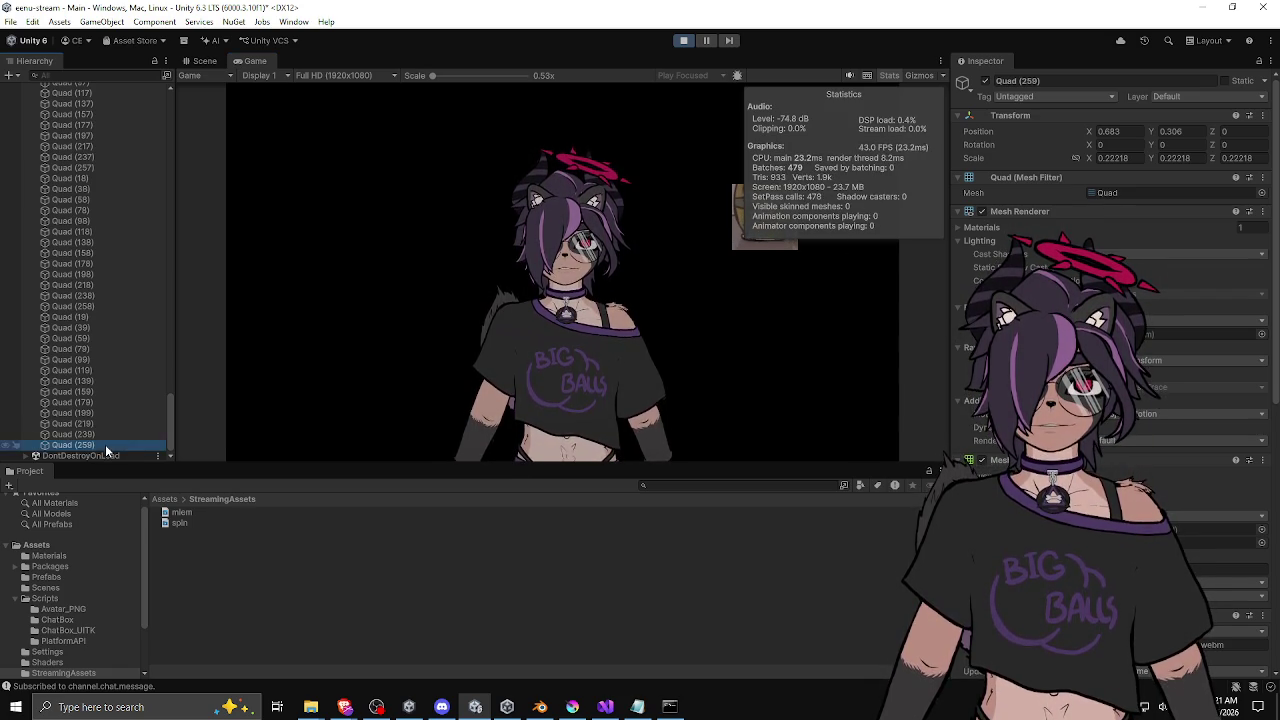
left_click(889, 75)
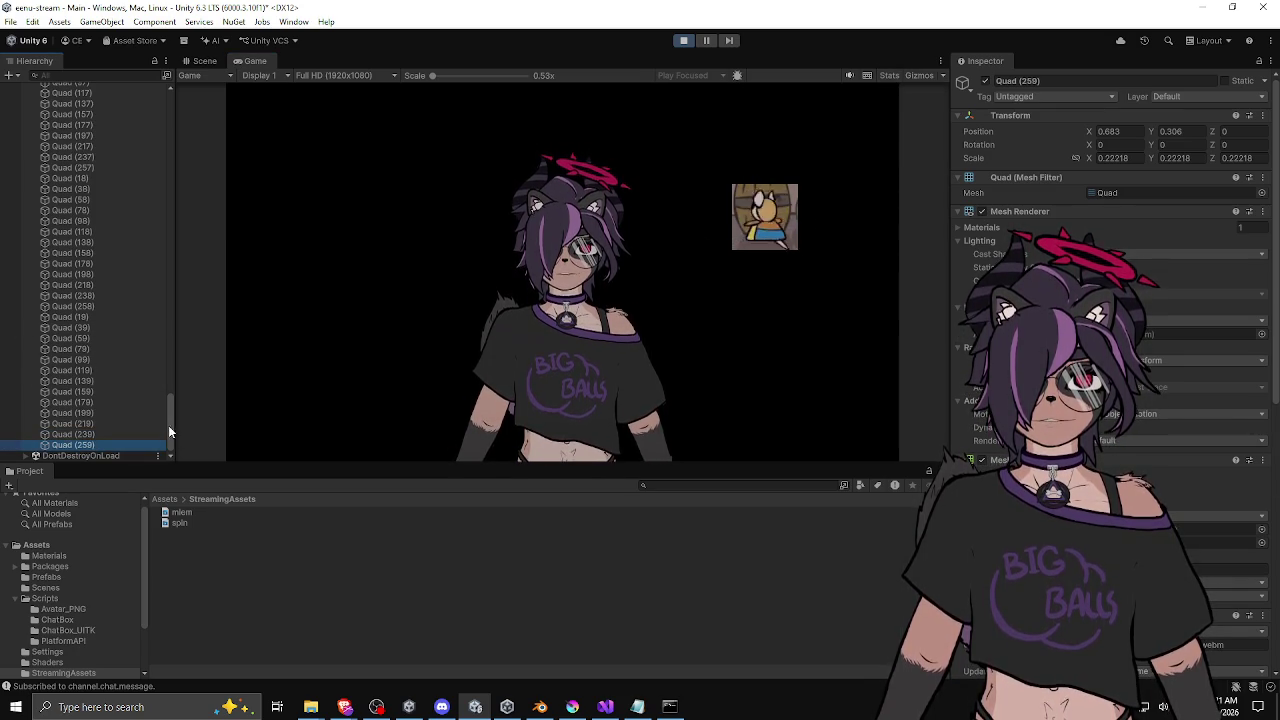
Step: Shift-select two ranges of the highest-numbered Quad copies and delete each
left_click_drag(168, 425, 179, 274)
left_click(104, 313, "shift")
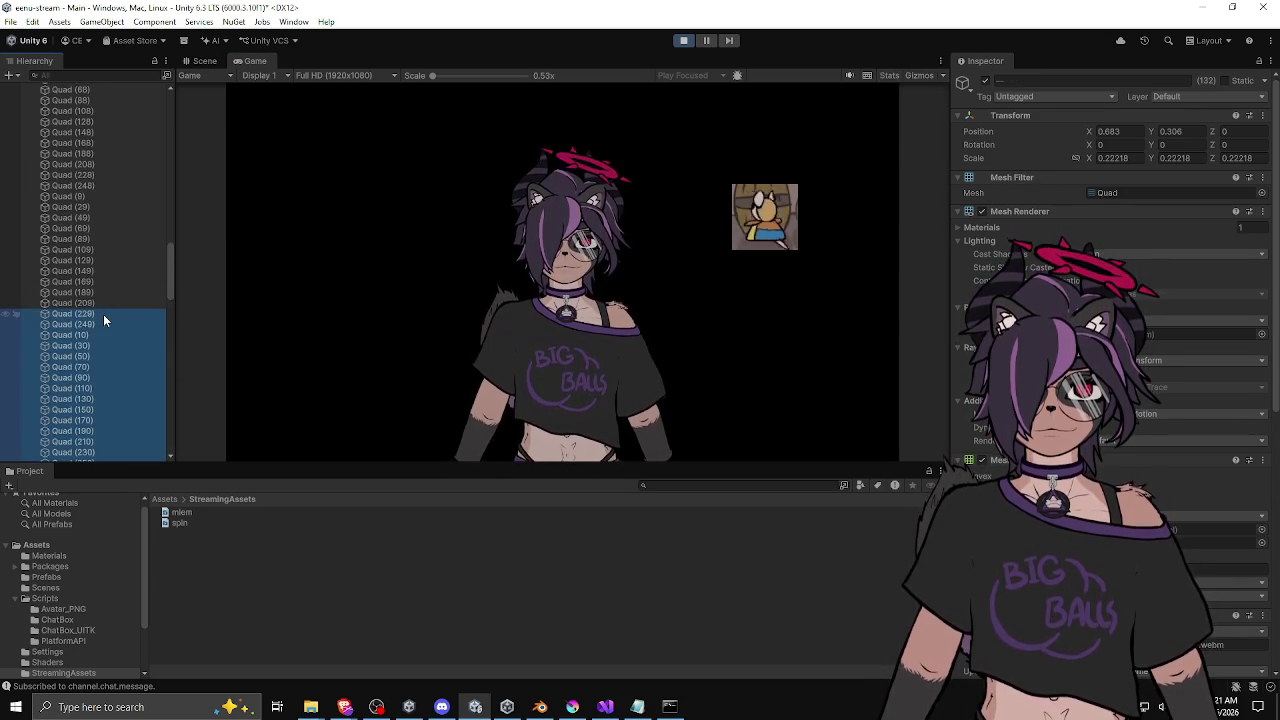
key("Delete")
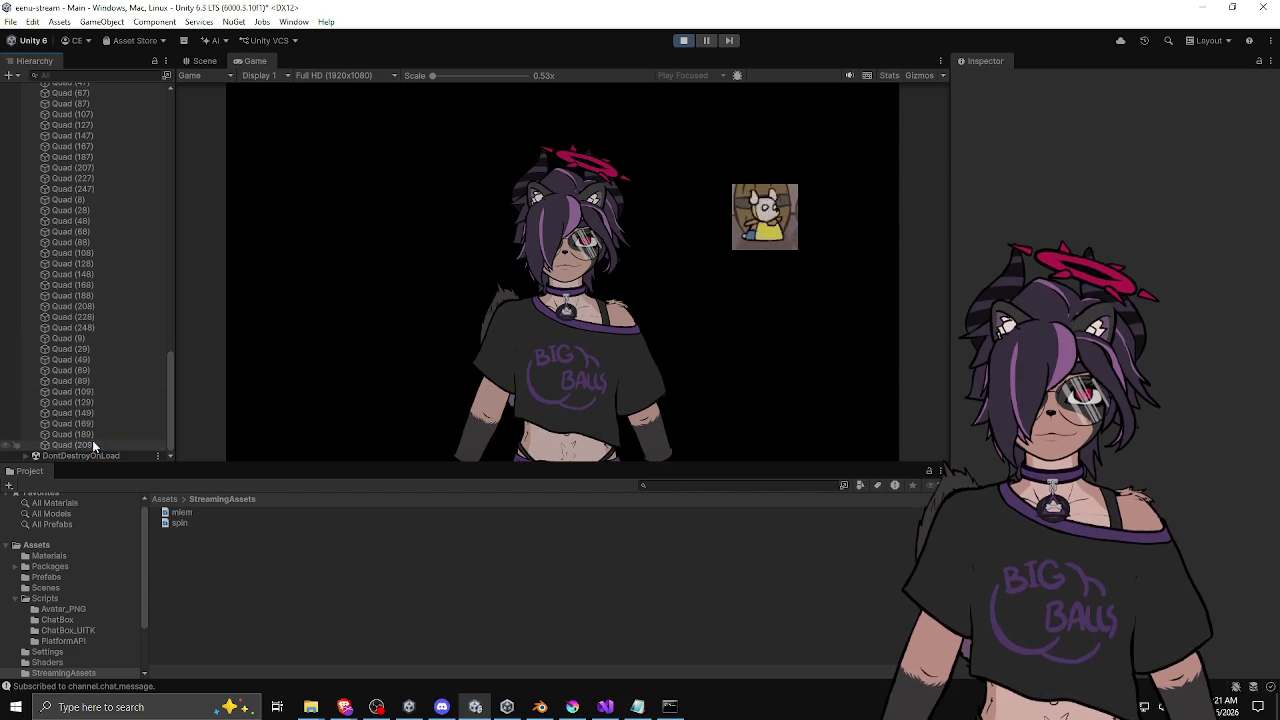
left_click(98, 444)
scroll(102, 300, "up", 10)
left_click(110, 202, "shift")
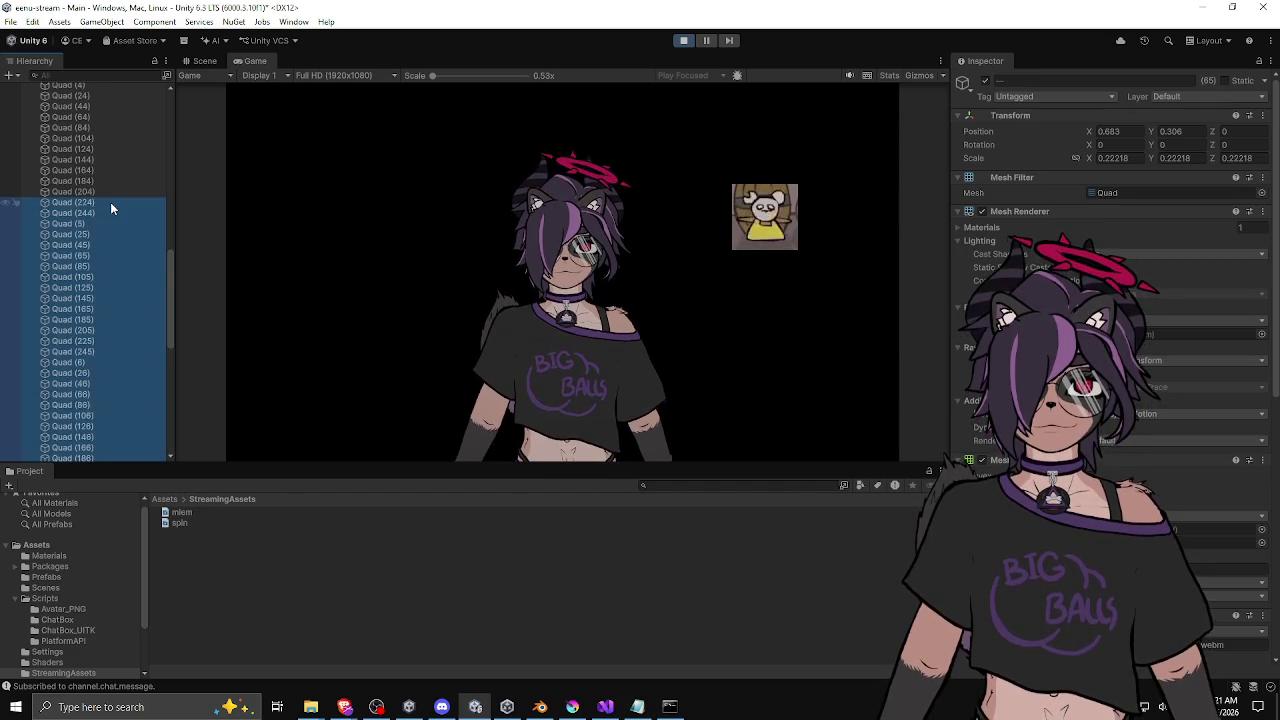
key("Delete")
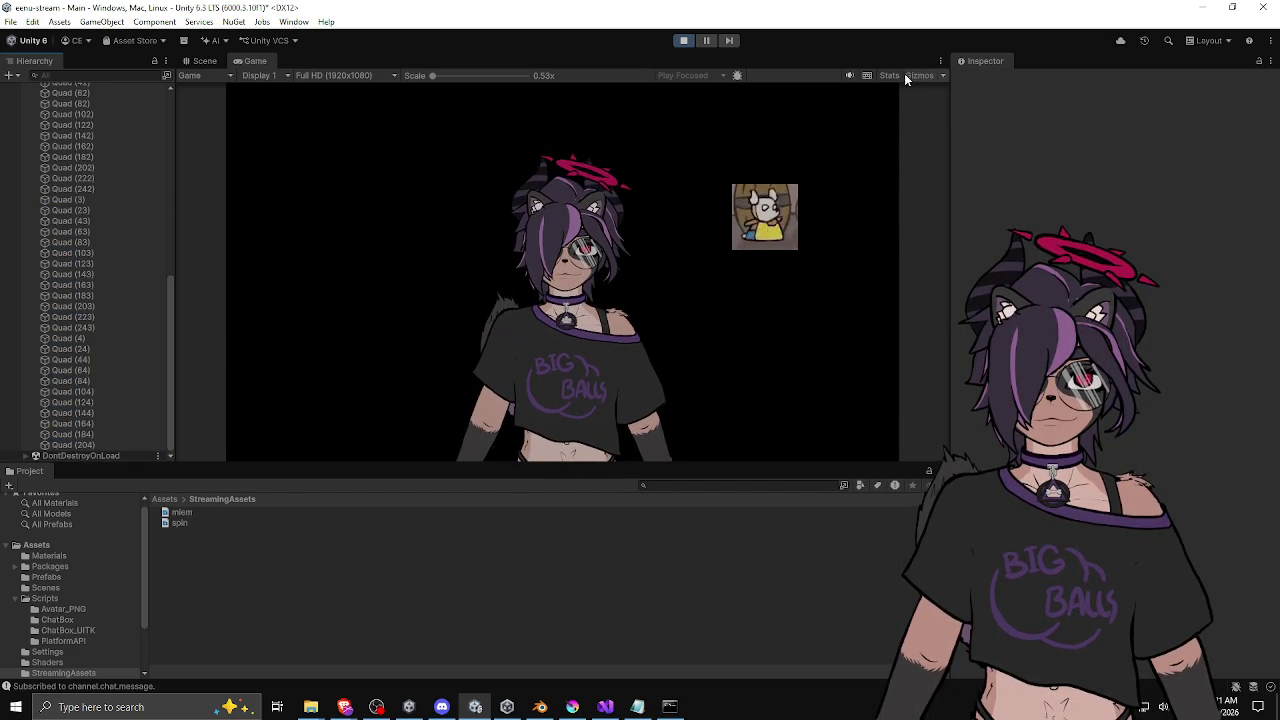
Step: Toggle the rendering statistics again and begin selecting the remaining Quad copies
left_click(889, 75)
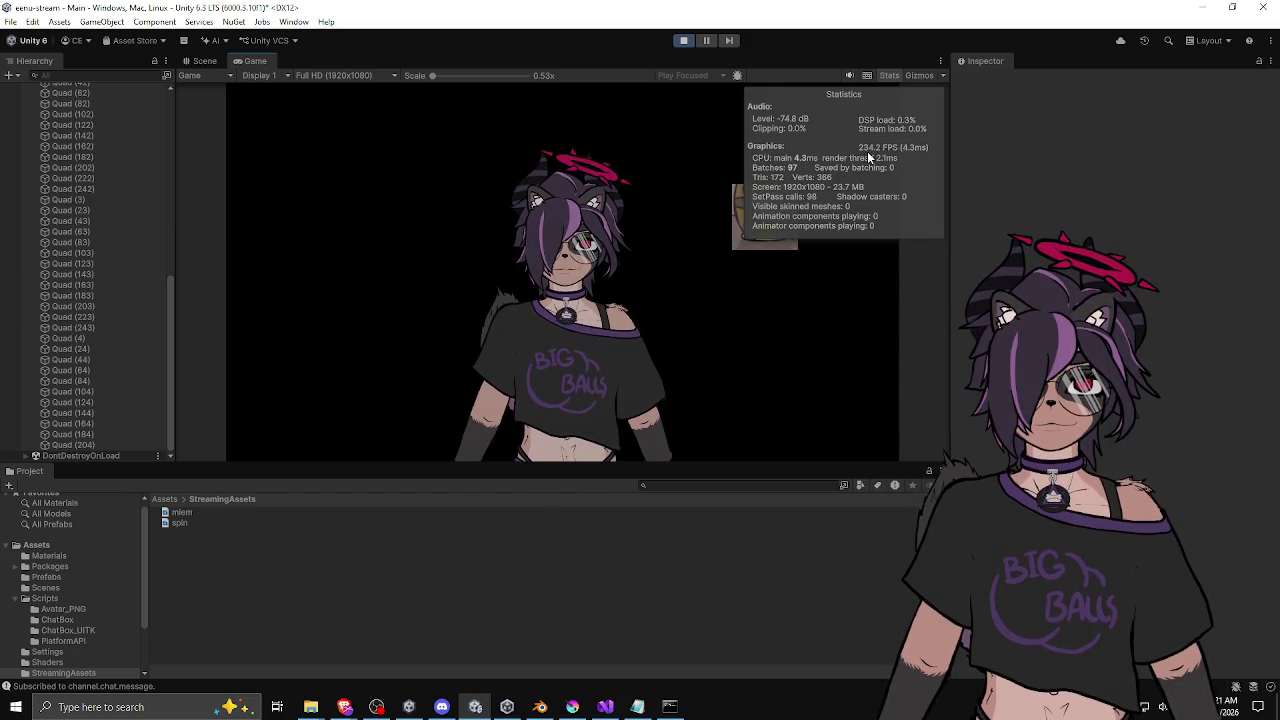
left_click(891, 78)
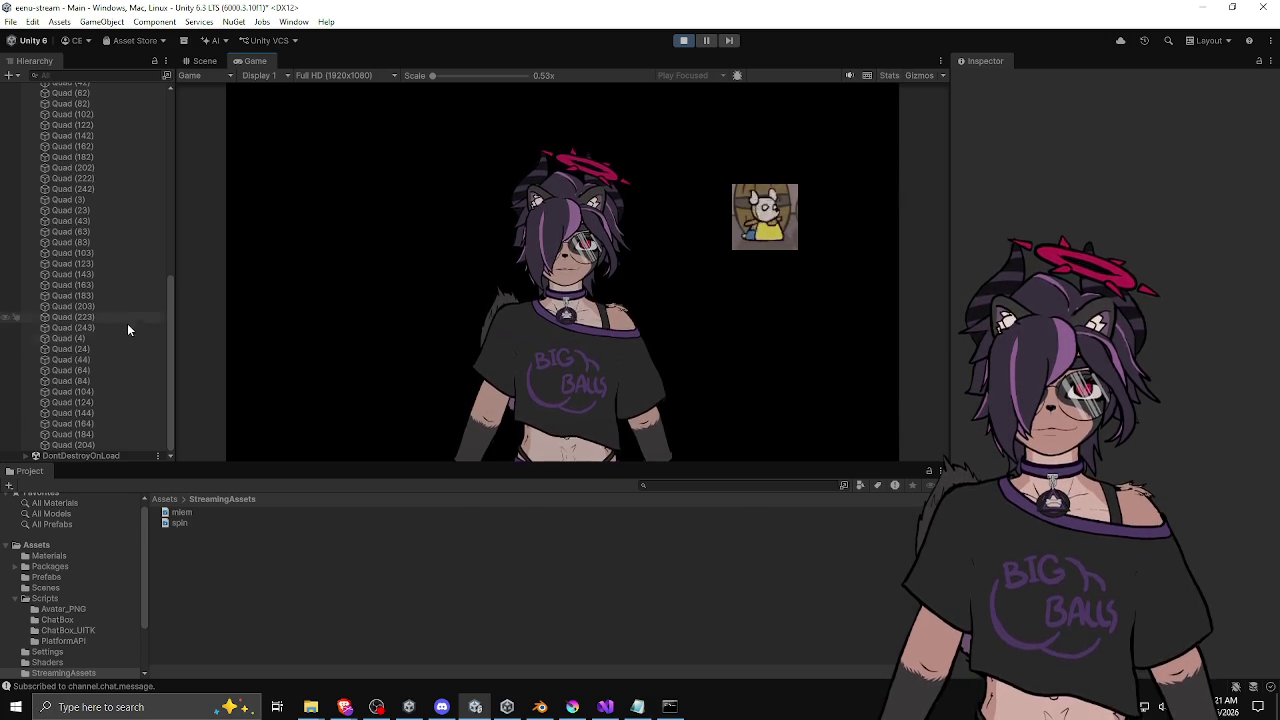
mouse_move(168, 402)
left_mouse_down()
mouse_move(182, 215)
mouse_move(192, 418)
mouse_move(176, 208)
left_mouse_up()
left_click(105, 445)
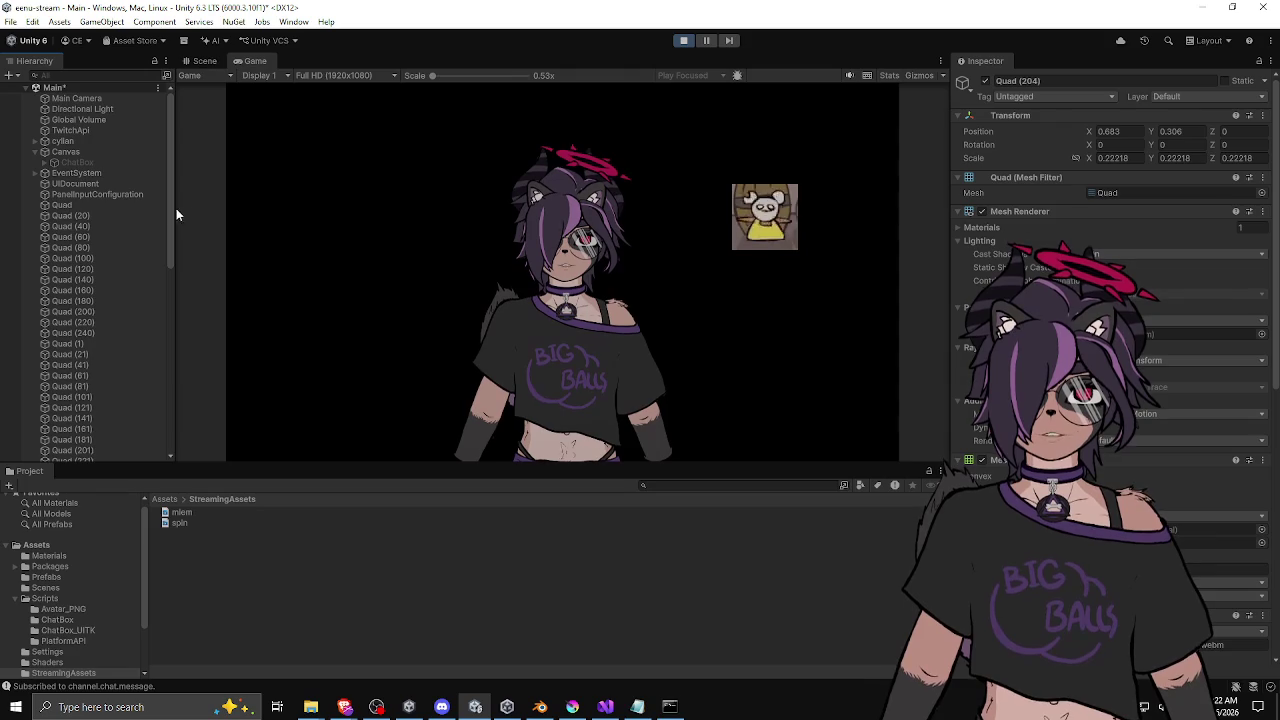
left_click(120, 215, "shift")
scroll(116, 268, "down", 10)
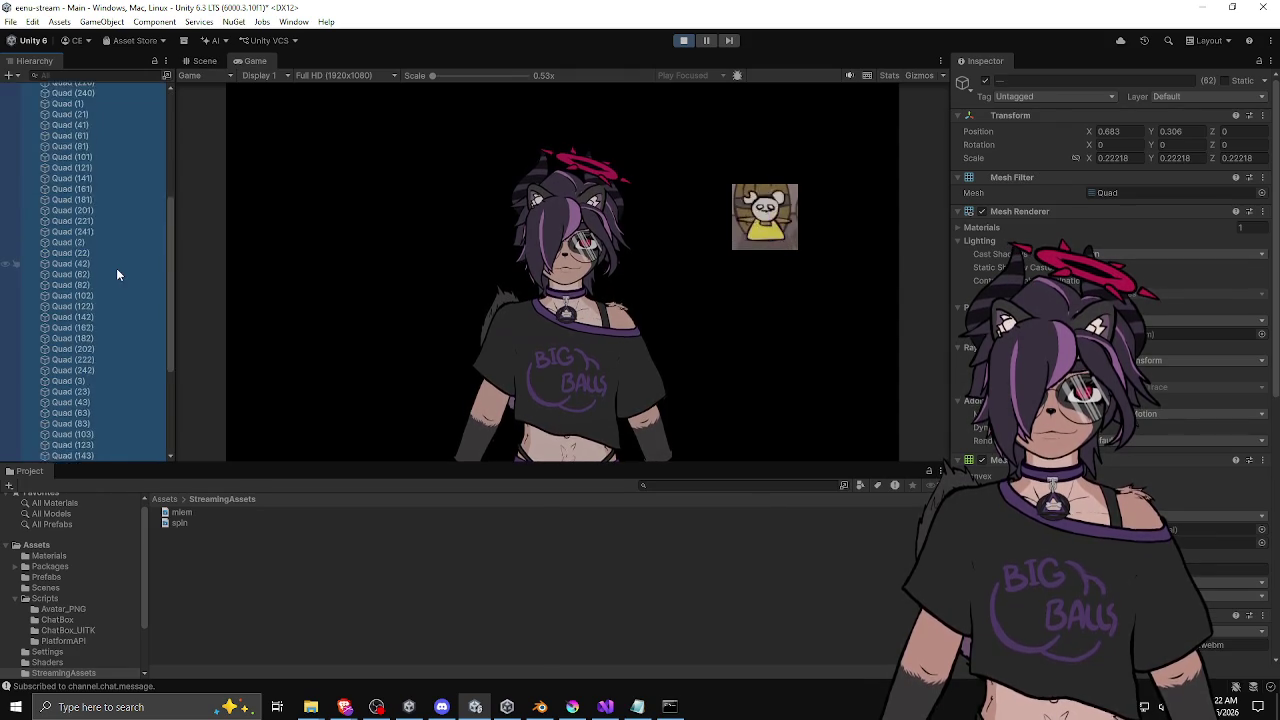
scroll(118, 267, "up", 10)
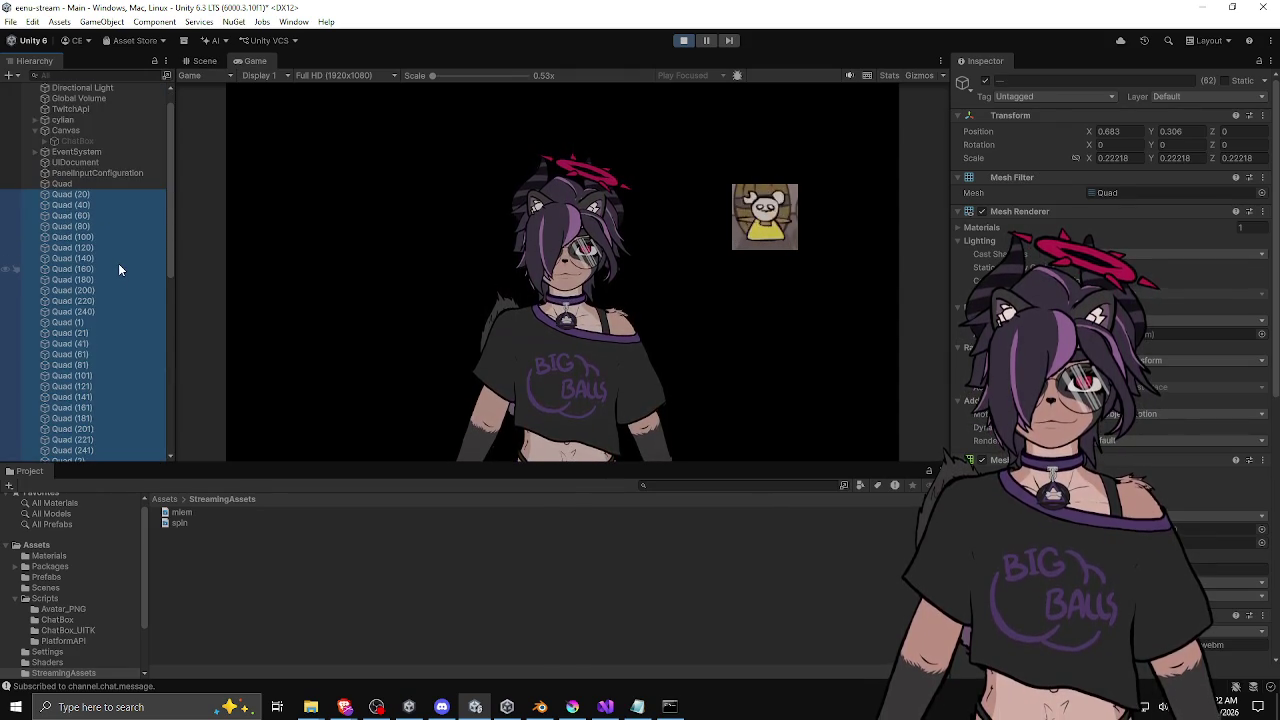
Step: Select Quad (20) through Quad (204), delete them, and select the remaining original Quad
left_click(100, 197)
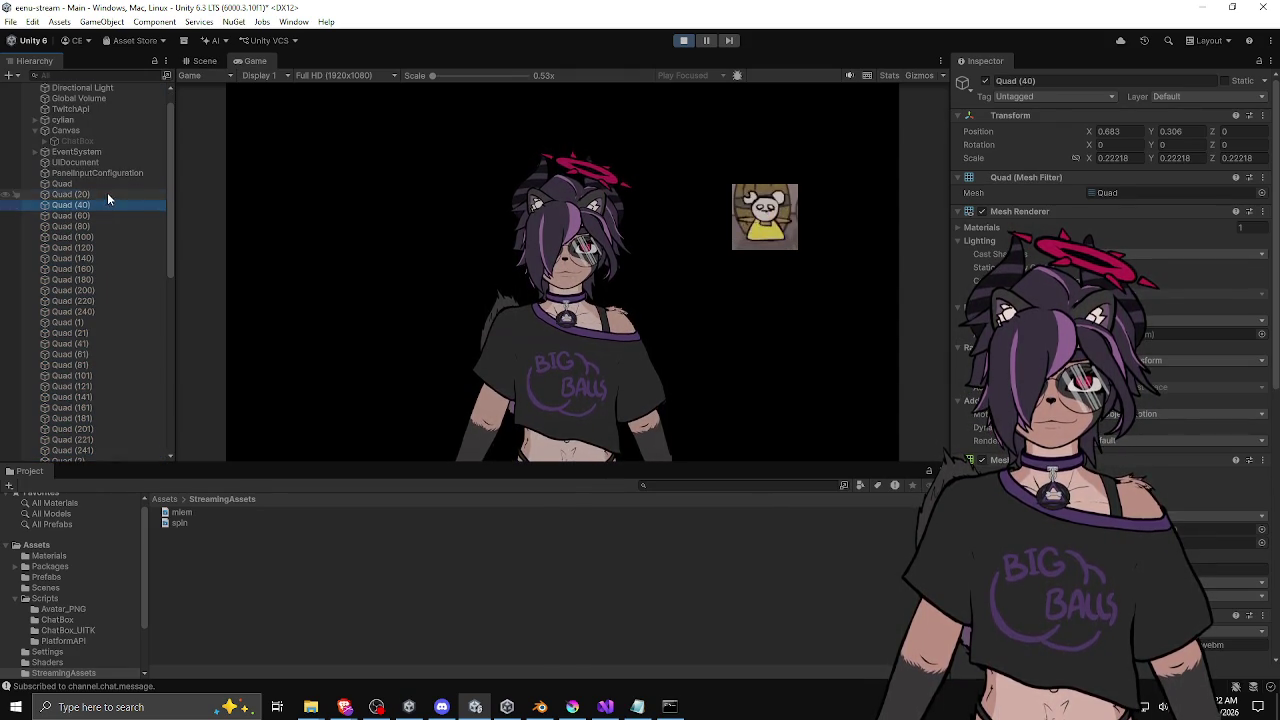
left_click_drag(167, 222, 180, 414)
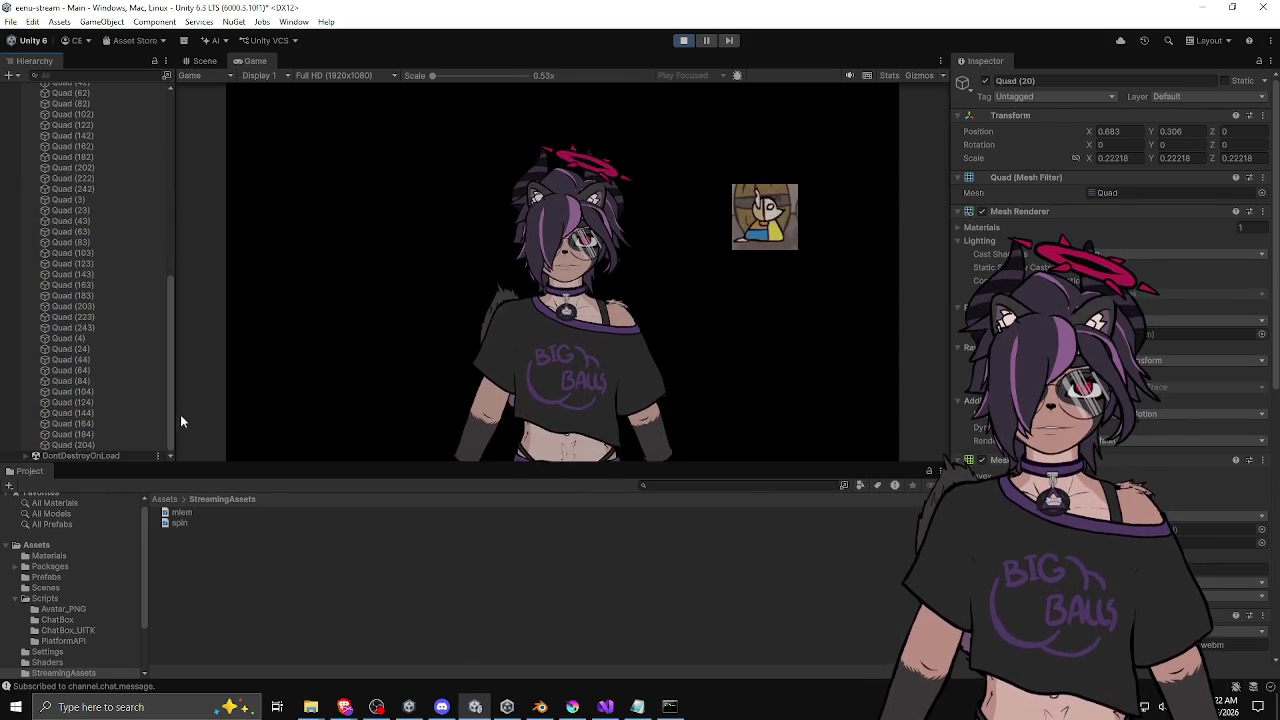
left_click(110, 441, "shift")
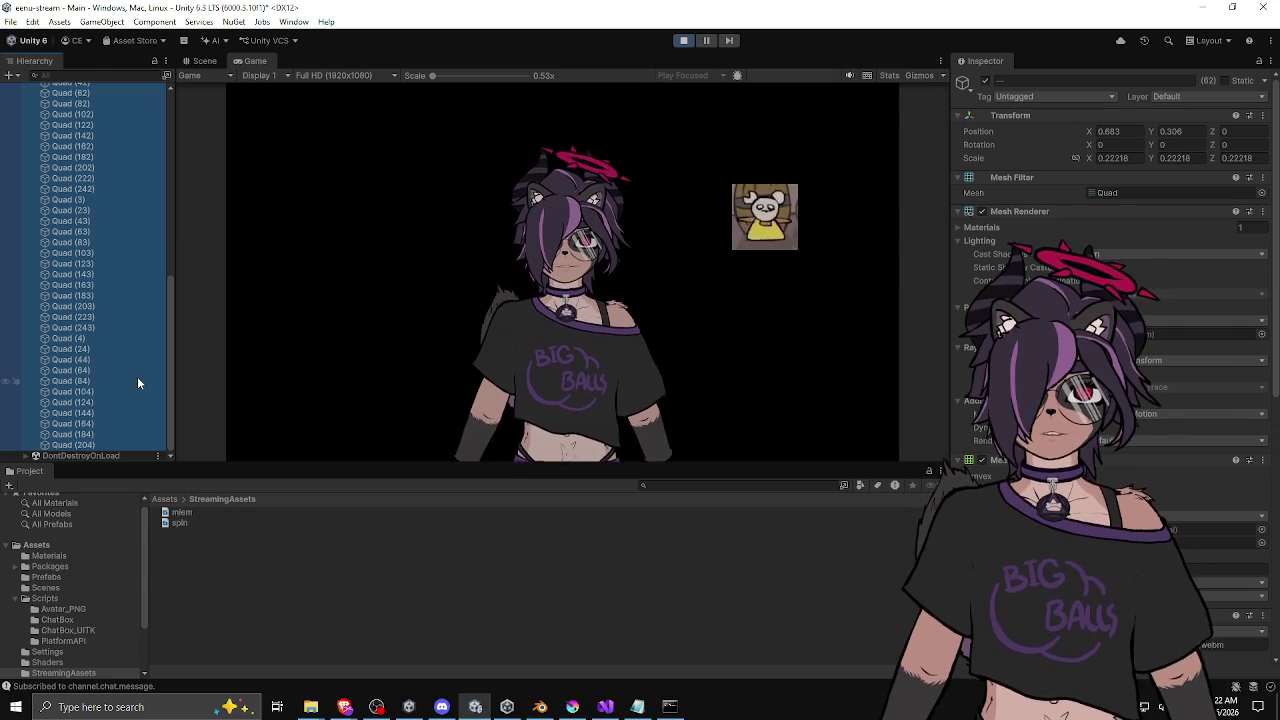
key("Delete")
left_click(62, 205)
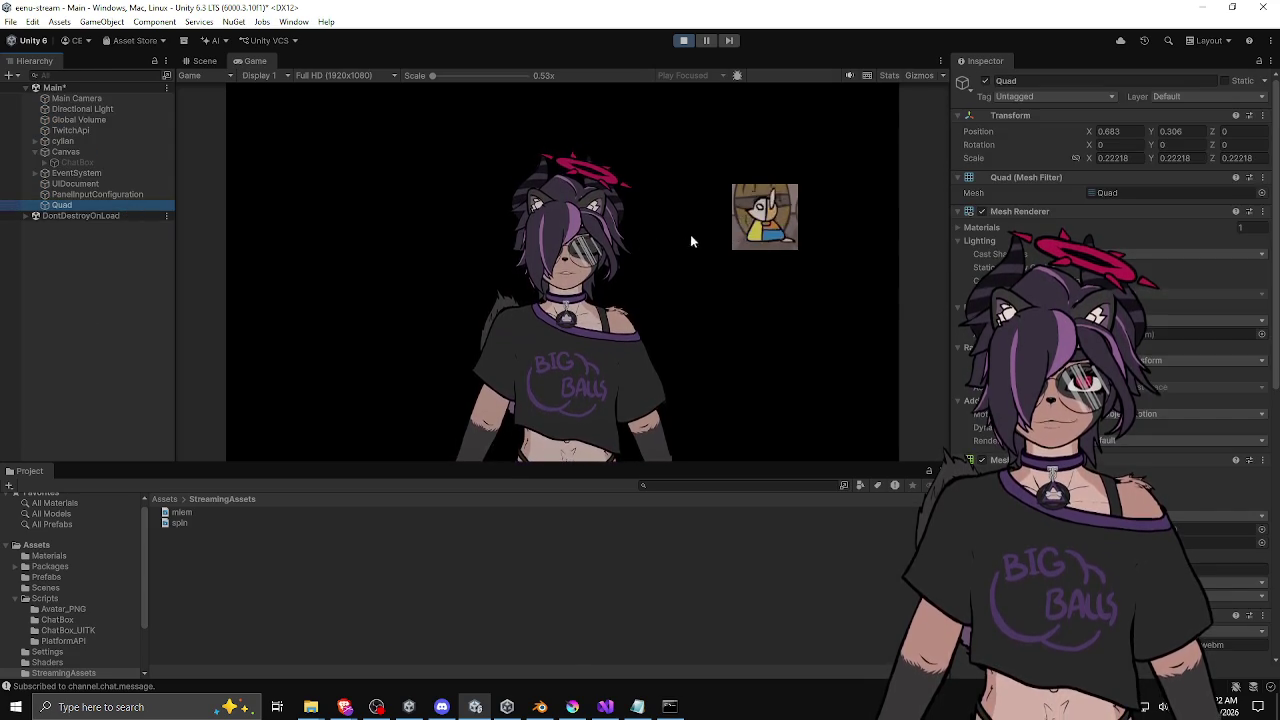
Step: Stop and restart Play mode, then select PanelInputConfiguration in the Hierarchy
left_click(376, 707)
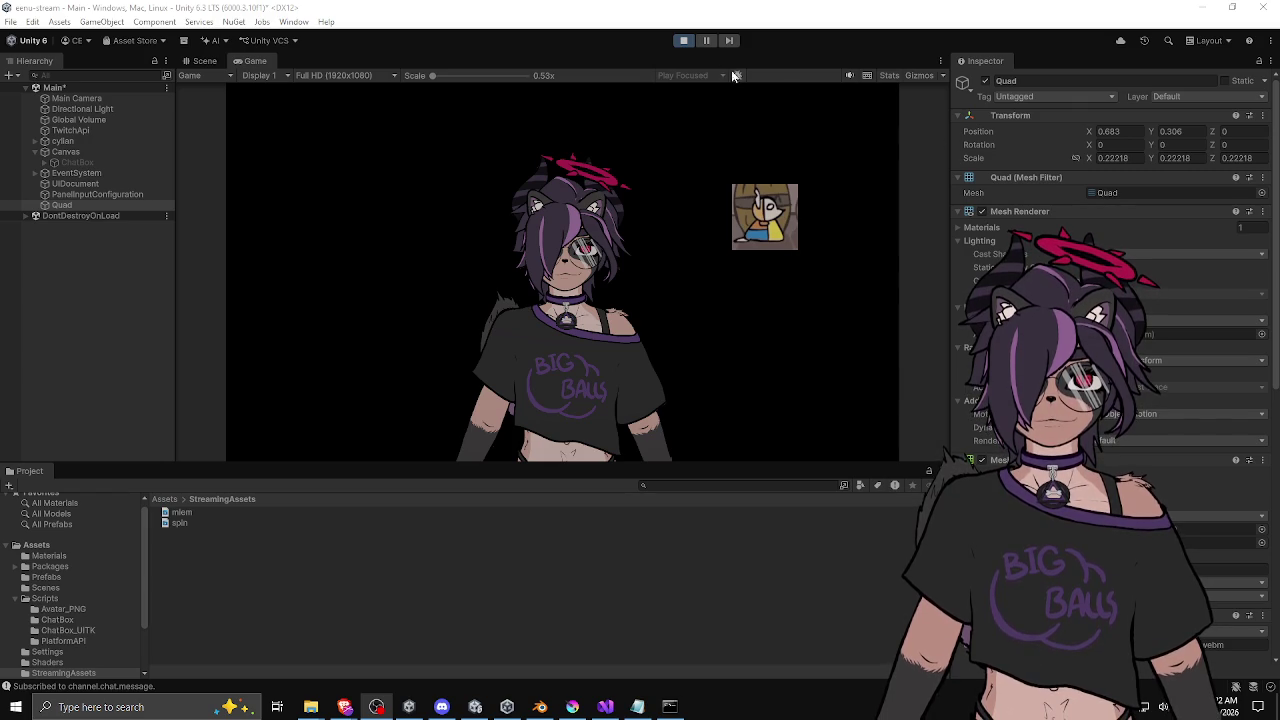
left_click(683, 40)
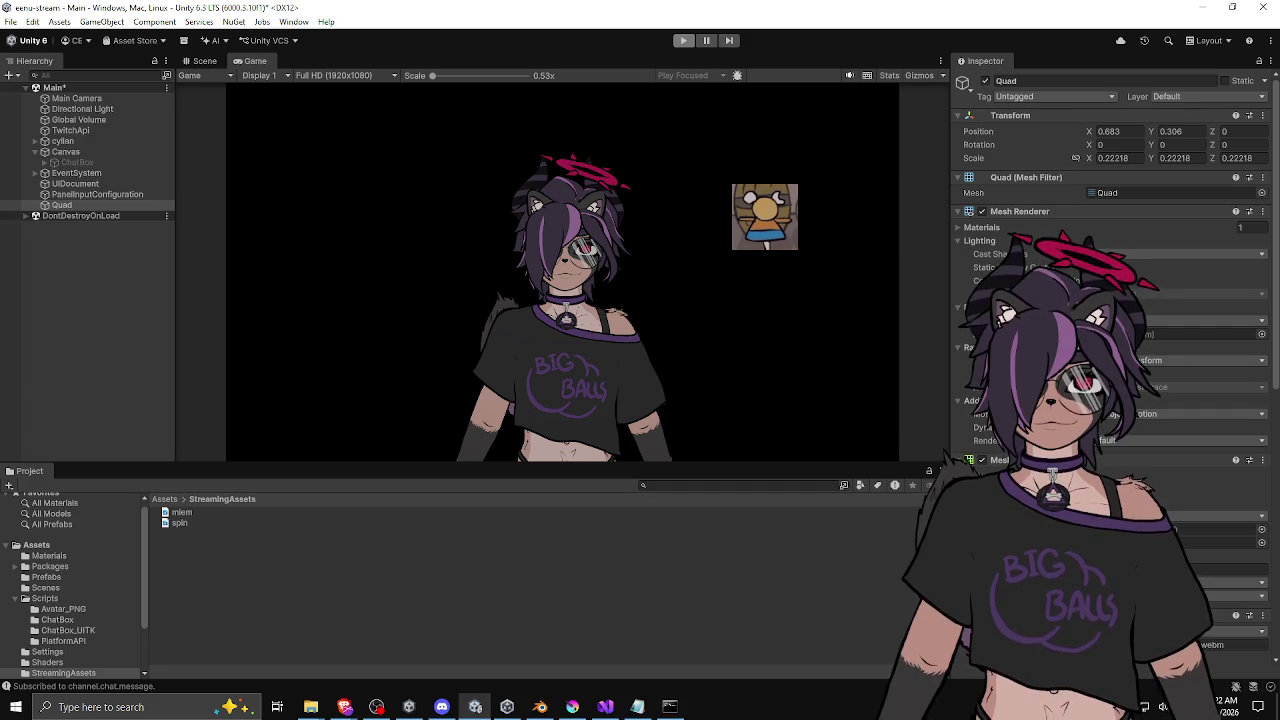
left_click(684, 41)
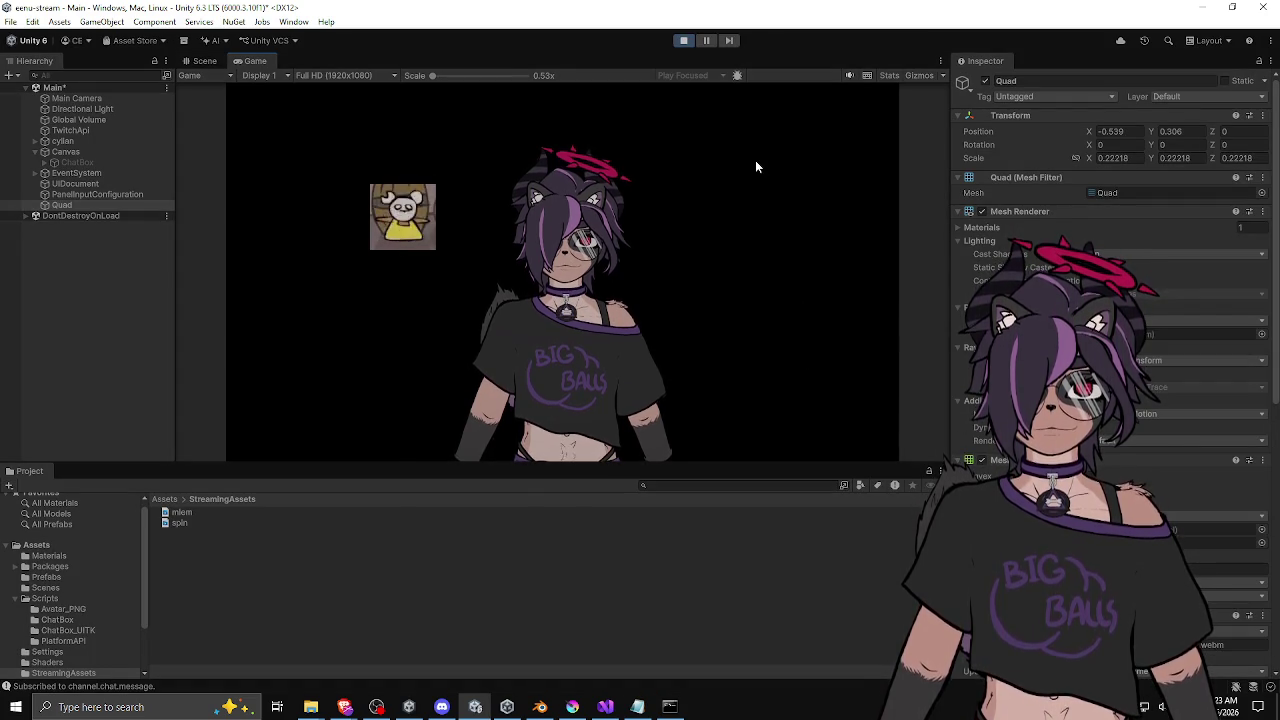
left_click(111, 193)
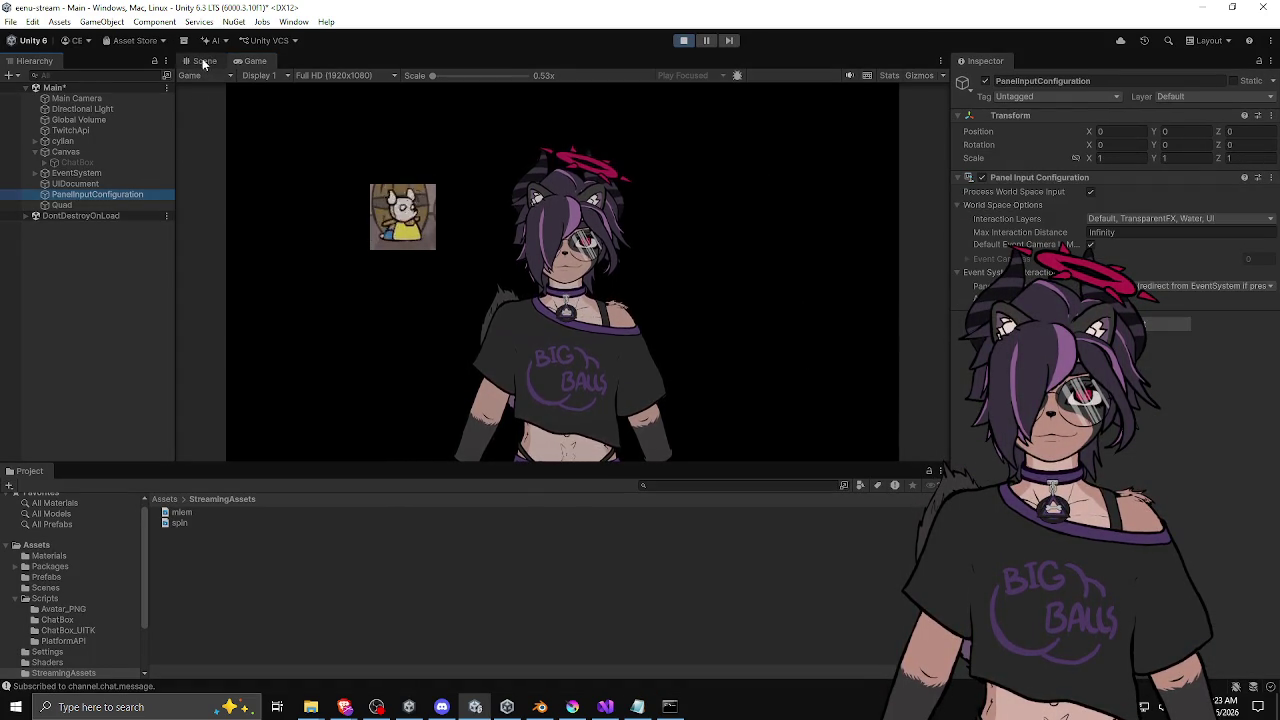
Step: Show the Scene view with the Game output alongside and drag the Quad next to the avatar's head
left_click(204, 61)
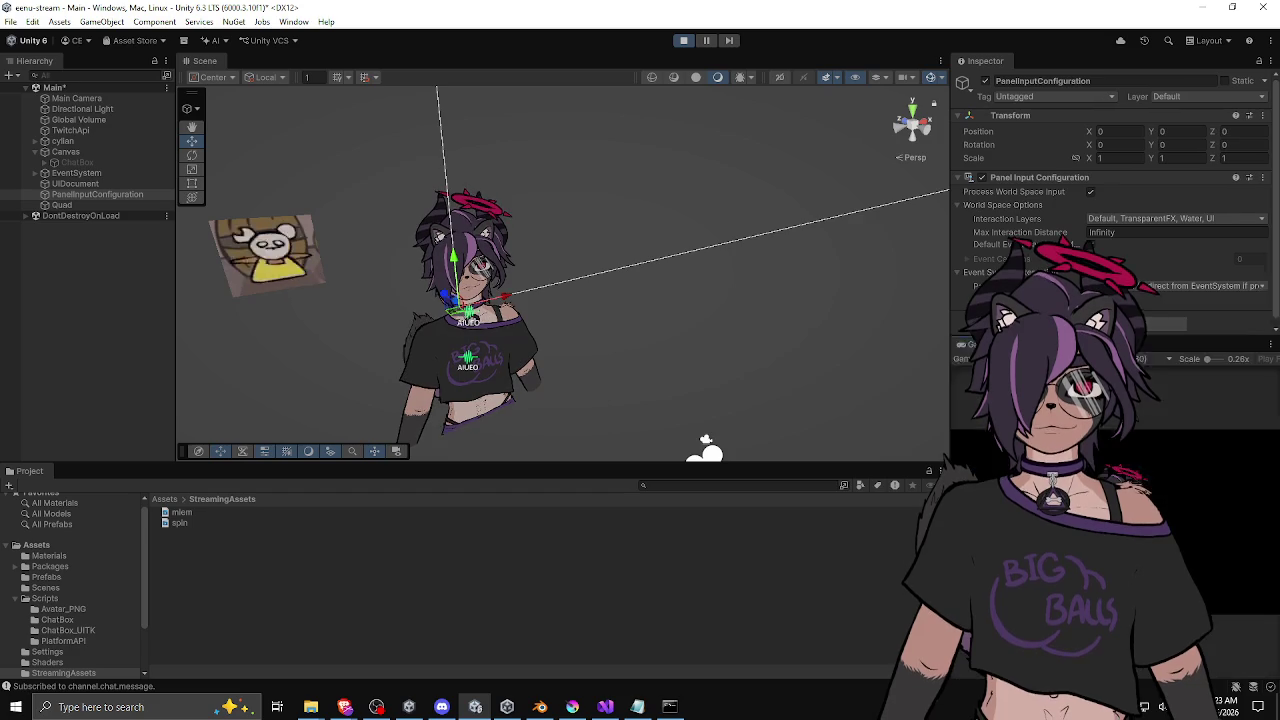
left_click_drag(950, 324, 802, 324)
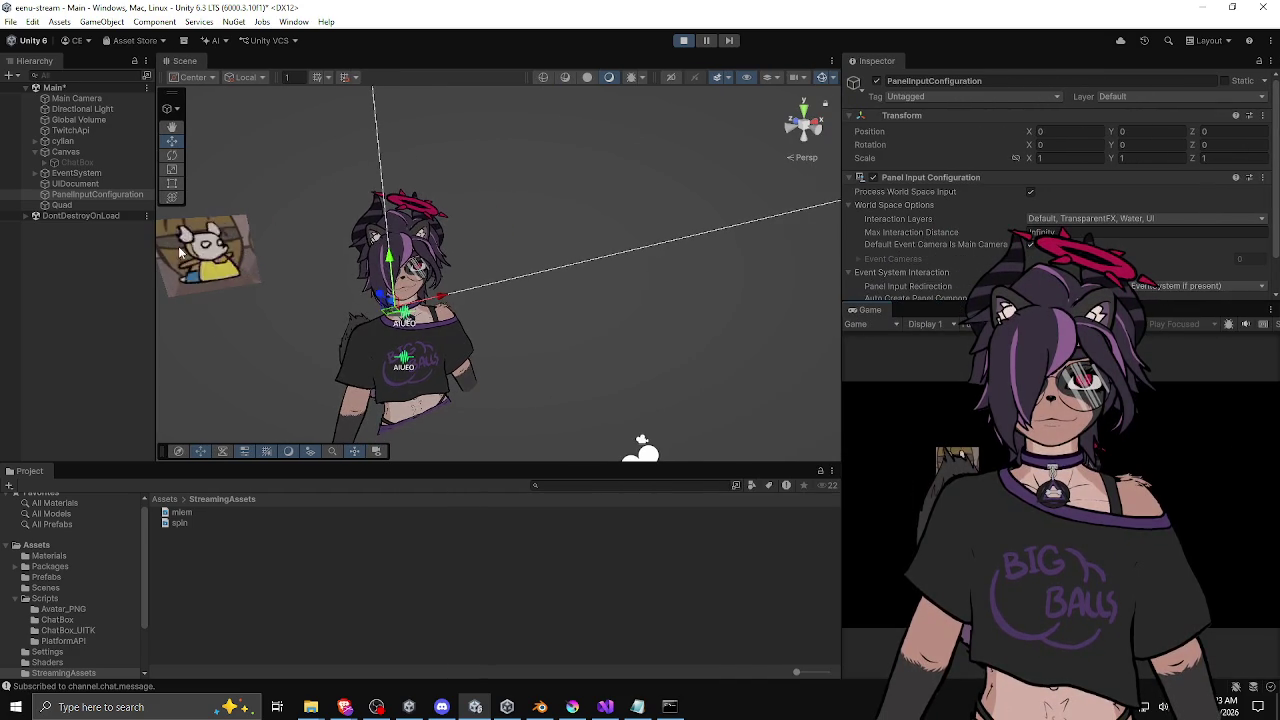
left_click(210, 250)
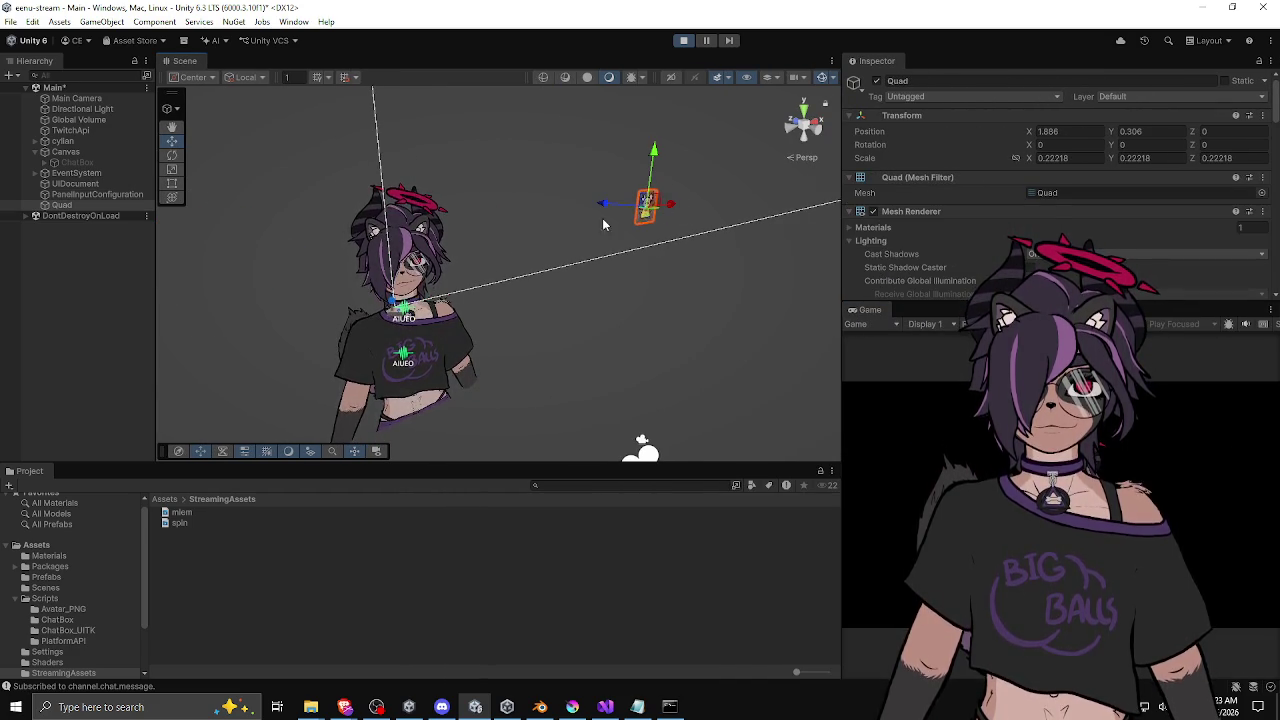
scroll(484, 240, "down", 4)
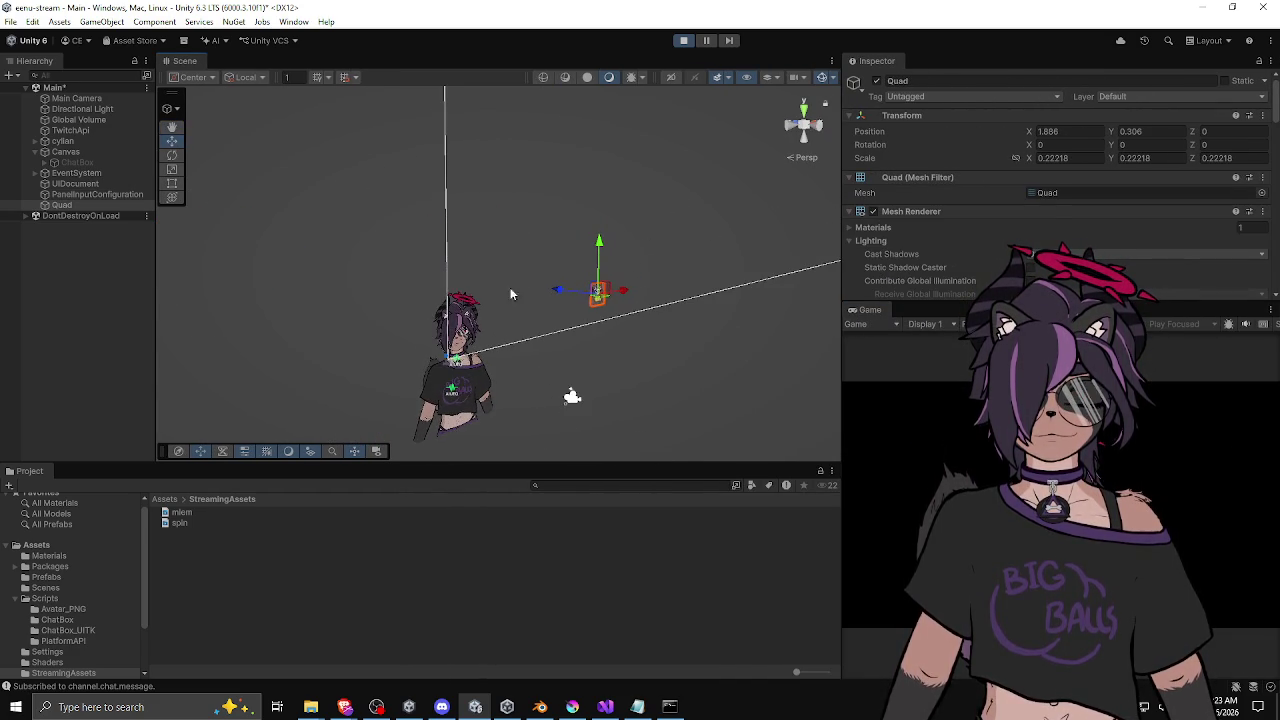
left_click_drag(621, 293, 534, 303)
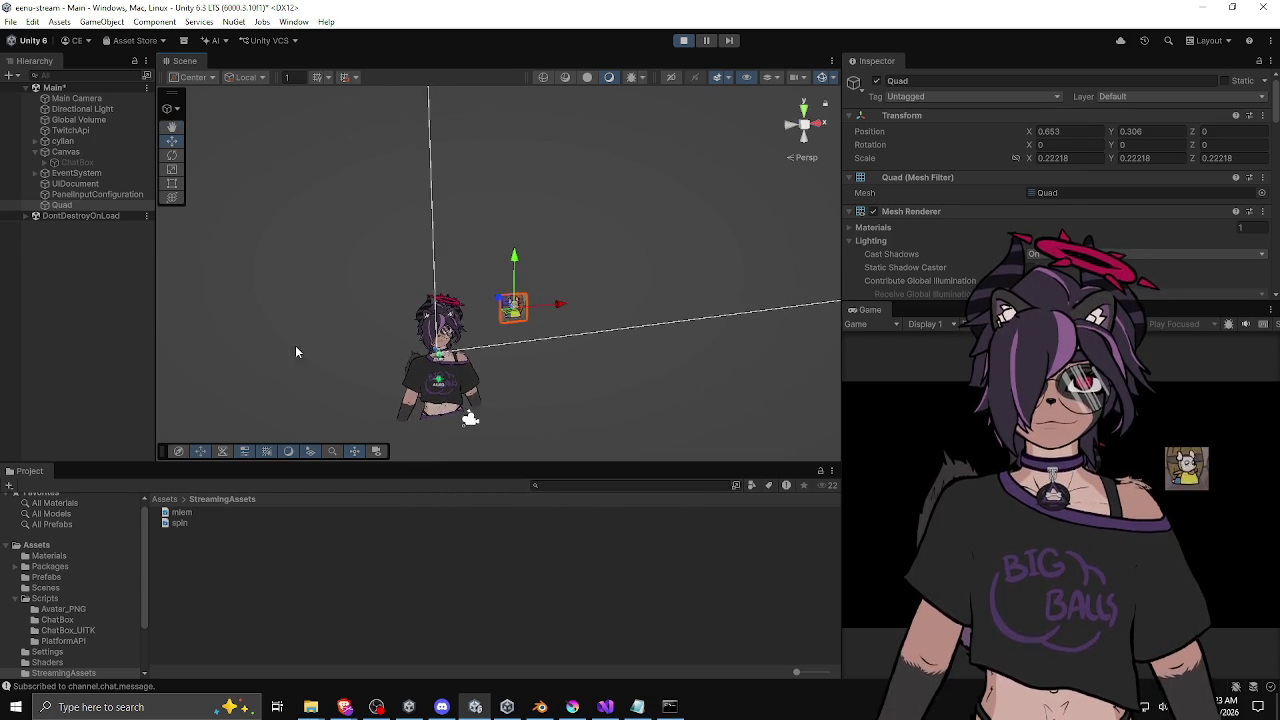
scroll(578, 342, "up", 5)
mouse_move(578, 342)
left_mouse_down()
mouse_move(406, 315)
mouse_move(411, 280)
mouse_move(444, 342)
mouse_move(447, 297)
mouse_move(414, 263)
mouse_move(406, 310)
mouse_move(296, 290)
left_mouse_up()
Step: Duplicate the Quad into a row of five and move the row over the avatar's head
left_click(602, 286)
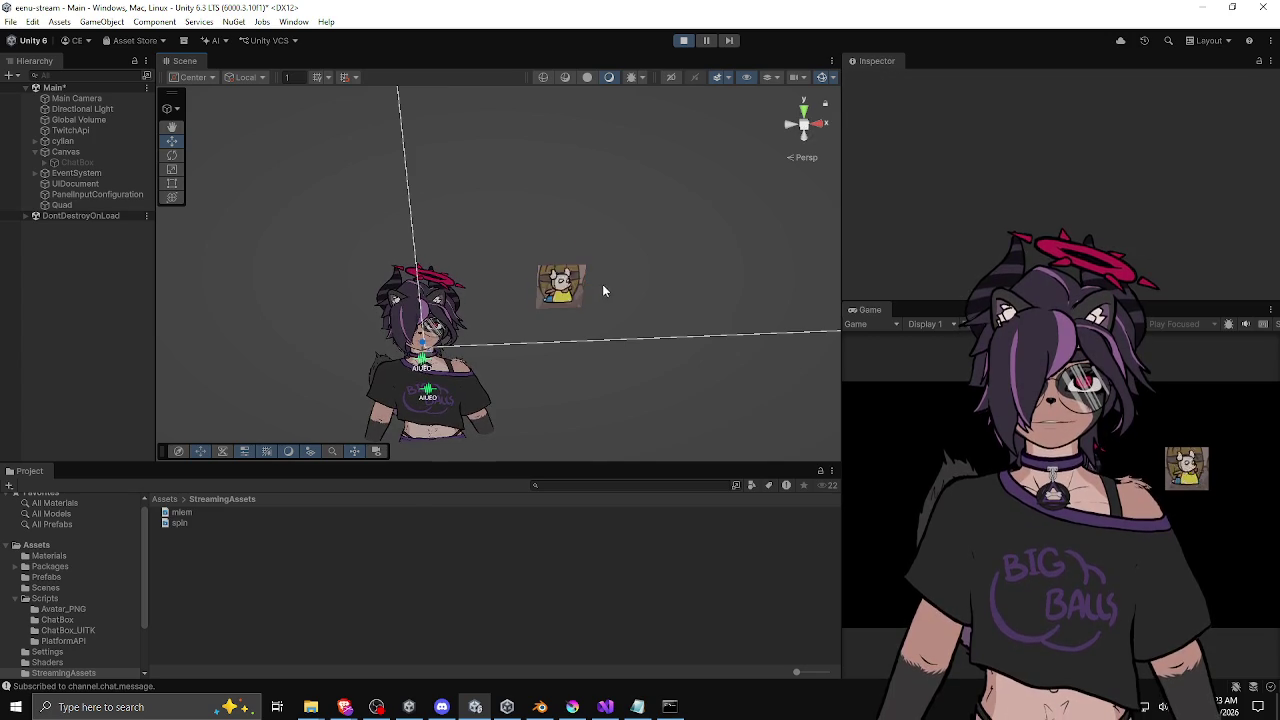
left_click(566, 289)
key("ctrl+d")
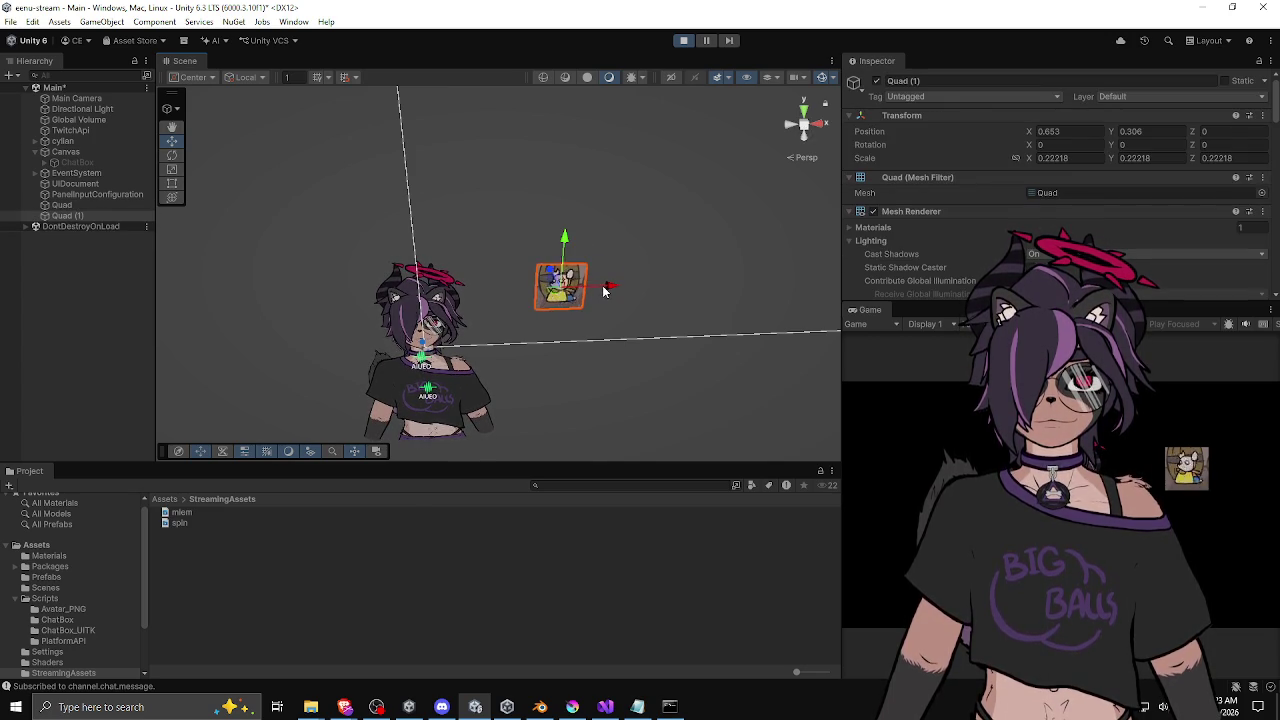
left_click_drag(605, 287, 823, 283)
key("ctrl+d")
key("ctrl+d")
key("ctrl+d")
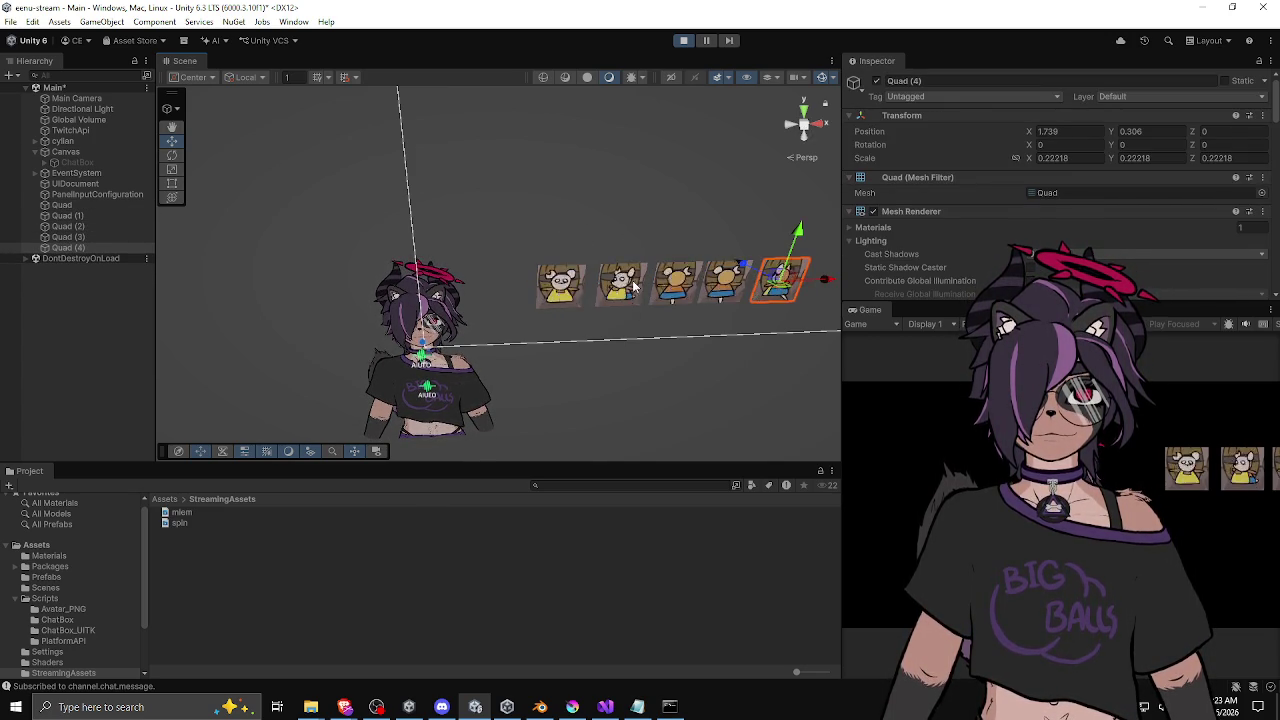
left_click(725, 290)
left_click(740, 291)
left_click(753, 291)
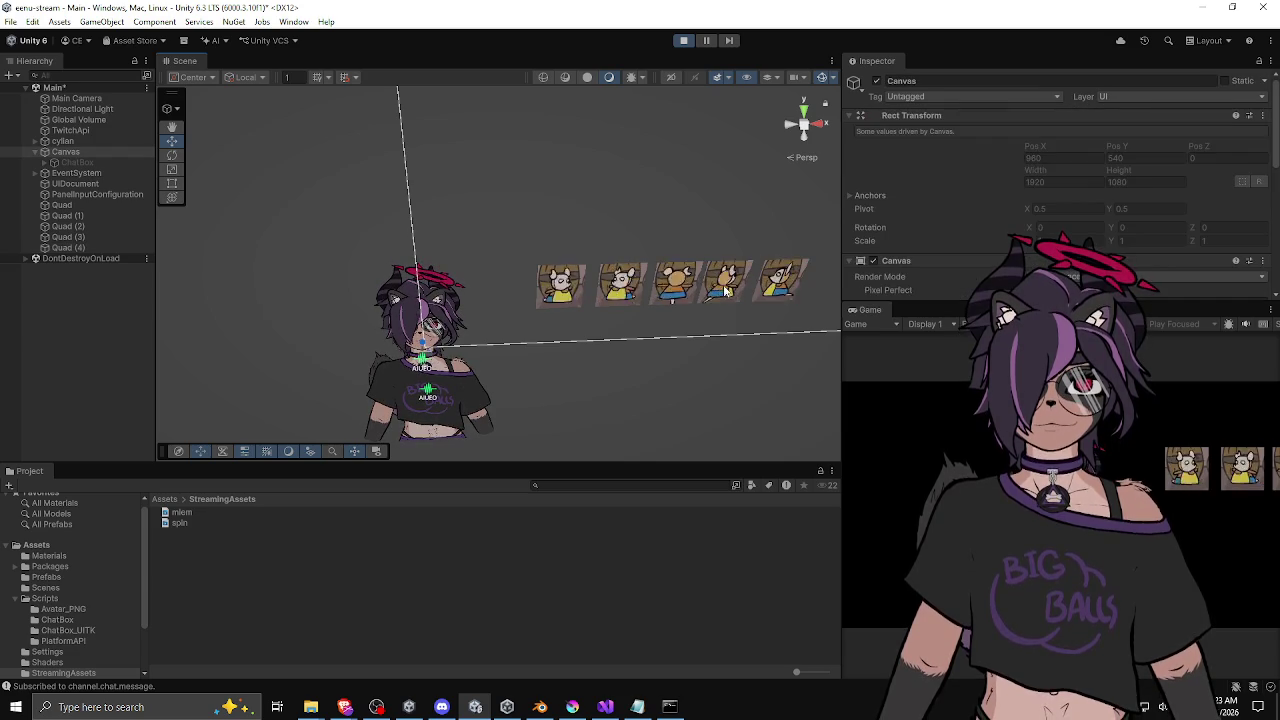
left_click(783, 285)
left_click(101, 207, "shift")
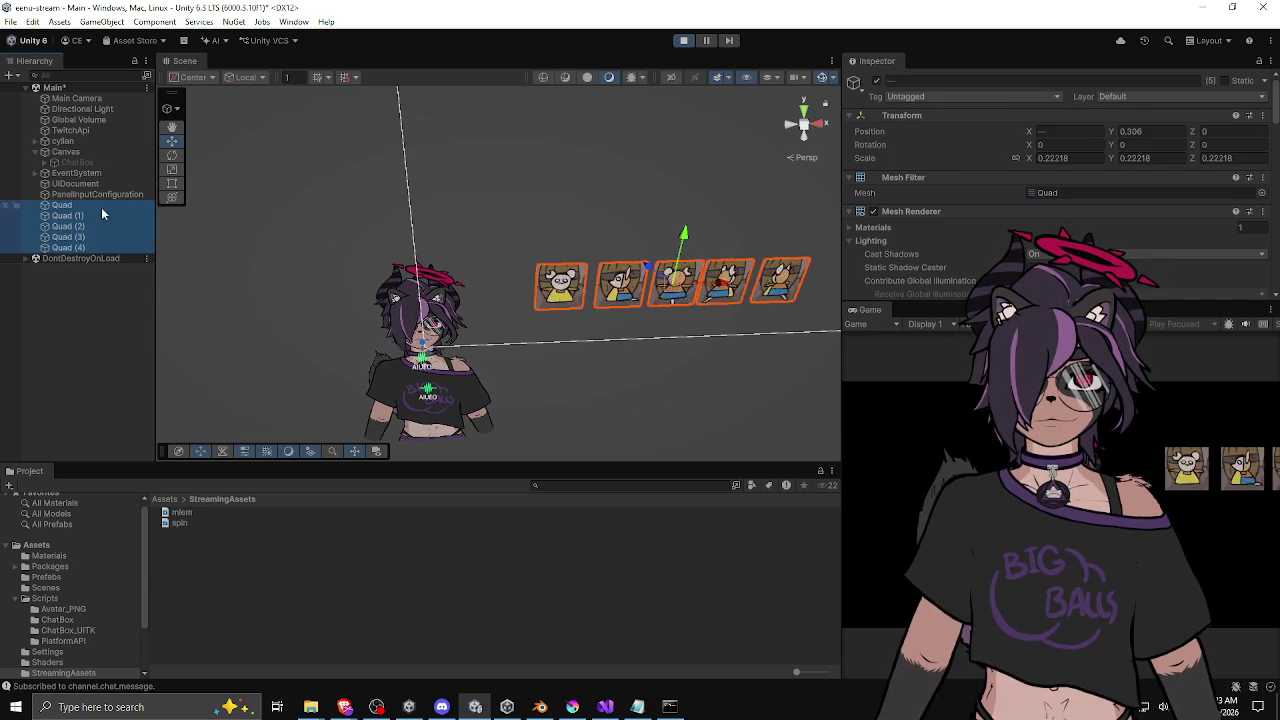
mouse_move(737, 277)
left_mouse_down()
mouse_move(417, 284)
mouse_move(482, 288)
left_mouse_up()
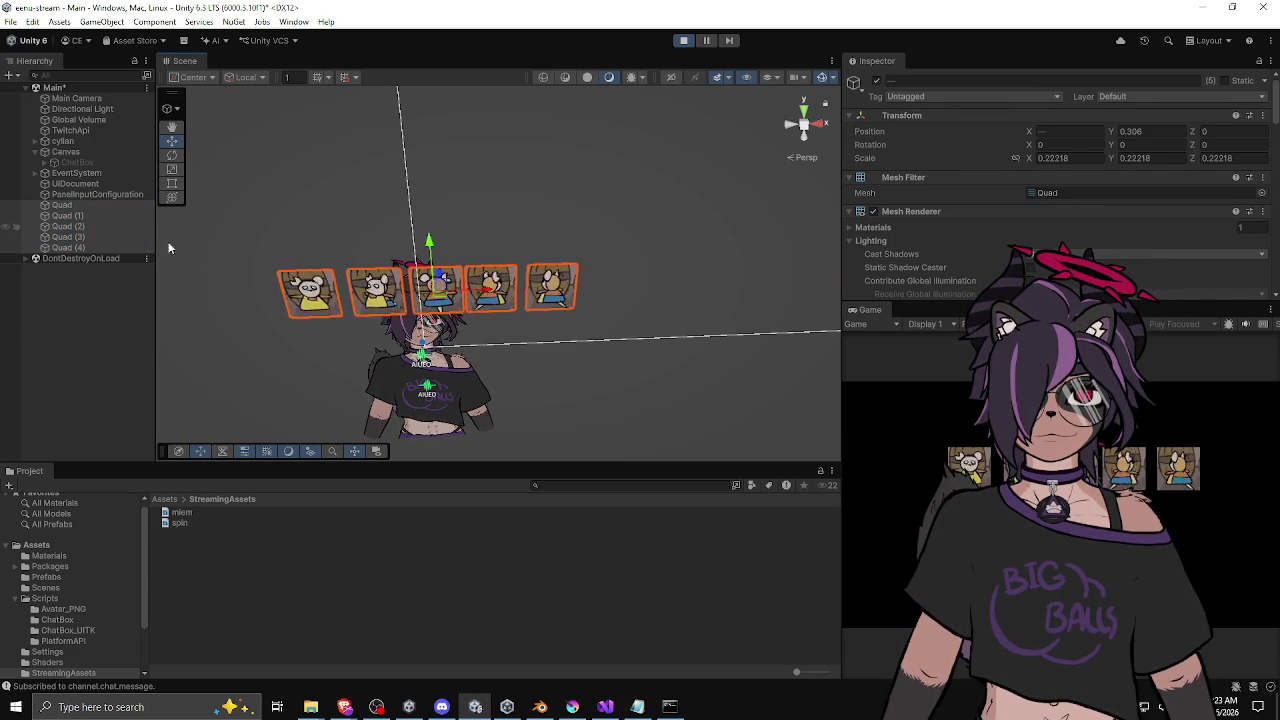
Step: Duplicate the five-quad row upward repeatedly to build a grid of about 25 quads
left_click(240, 235)
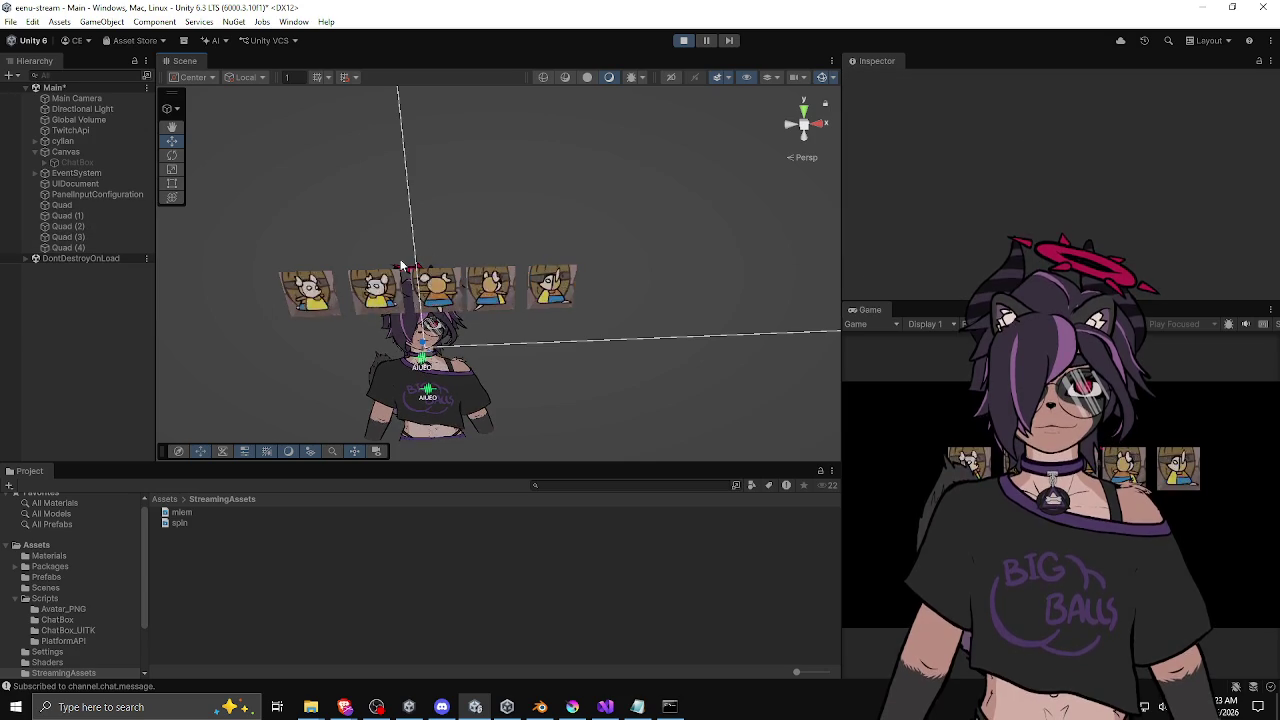
left_click(98, 206)
left_click(78, 247, "shift")
key("ctrl+d")
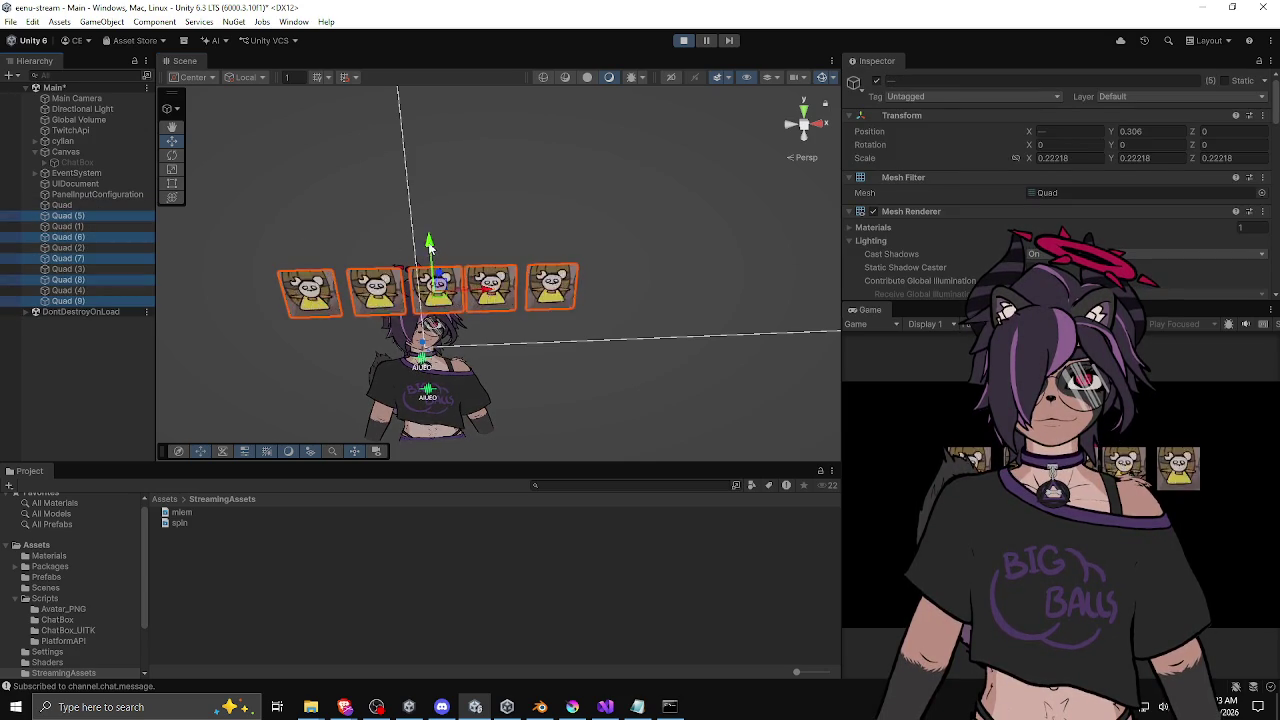
mouse_move(428, 243)
left_mouse_down()
mouse_move(420, 120)
mouse_move(434, 372)
mouse_move(446, 340)
left_mouse_up()
key("ctrl+d")
key("ctrl+d")
key("ctrl+d")
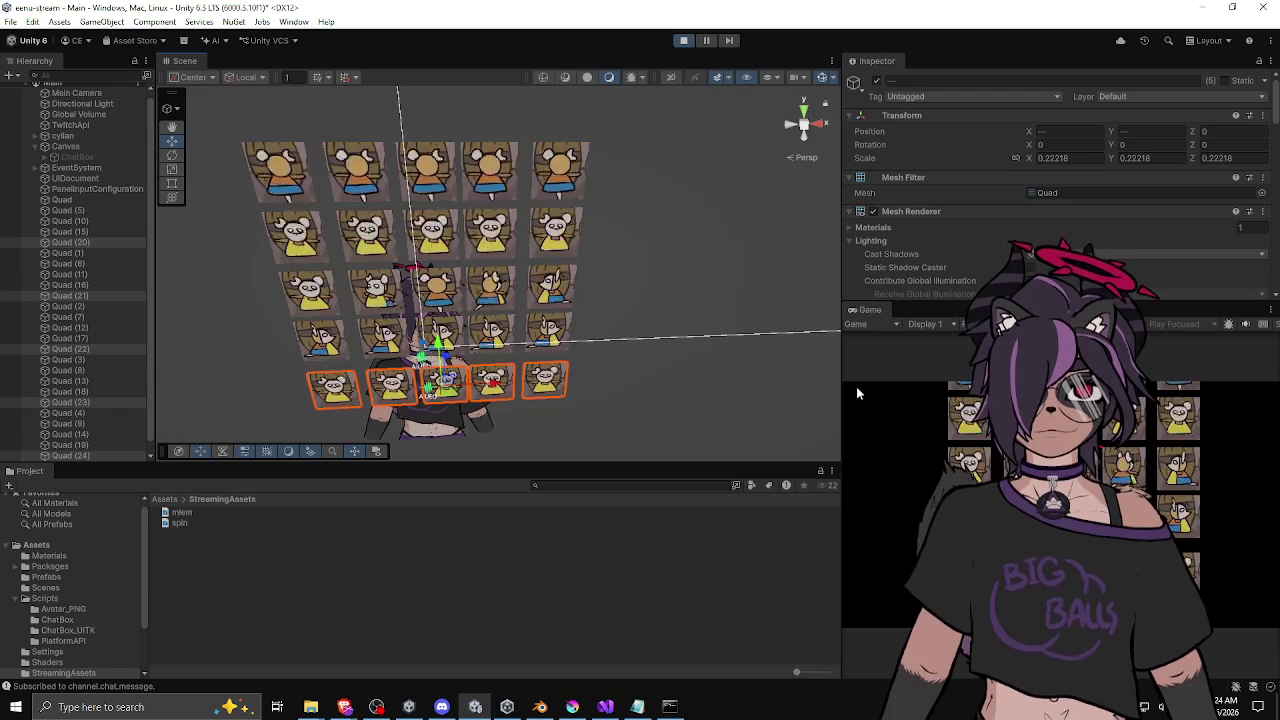
Step: Check the grid in the Game output, then delete Quad (5) through the last copy
left_click_drag(843, 388, 628, 380)
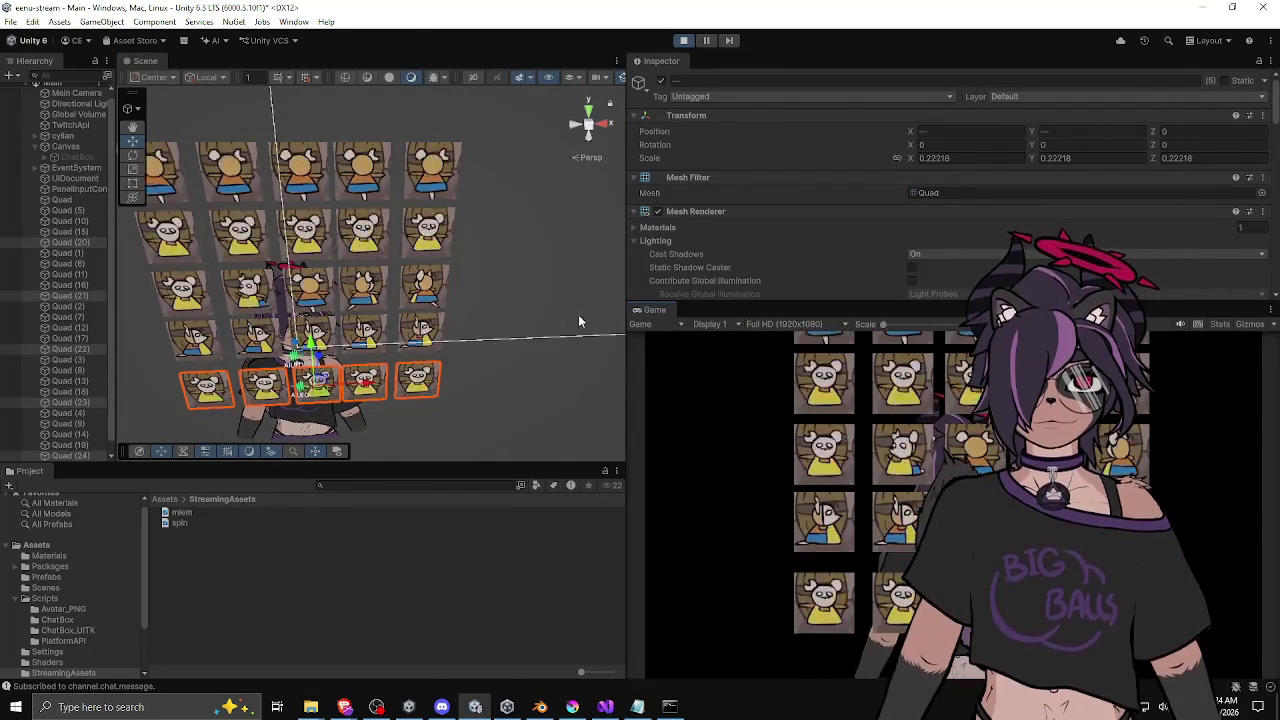
left_click_drag(626, 338, 836, 338)
left_click(87, 209)
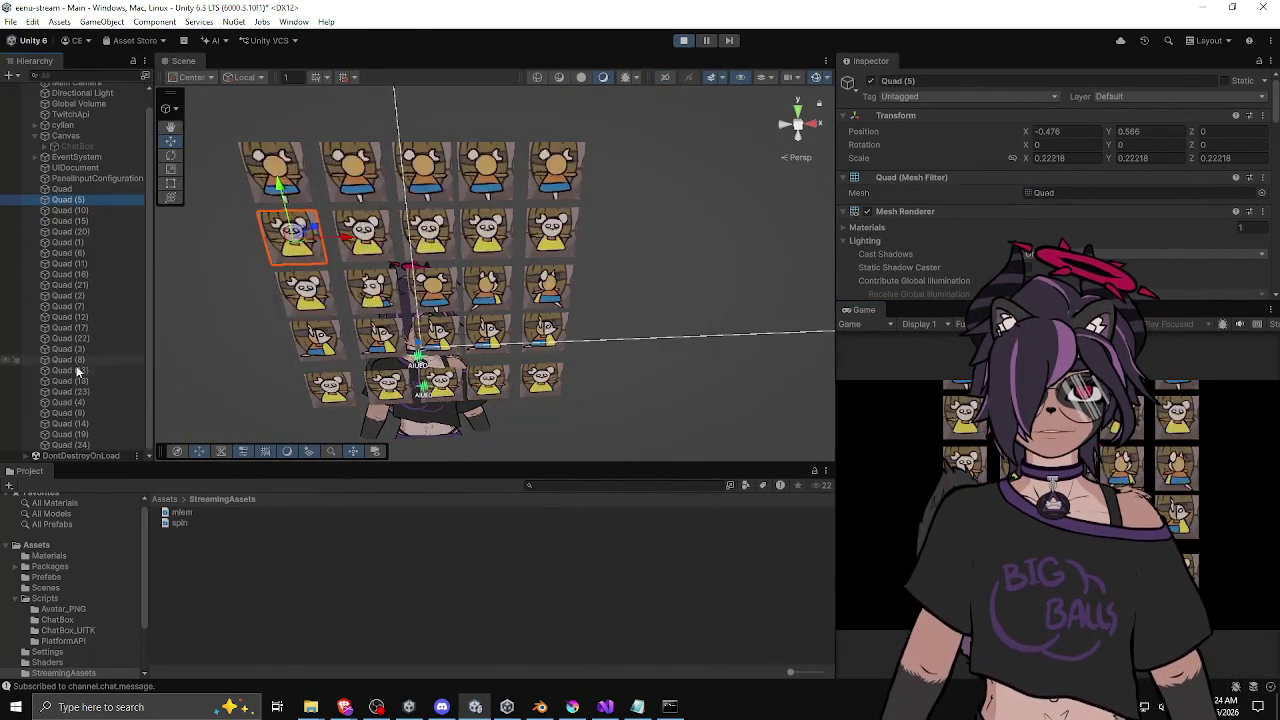
scroll(83, 443, "down", 1)
left_click(82, 443, "shift")
key("Delete")
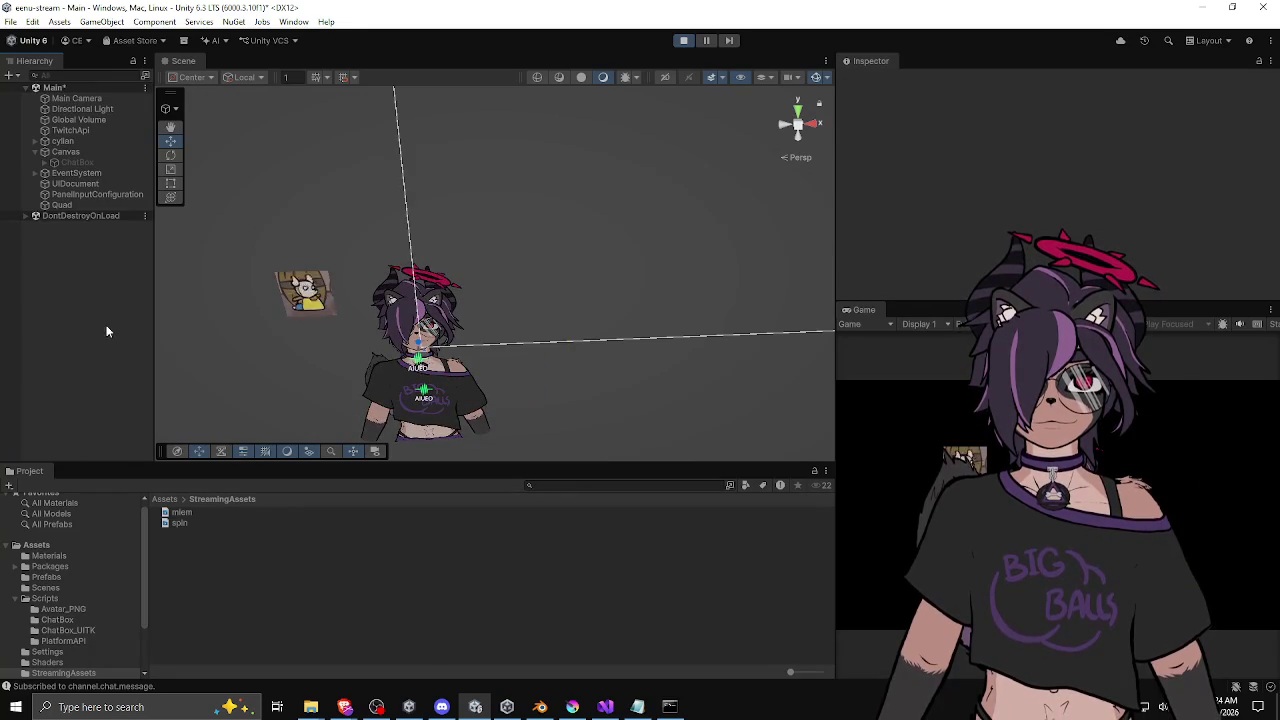
Step: Move the emote quad right beside the avatar's head, to X 0.558
left_click(303, 290)
left_click_drag(305, 292, 537, 287)
left_click_drag(443, 234, 466, 272)
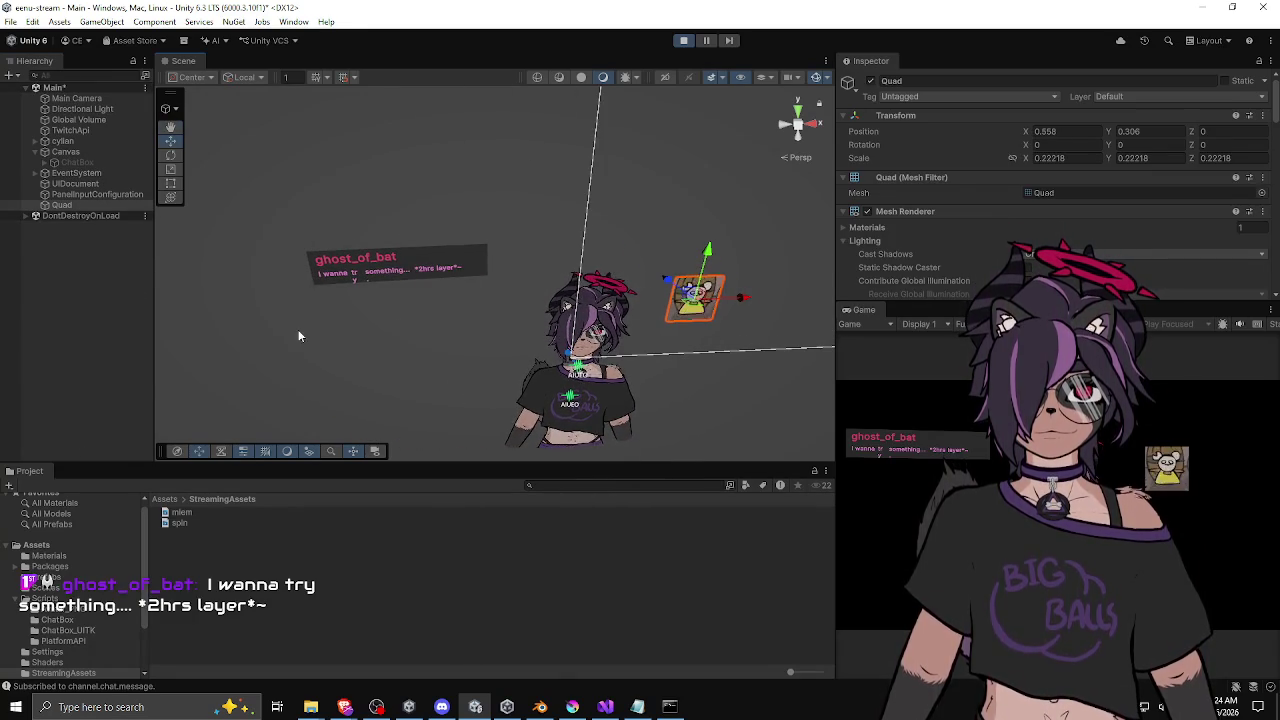
mouse_move(297, 337)
left_mouse_down()
mouse_move(407, 326)
mouse_move(434, 277)
left_mouse_up()
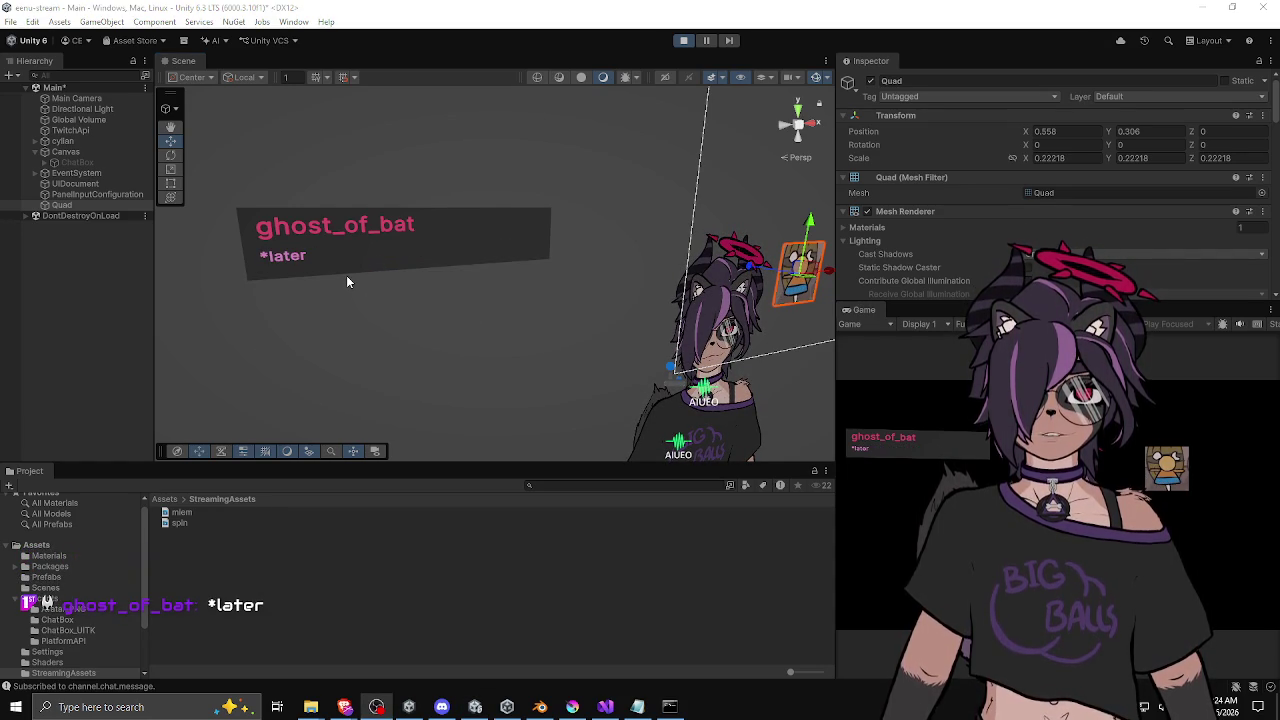
Step: Drag the panel splitter left to widen the Inspector and Game panels
left_click_drag(346, 281, 349, 284)
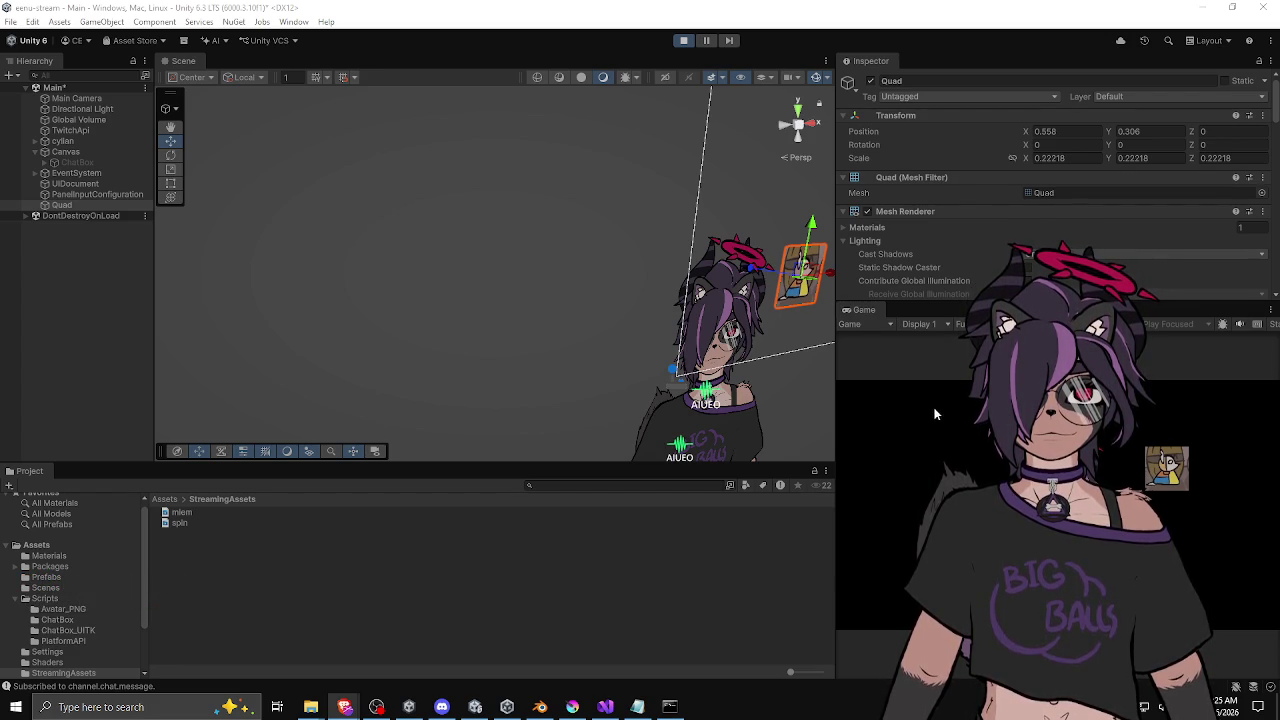
left_click(831, 385)
left_click_drag(855, 386, 823, 384)
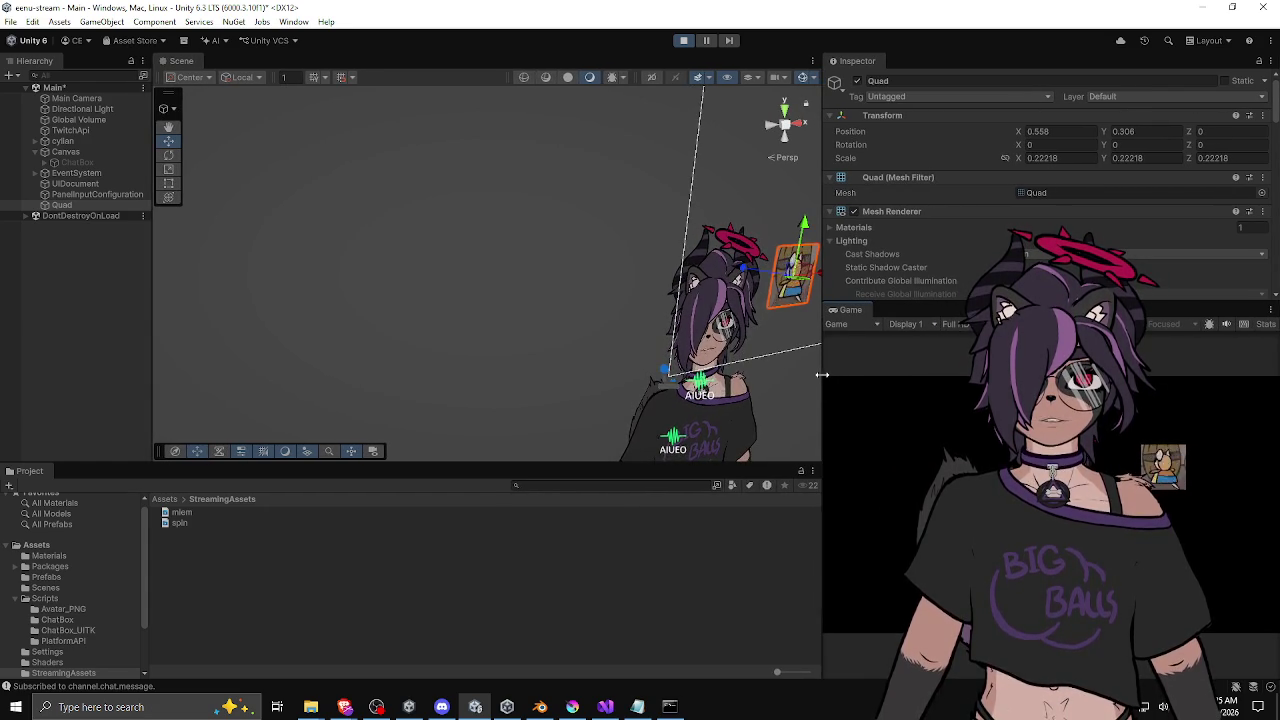
Step: Widen the panels slightly, then snip the editor area showing the emote beside the avatar
left_click_drag(823, 374, 814, 376)
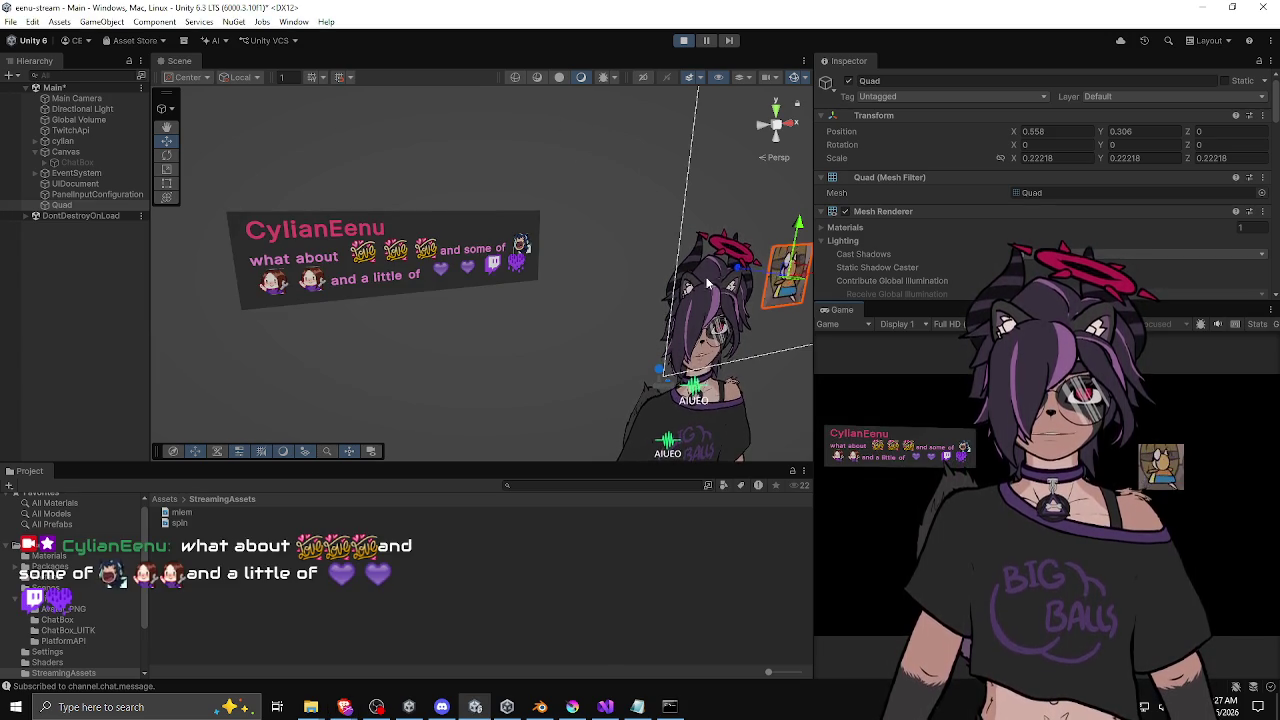
key("super+shift+s")
mouse_move(153, 142)
left_mouse_down()
mouse_move(1100, 600)
mouse_move(1255, 628)
left_mouse_up()
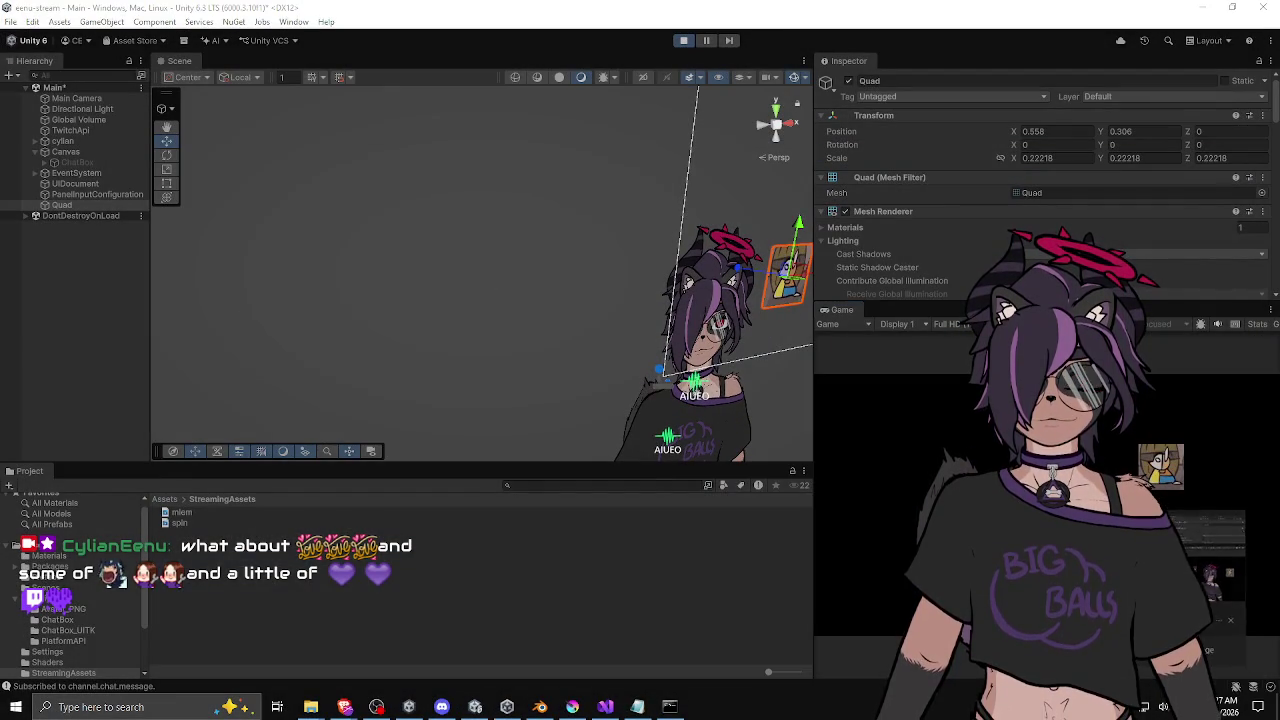
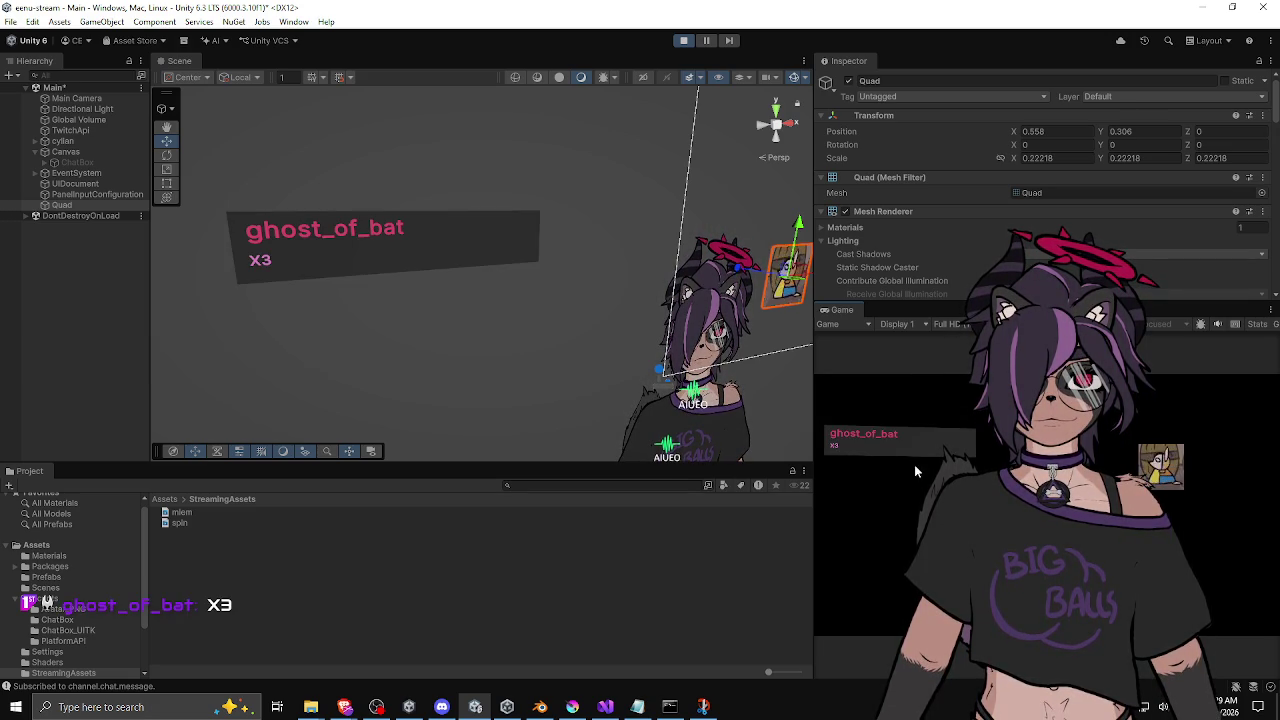
Step: Delete the mlem and spin files from StreamingAssets
left_click(206, 512)
left_click(198, 522, "shift")
key("Delete")
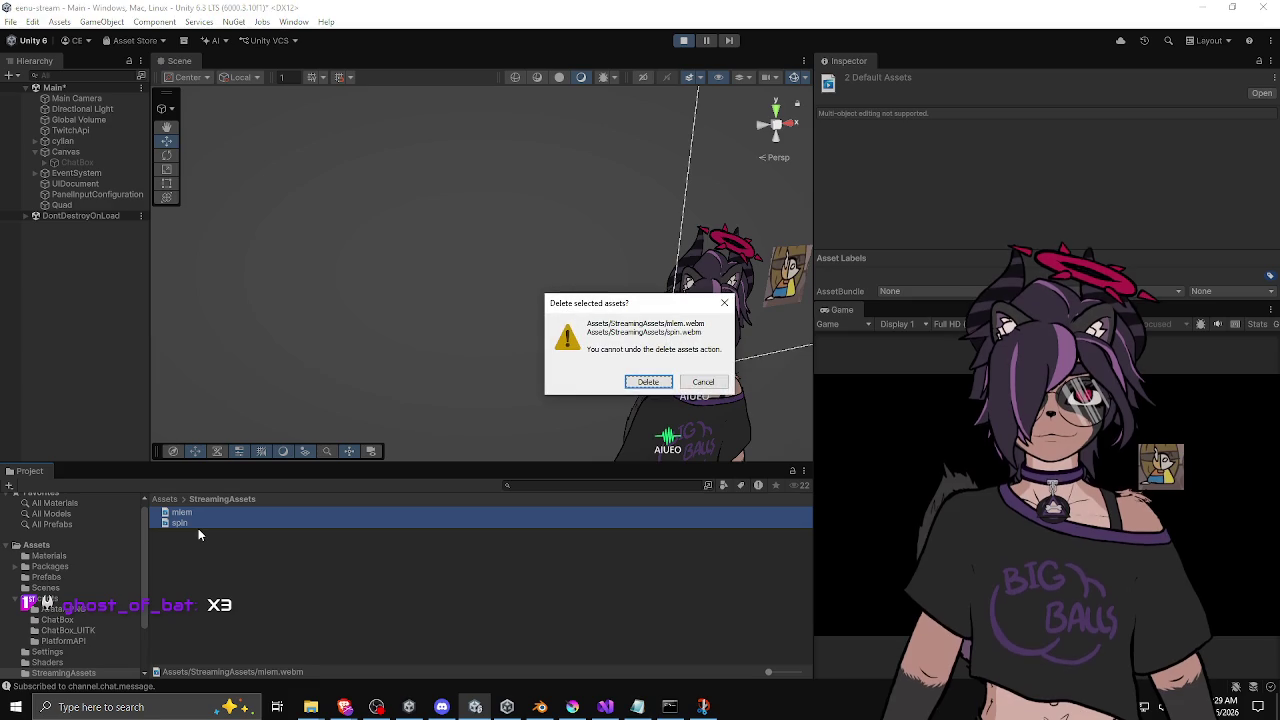
left_click(651, 380)
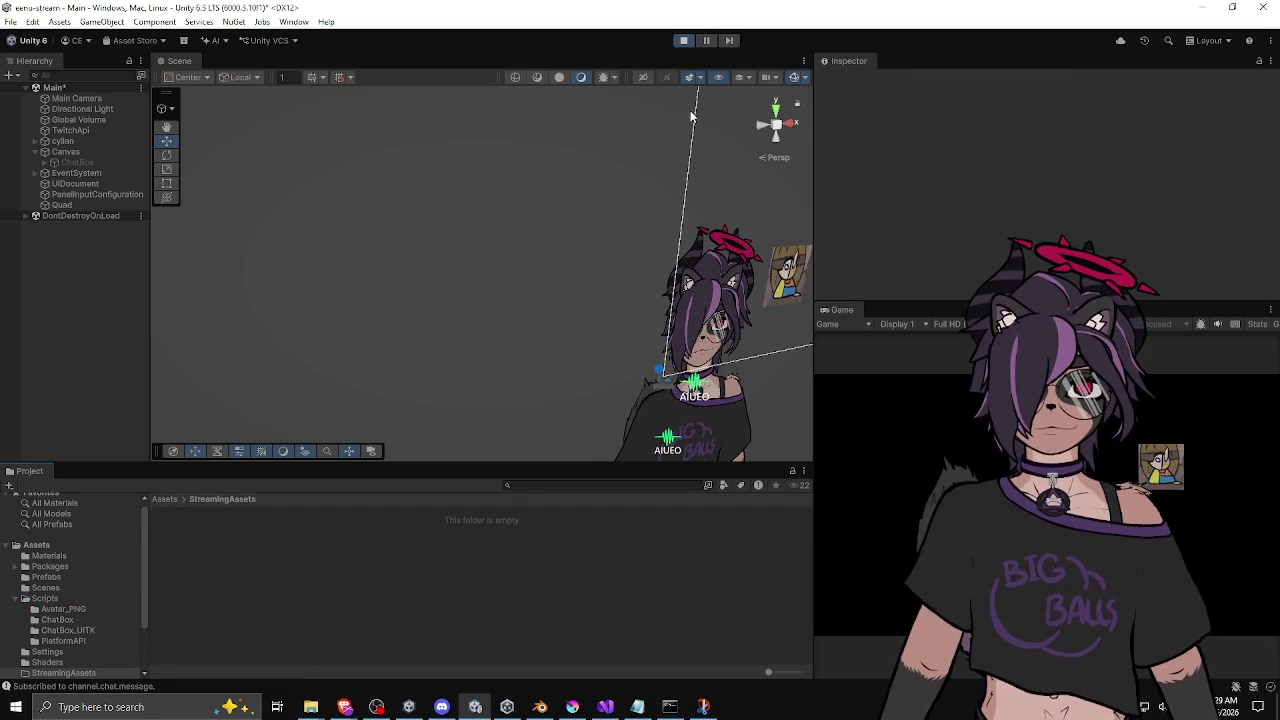
Step: Delete the goober texture from the Assets folder
left_click(163, 499)
scroll(250, 518, "down", 2)
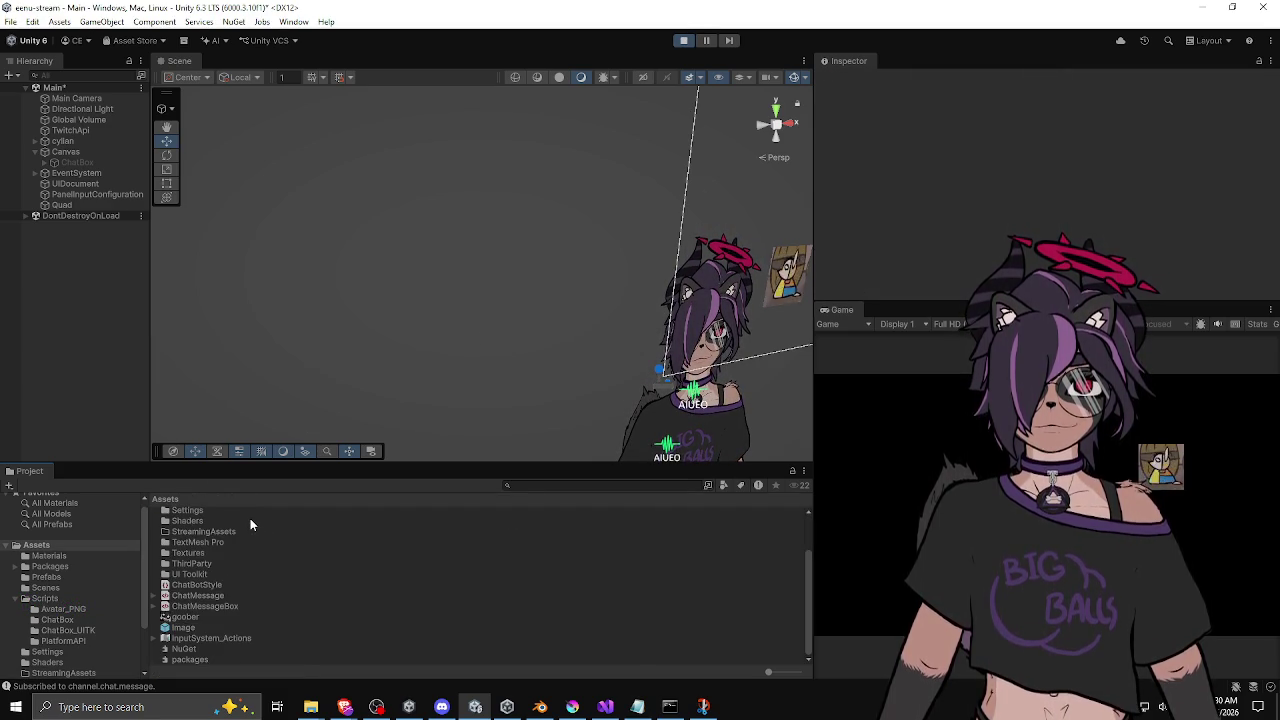
left_click(199, 616)
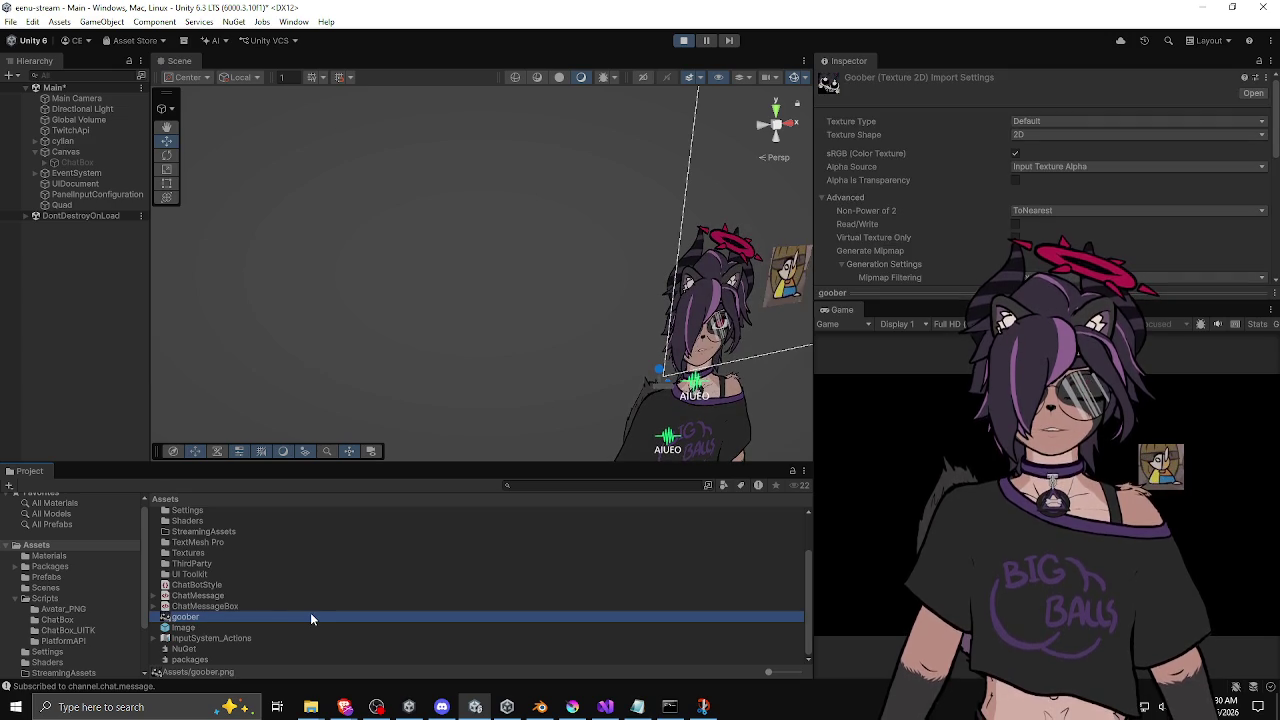
key("Delete")
key("Return")
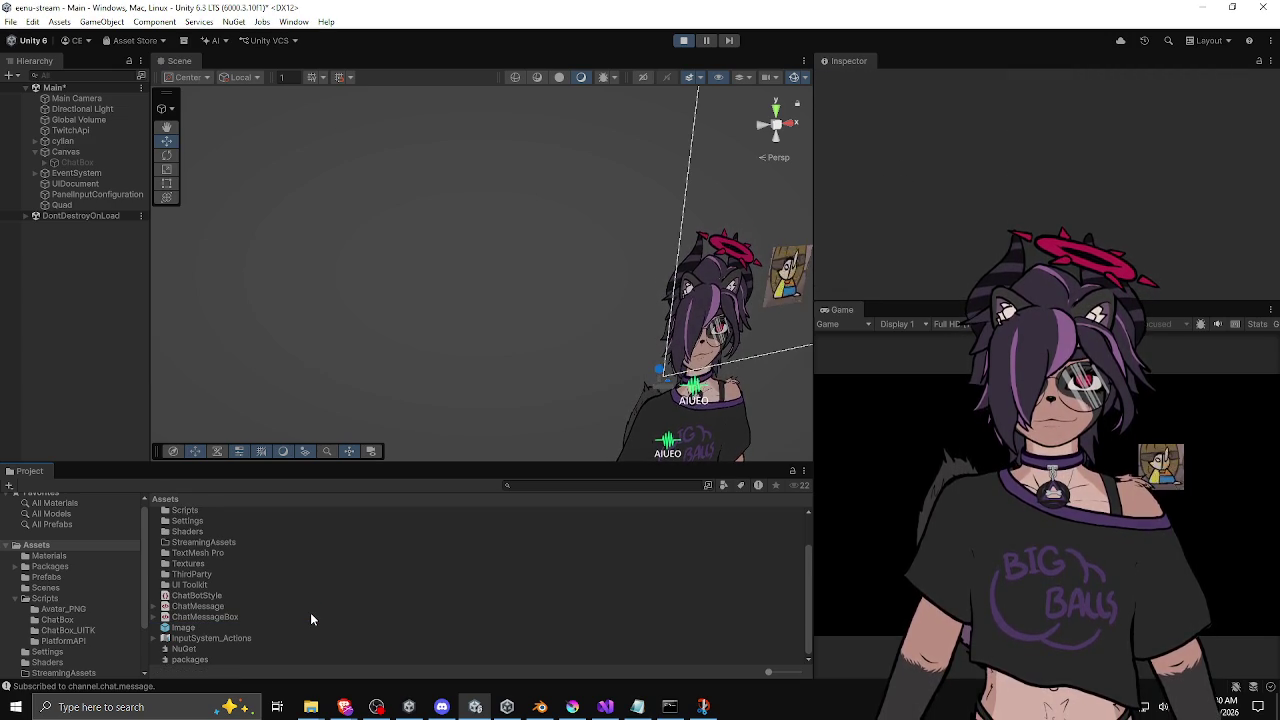
scroll(310, 612, "up", 2)
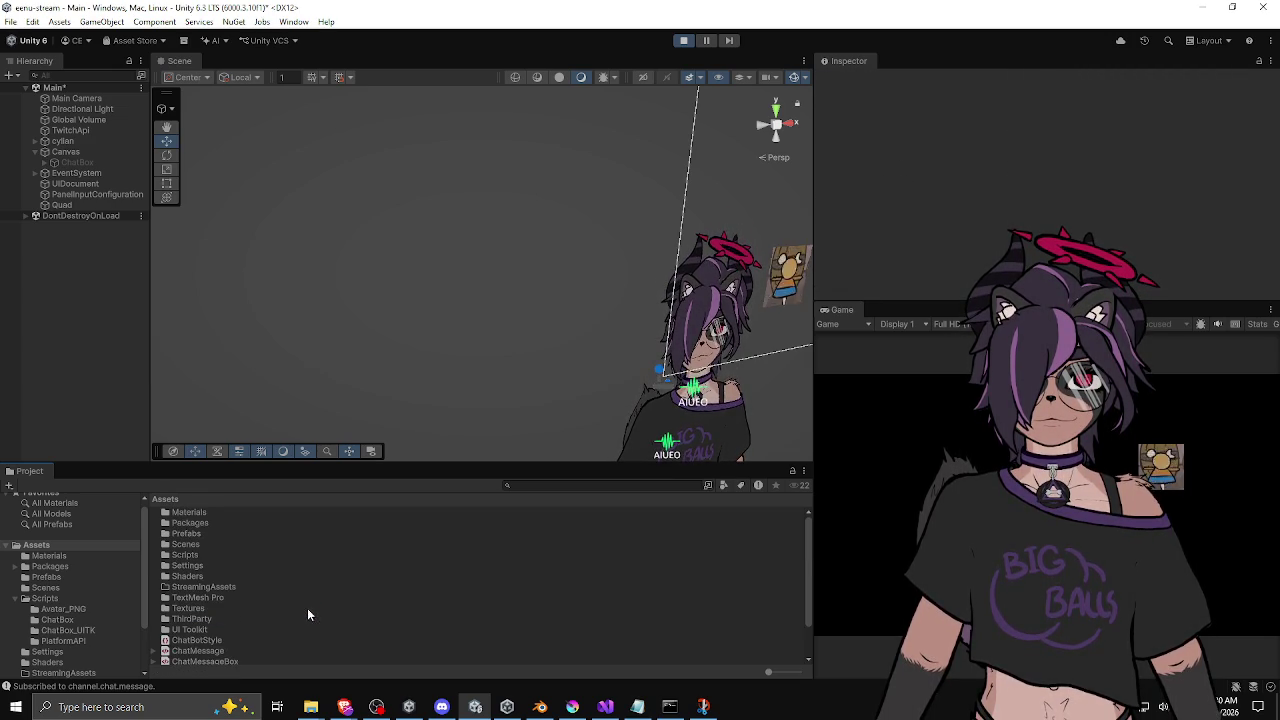
Step: Inspect the Materials, Packages, Prefabs, Scenes, Scripts and Shaders folders in turn
double_click(236, 512)
left_click(165, 499)
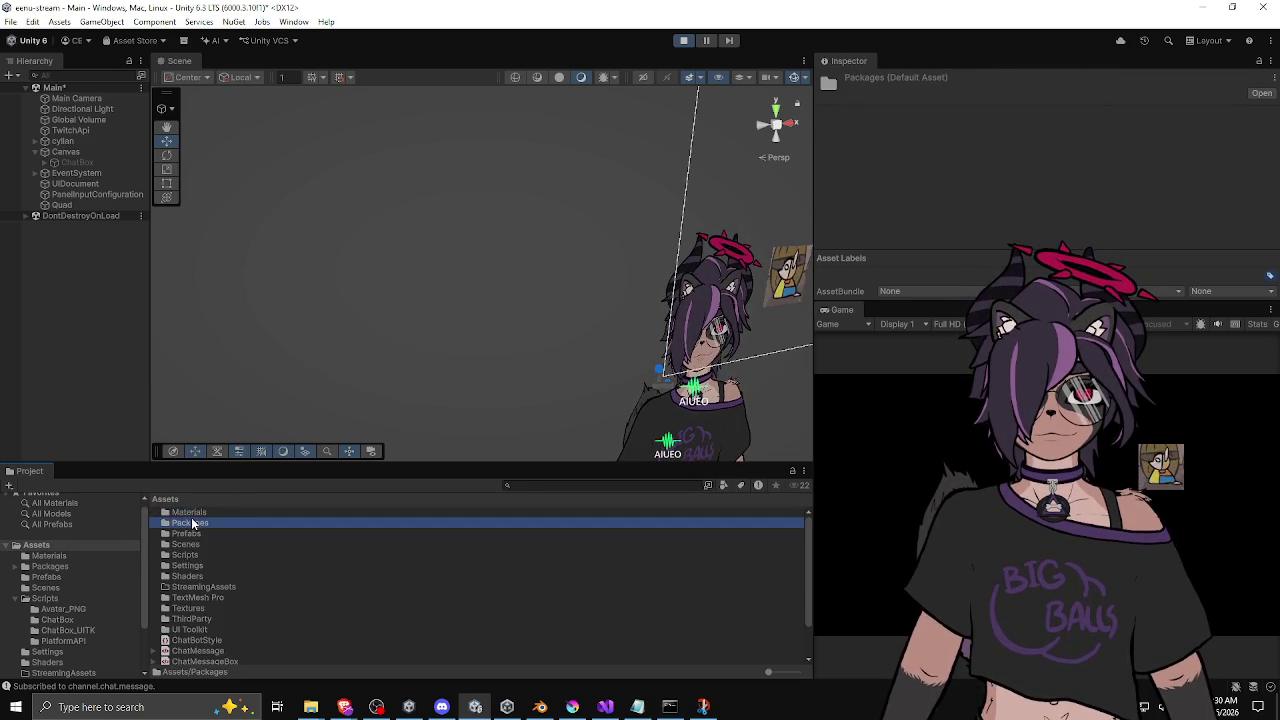
double_click(190, 523)
left_click(166, 499)
double_click(192, 535)
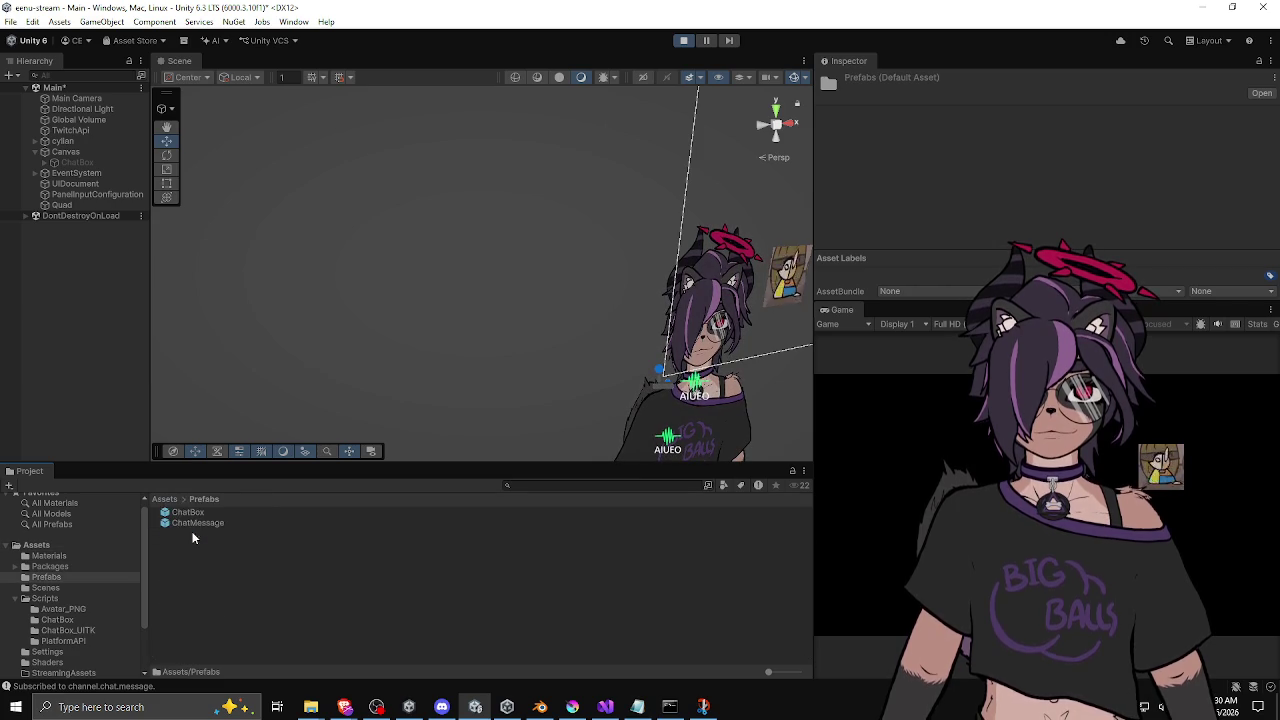
left_click(166, 499)
double_click(194, 546)
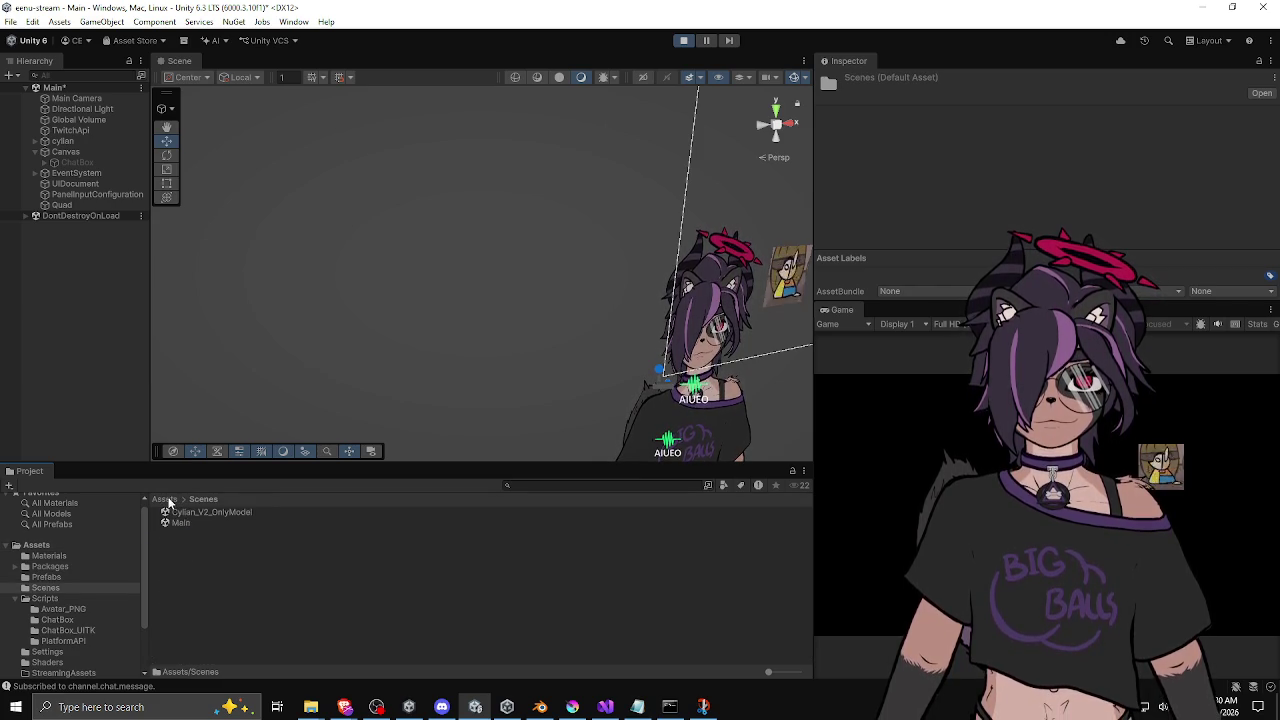
left_click(166, 500)
double_click(214, 552)
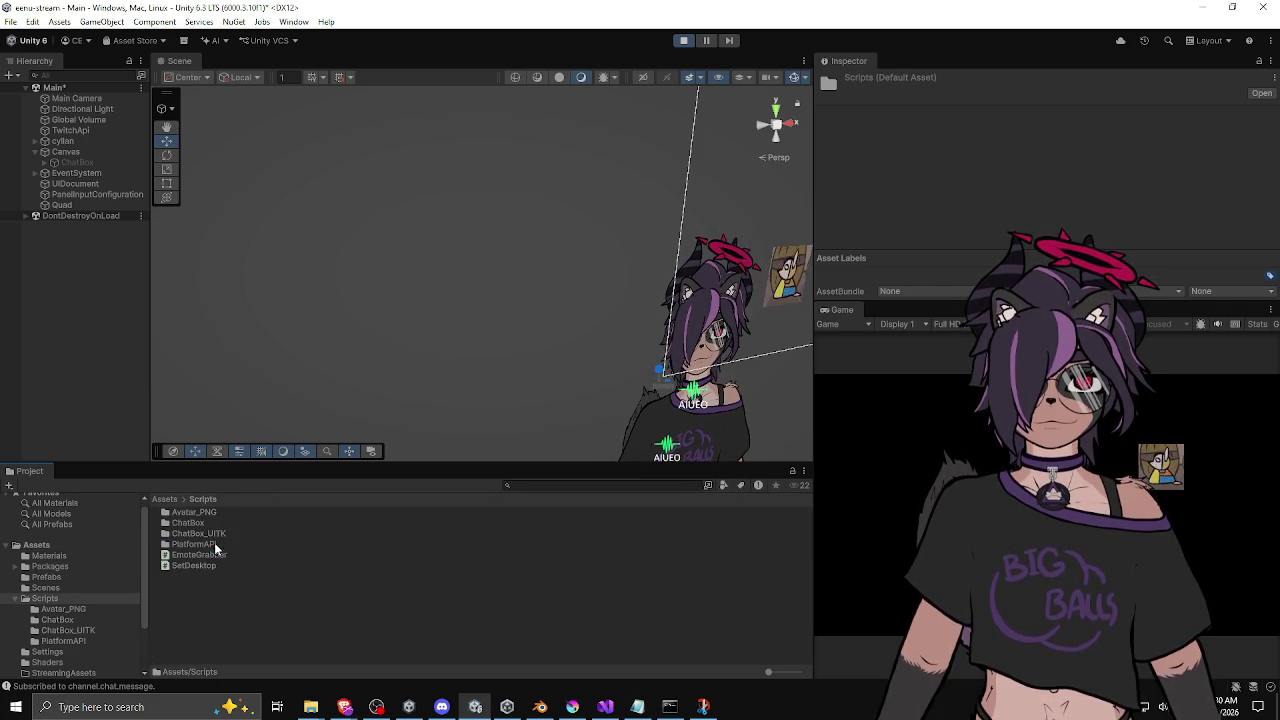
left_click(166, 500)
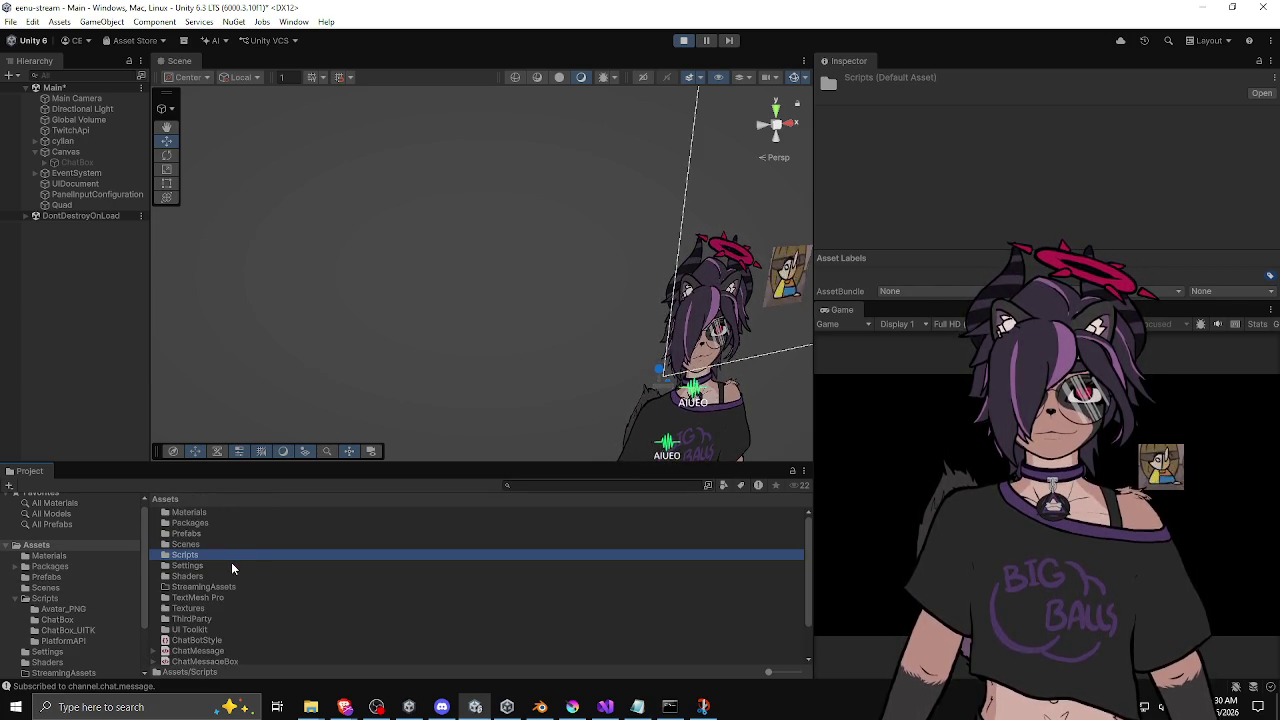
double_click(220, 575)
left_click(166, 499)
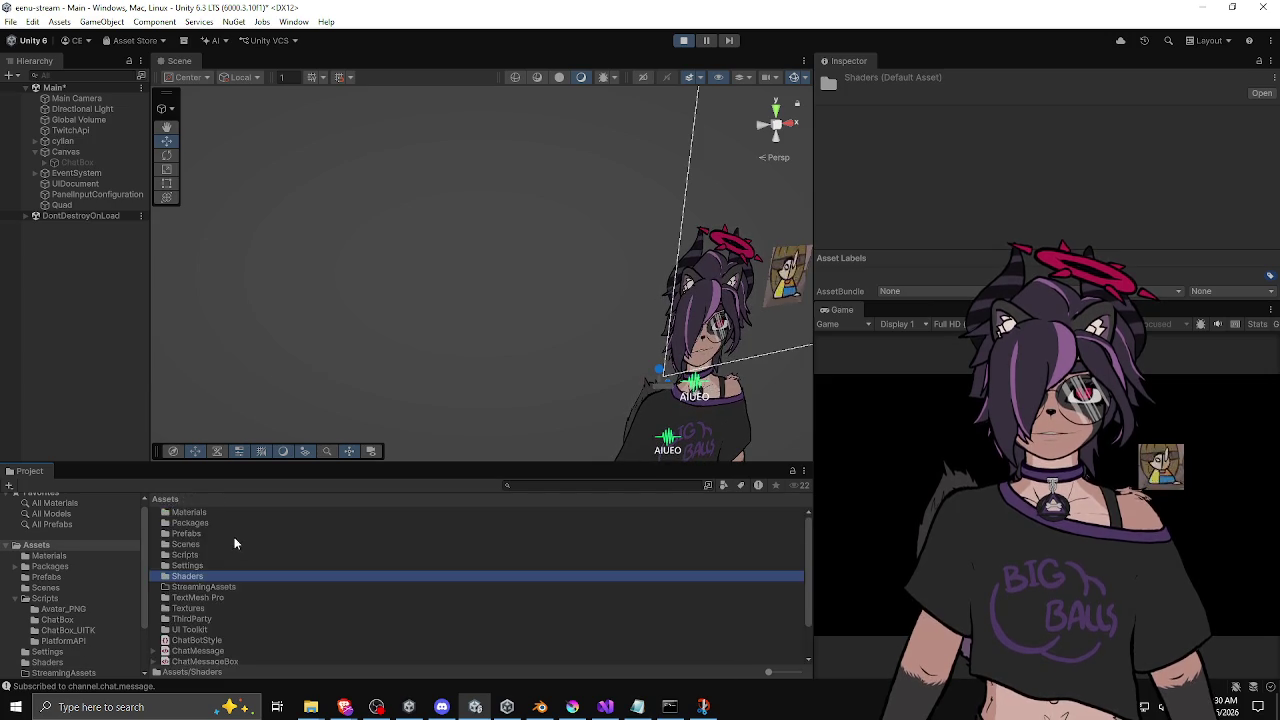
Step: Delete the unused Image.prefab from Assets, then select the StreamingAssets folder
scroll(247, 555, "down", 2)
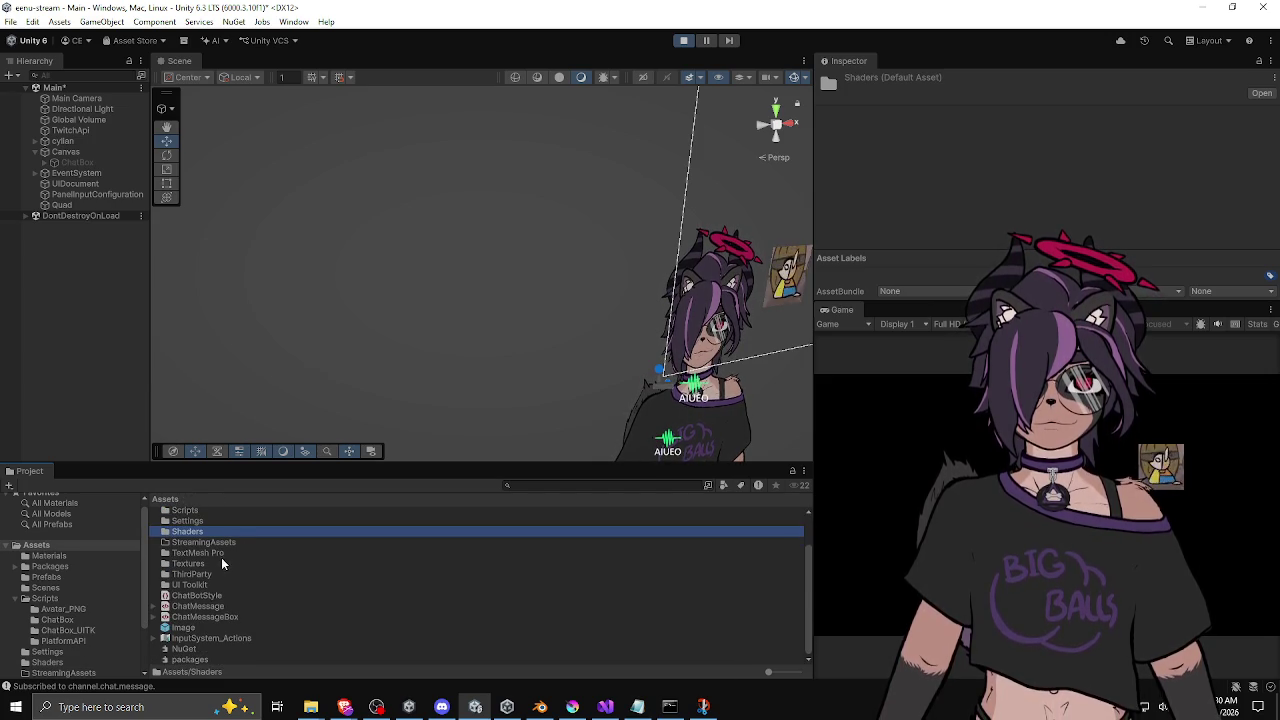
left_click(193, 628)
key("Delete")
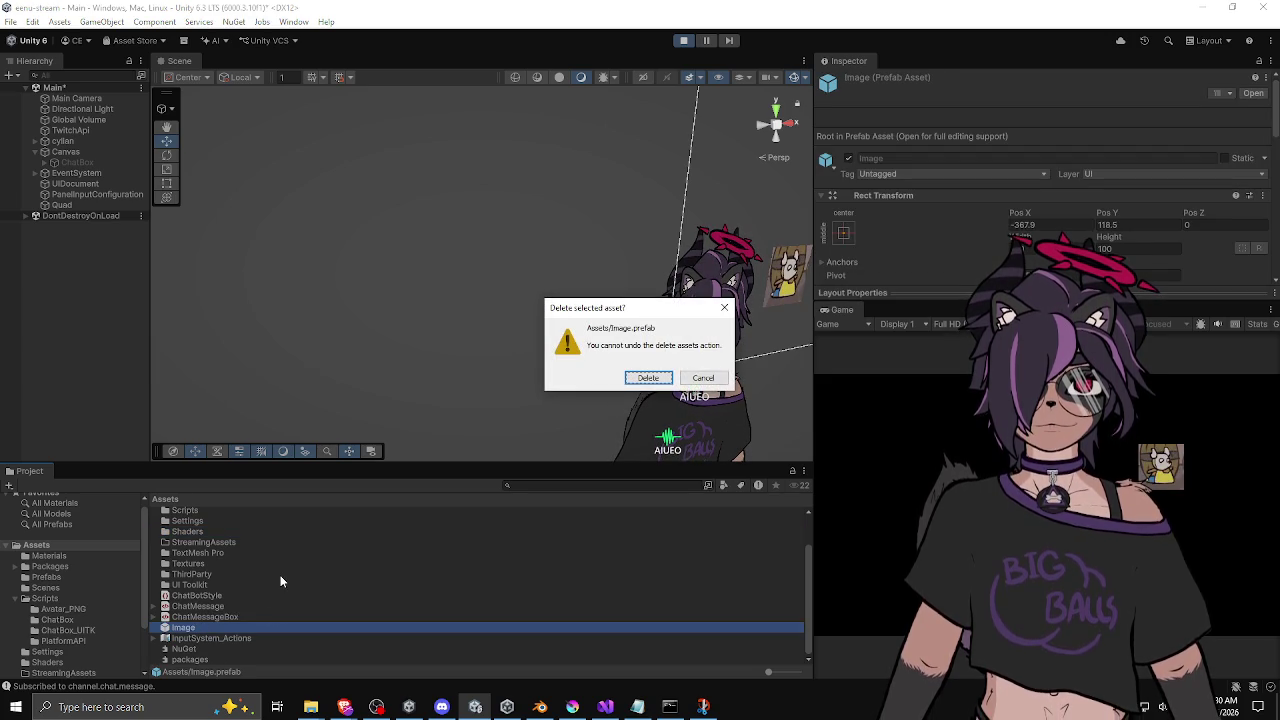
left_click(648, 378)
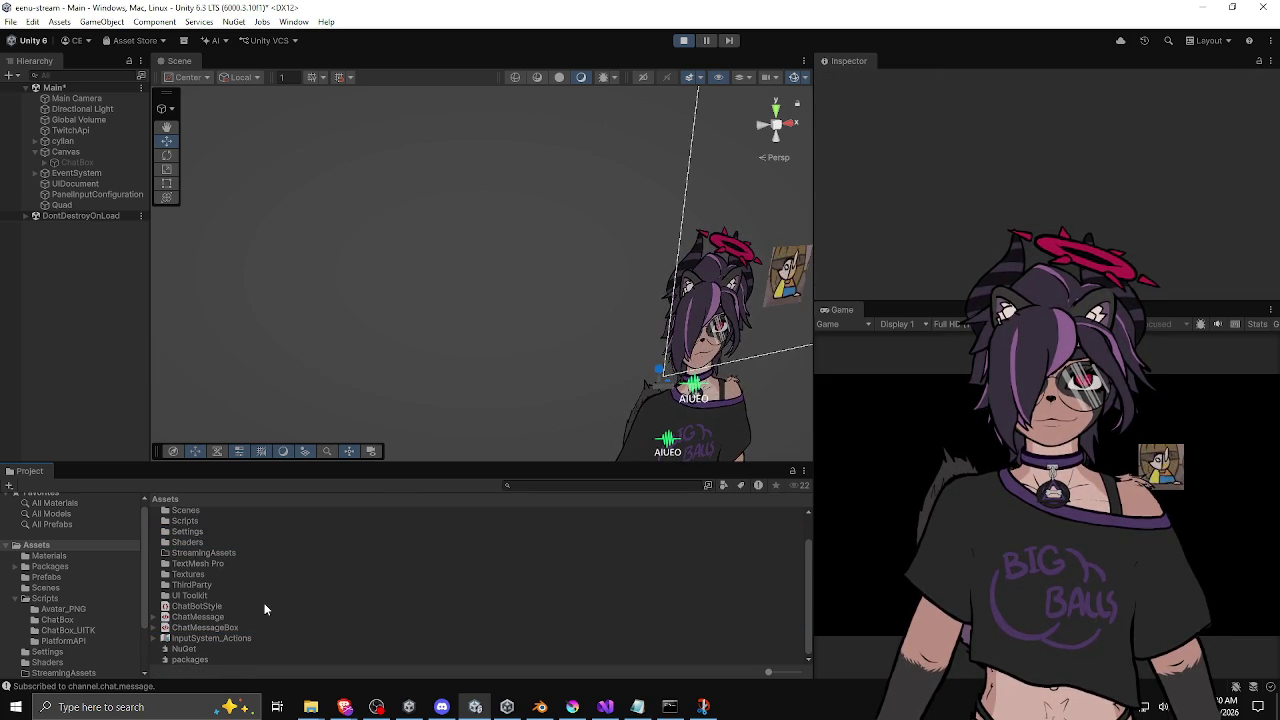
scroll(232, 641, "up", 1)
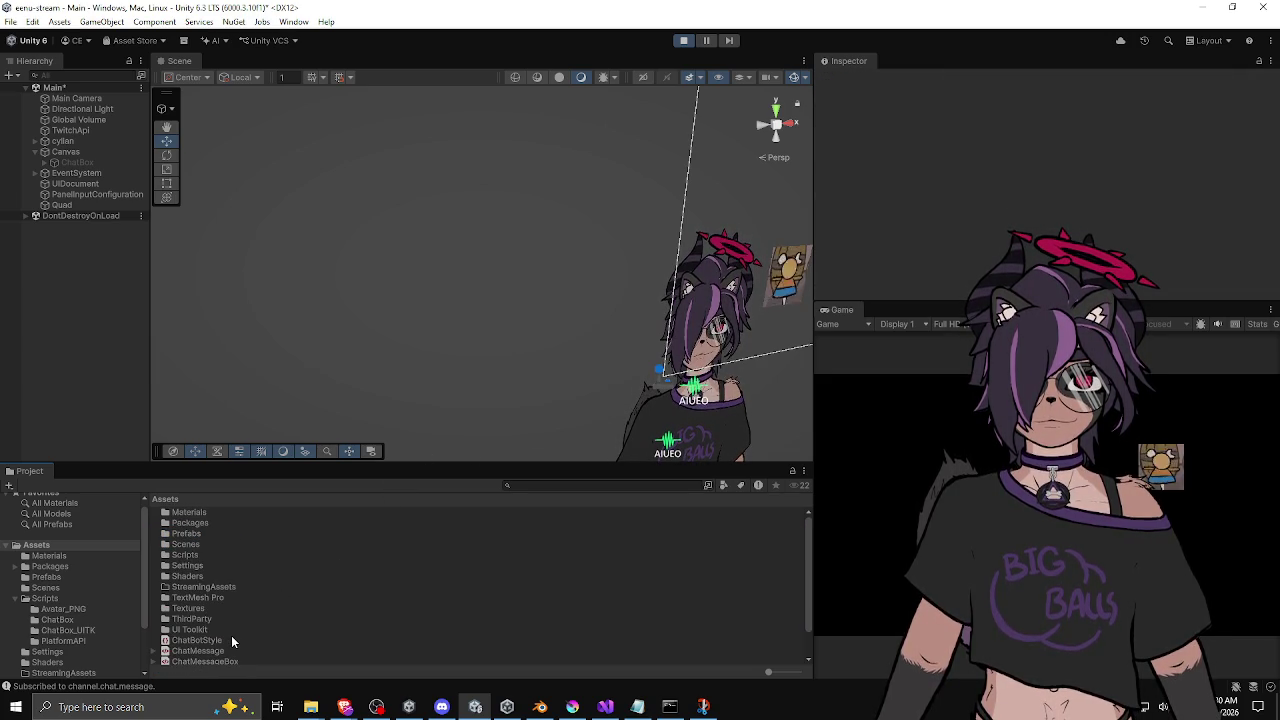
left_click(208, 588)
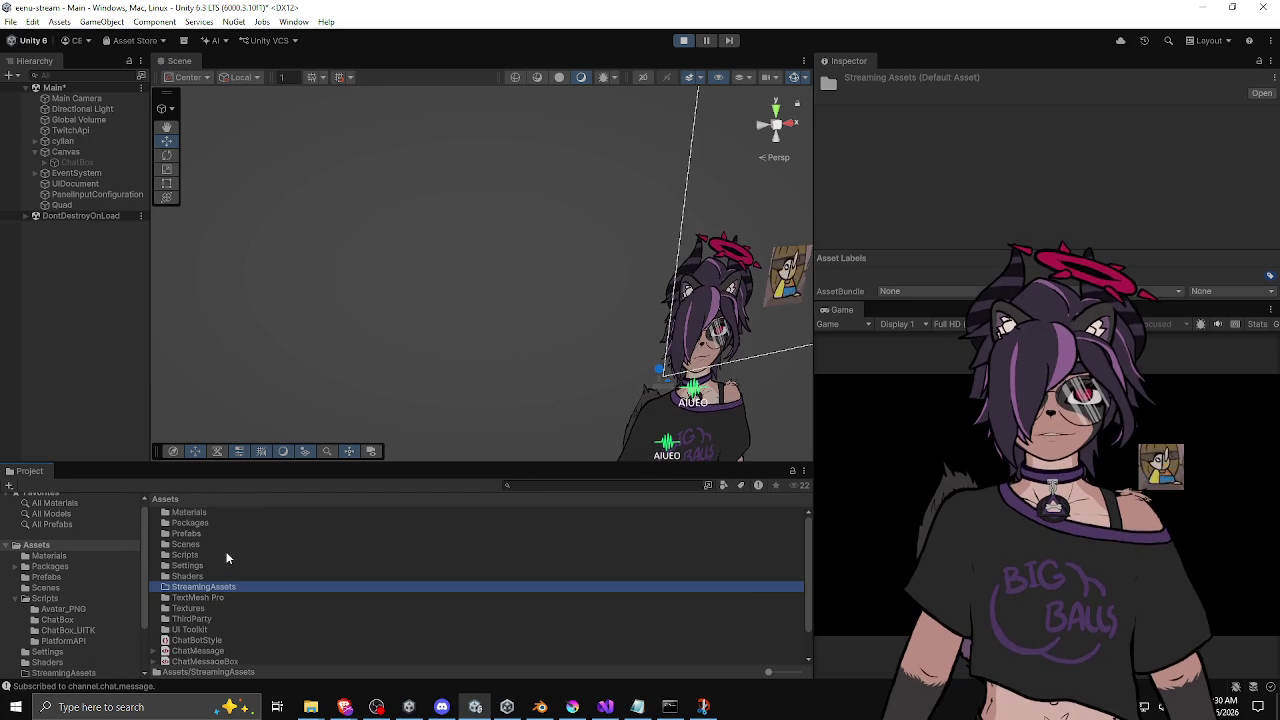
Step: Raise the Scene/Project splitter partway and nudge the Scene/Inspector splitter slightly left
left_click_drag(127, 466, 130, 373)
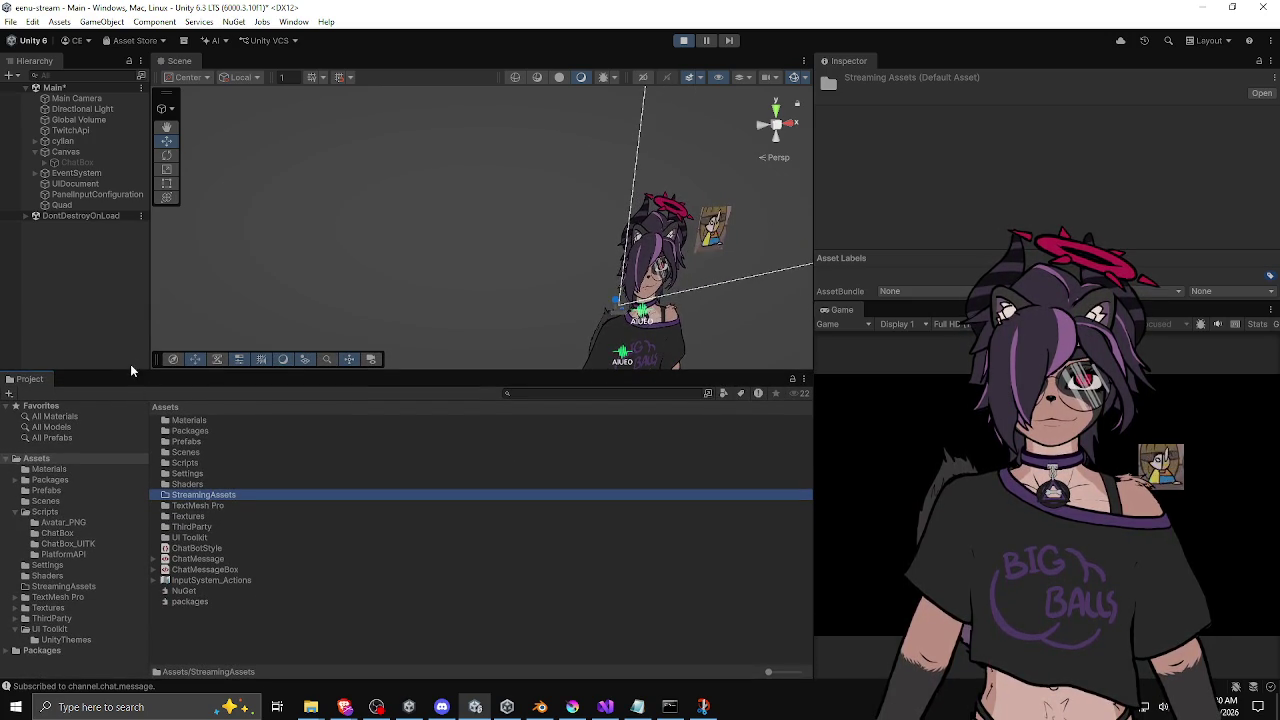
left_click_drag(127, 370, 113, 433)
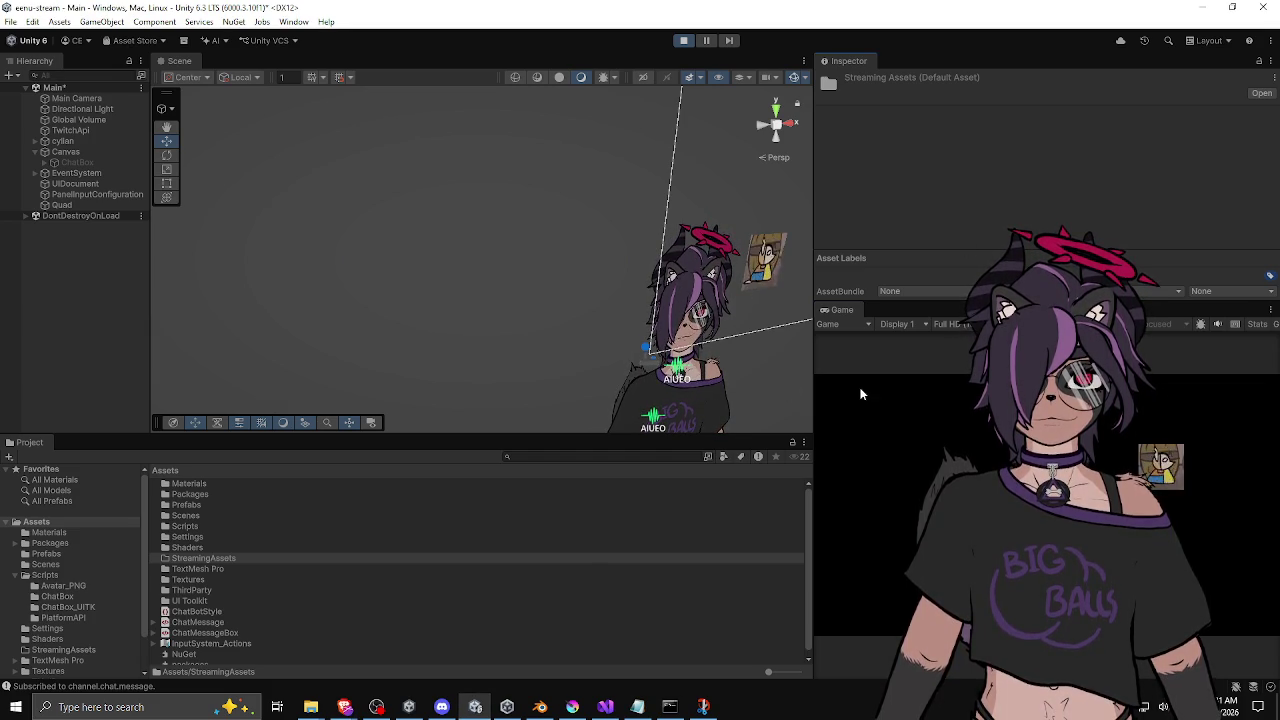
left_click_drag(810, 365, 798, 365)
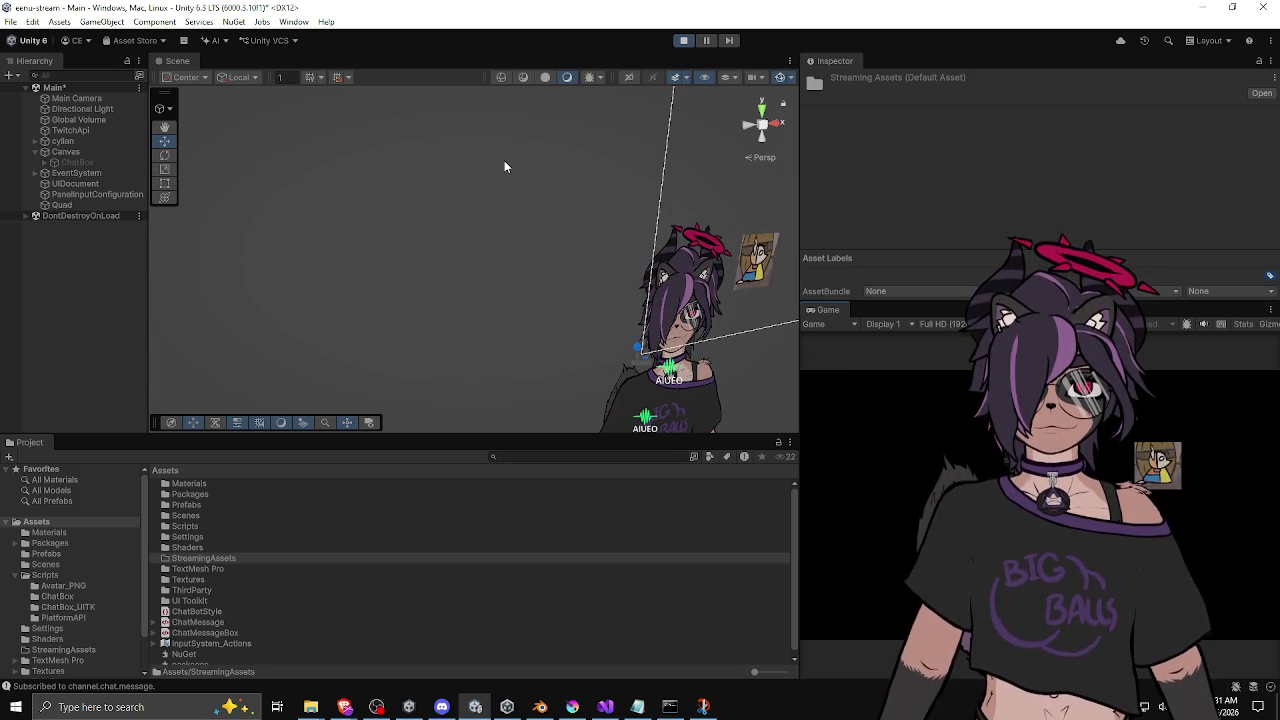
Step: Exit Play mode, deactivate the Quad and rename it VideoEmoteQuadTest
left_click(686, 42)
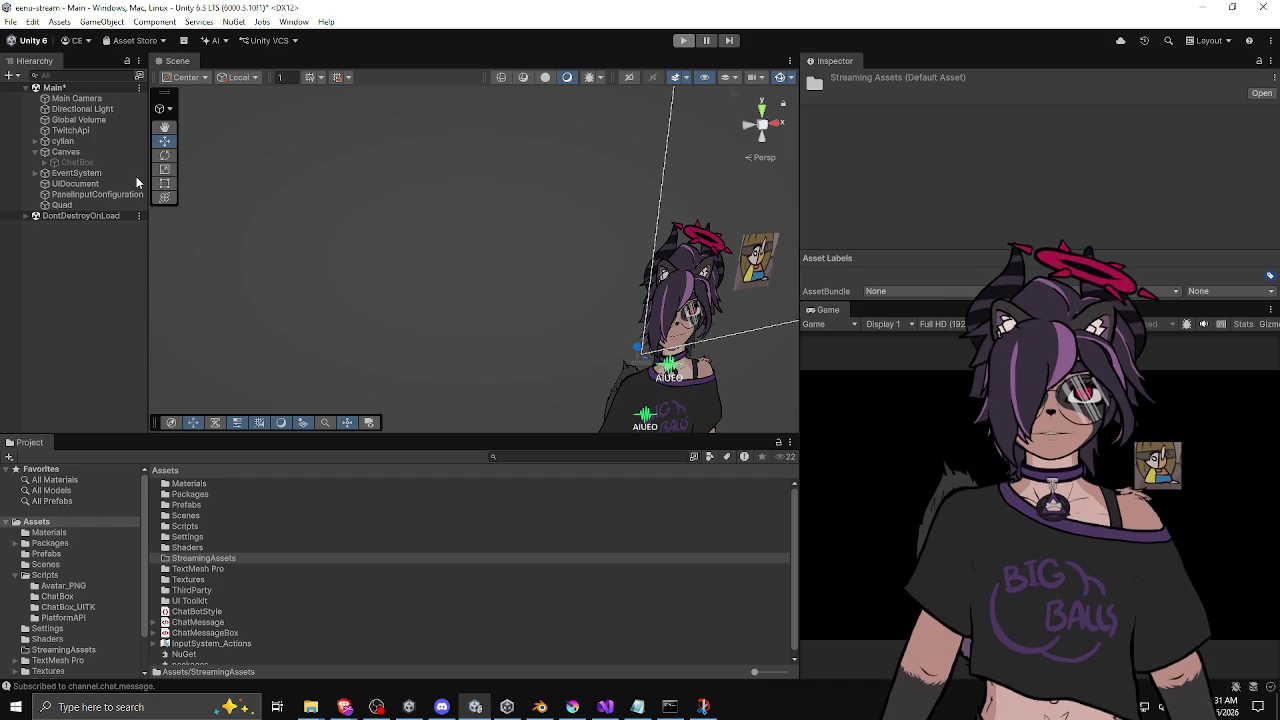
left_click(86, 202)
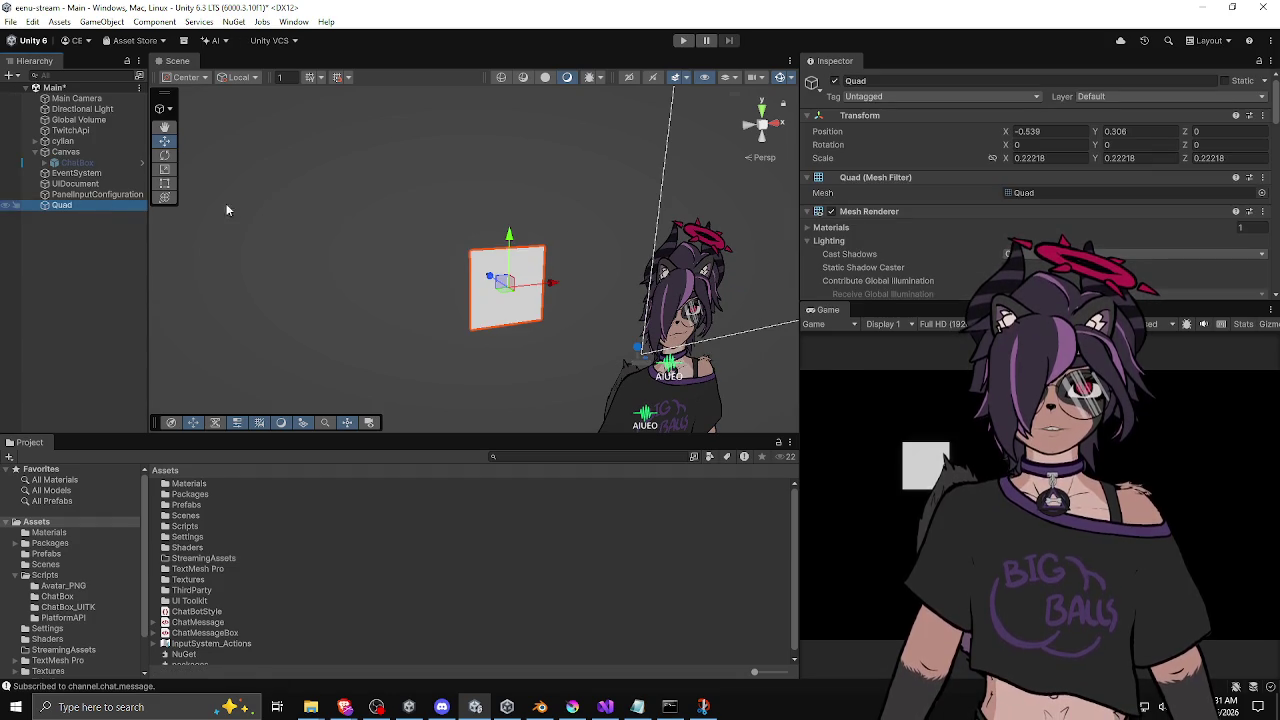
left_click(835, 81)
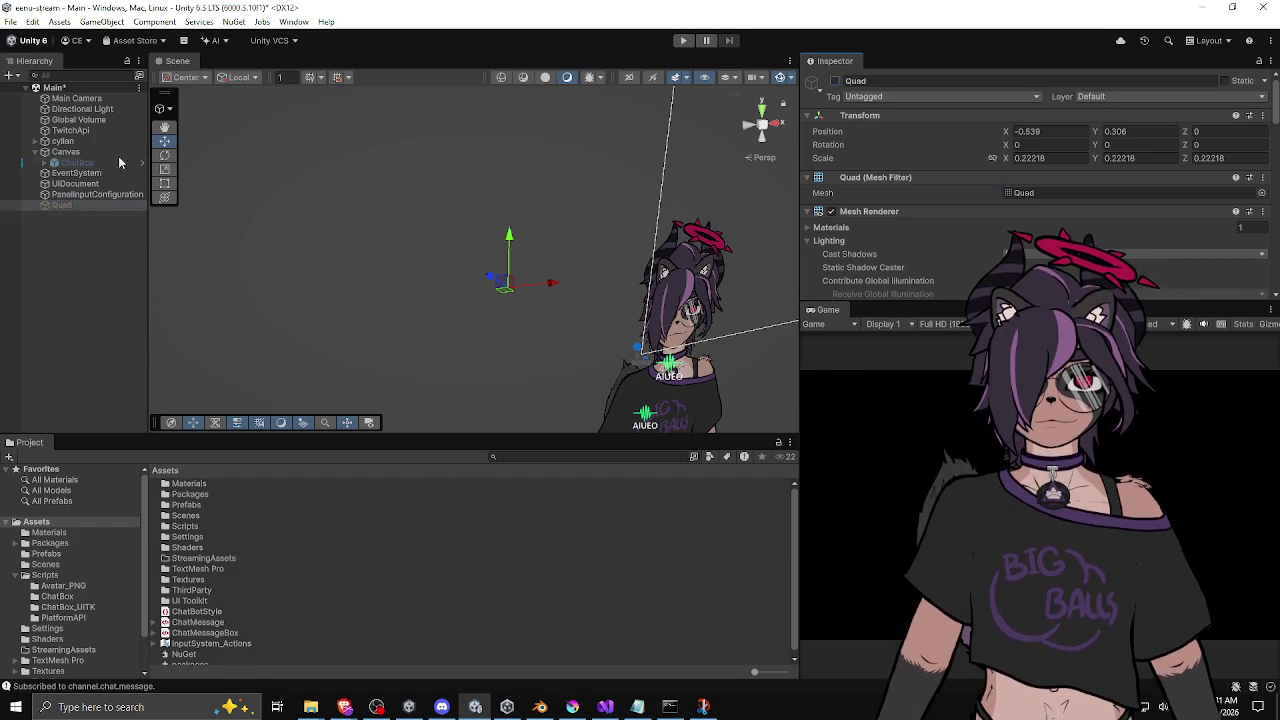
left_click(64, 205)
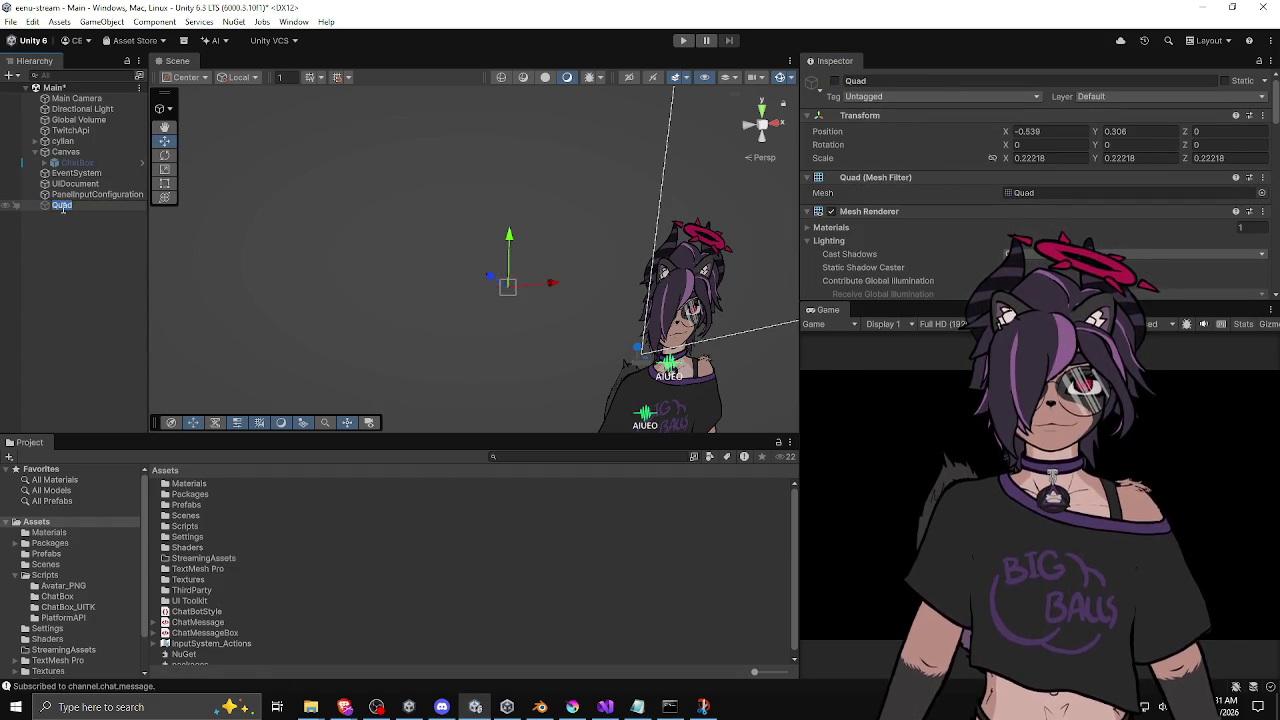
type("W")
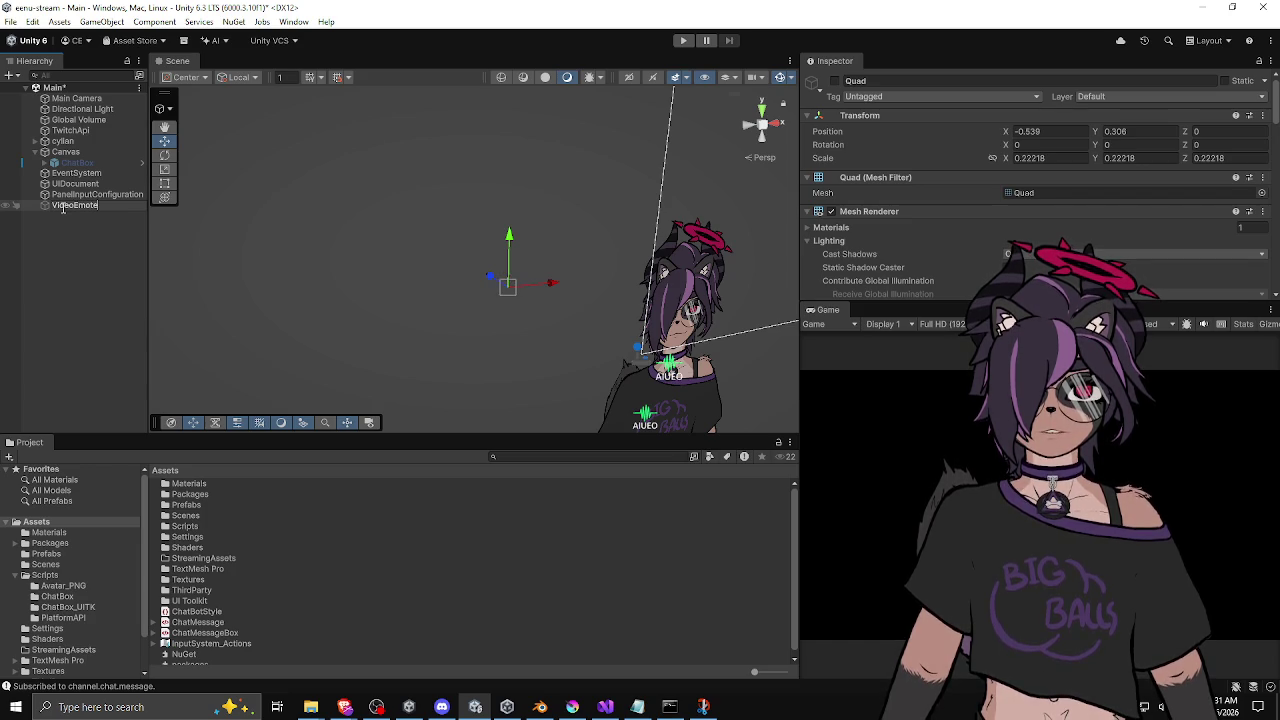
type("st")
key("Return")
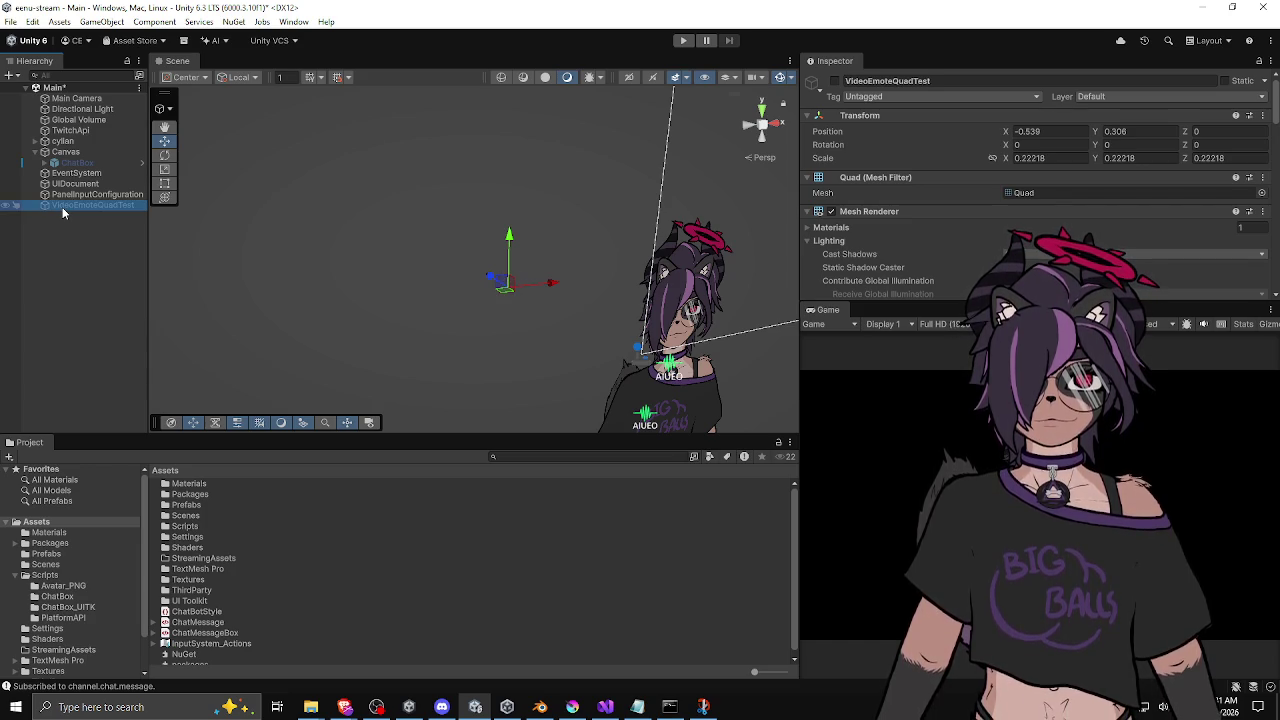
Step: Deactivate the Canvas containing the old ChatBox
left_click(75, 163)
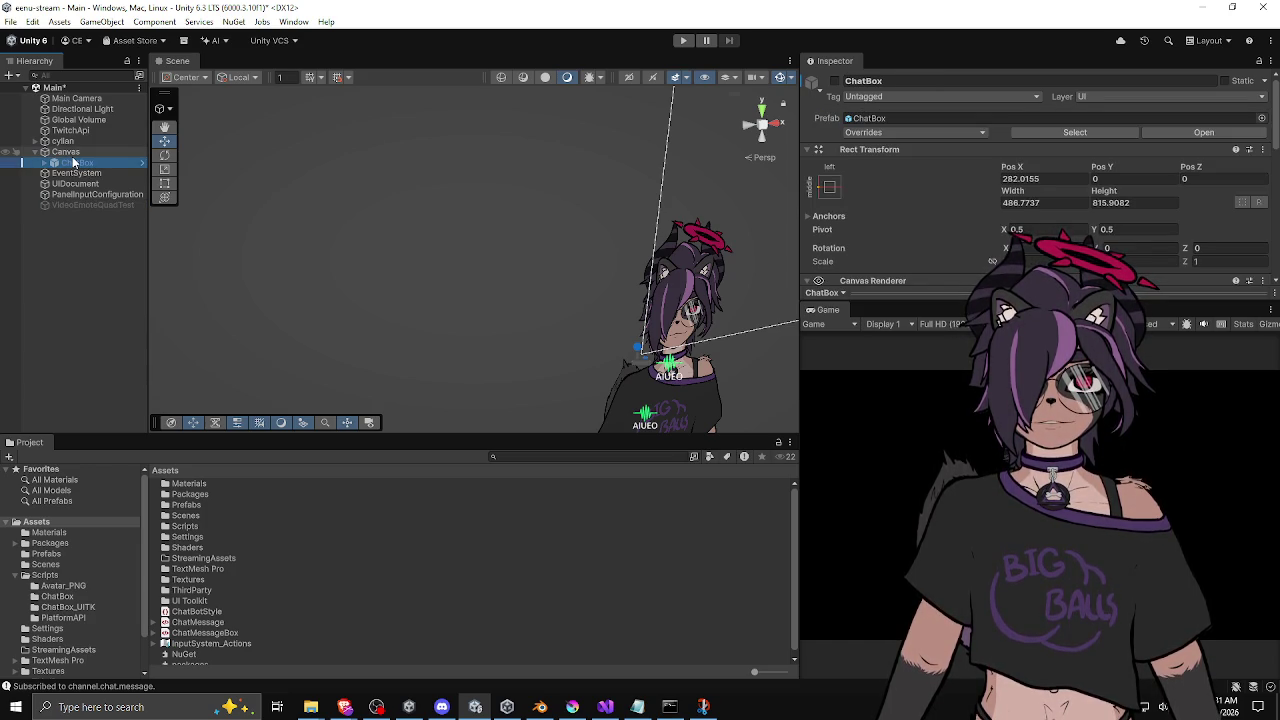
left_click(66, 152)
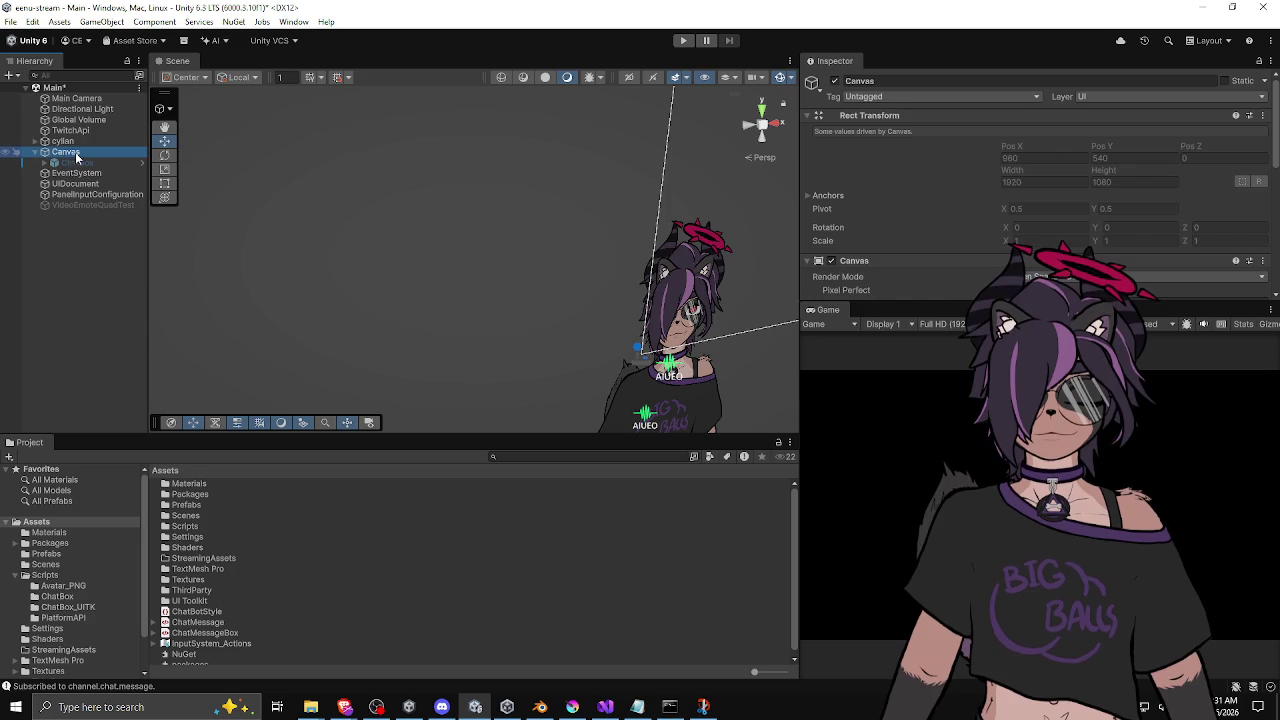
left_click(831, 81)
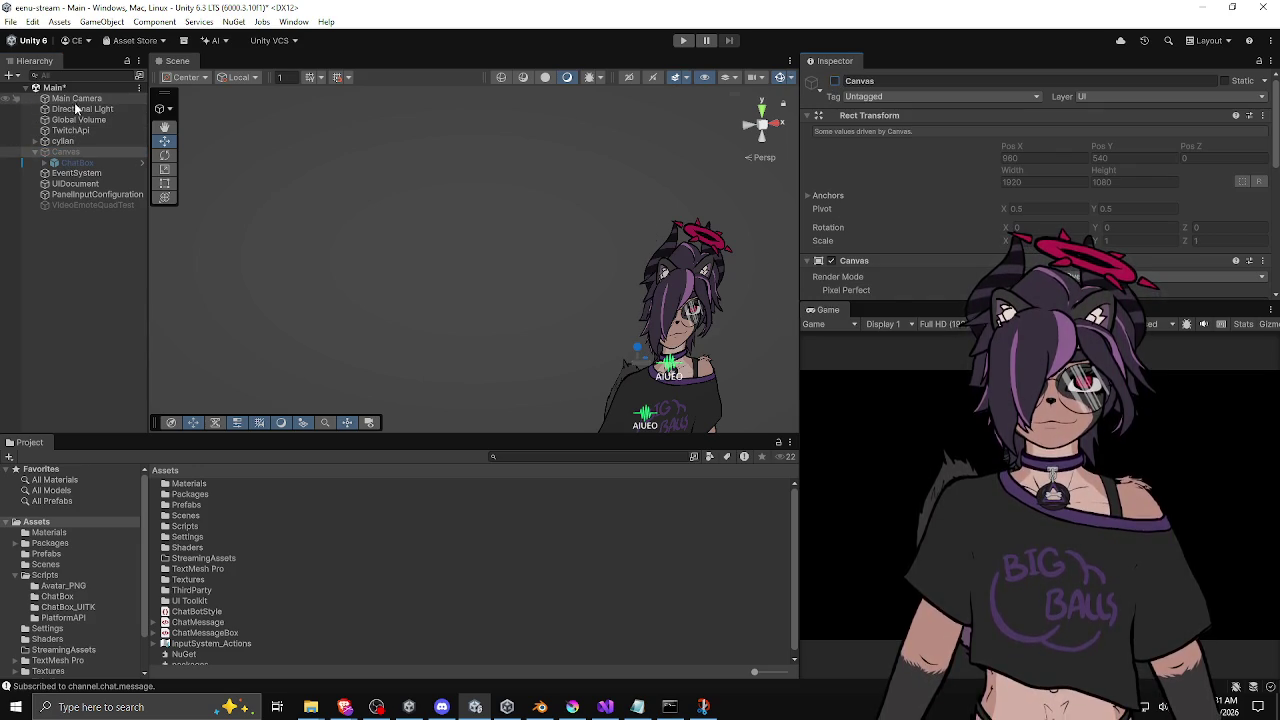
Step: Set the UIDocument's World-Space Dimensions to Width 80 and Height 110
left_click(76, 184)
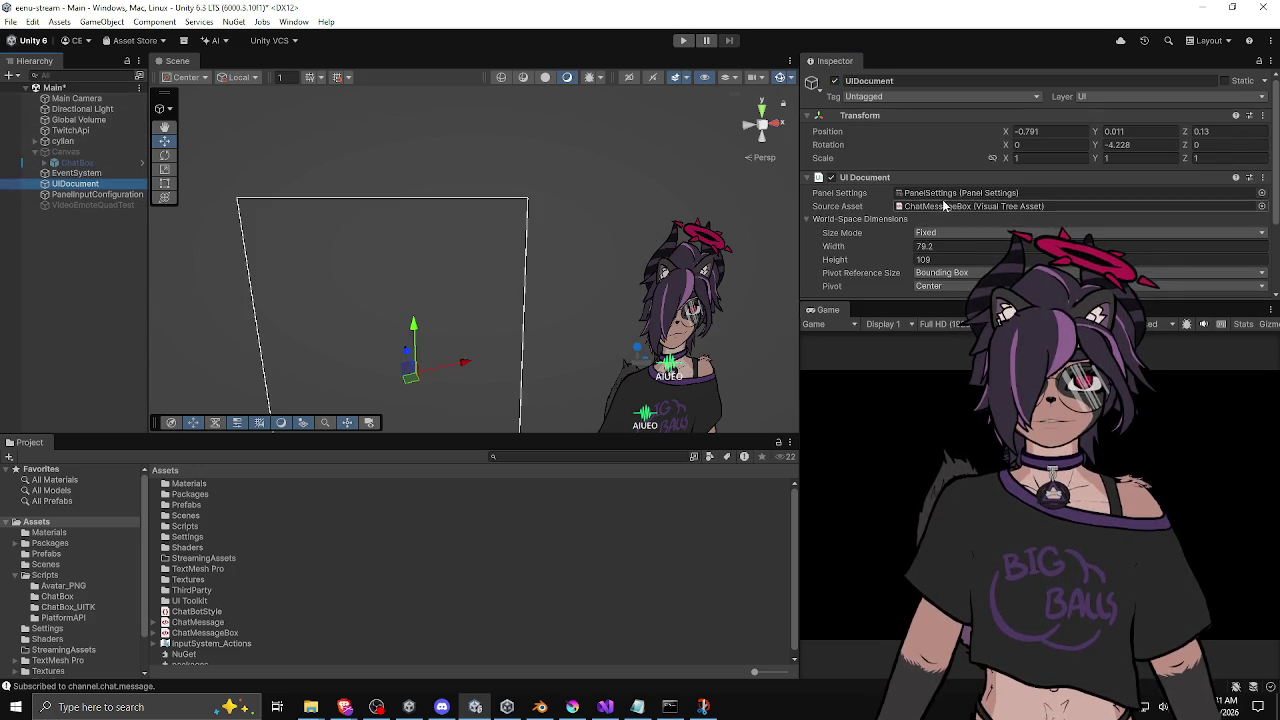
scroll(850, 208, "down", 2)
scroll(843, 204, "up", 2)
scroll(850, 200, "down", 2)
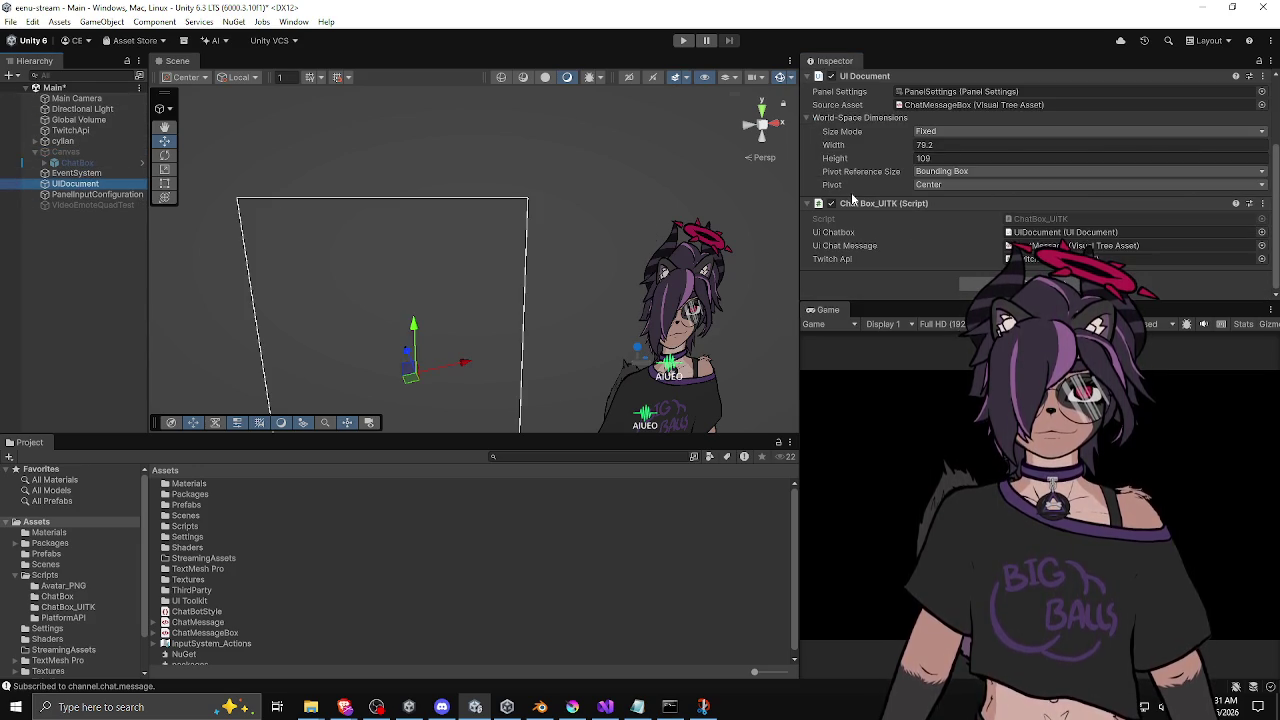
type("80")
left_click(948, 156)
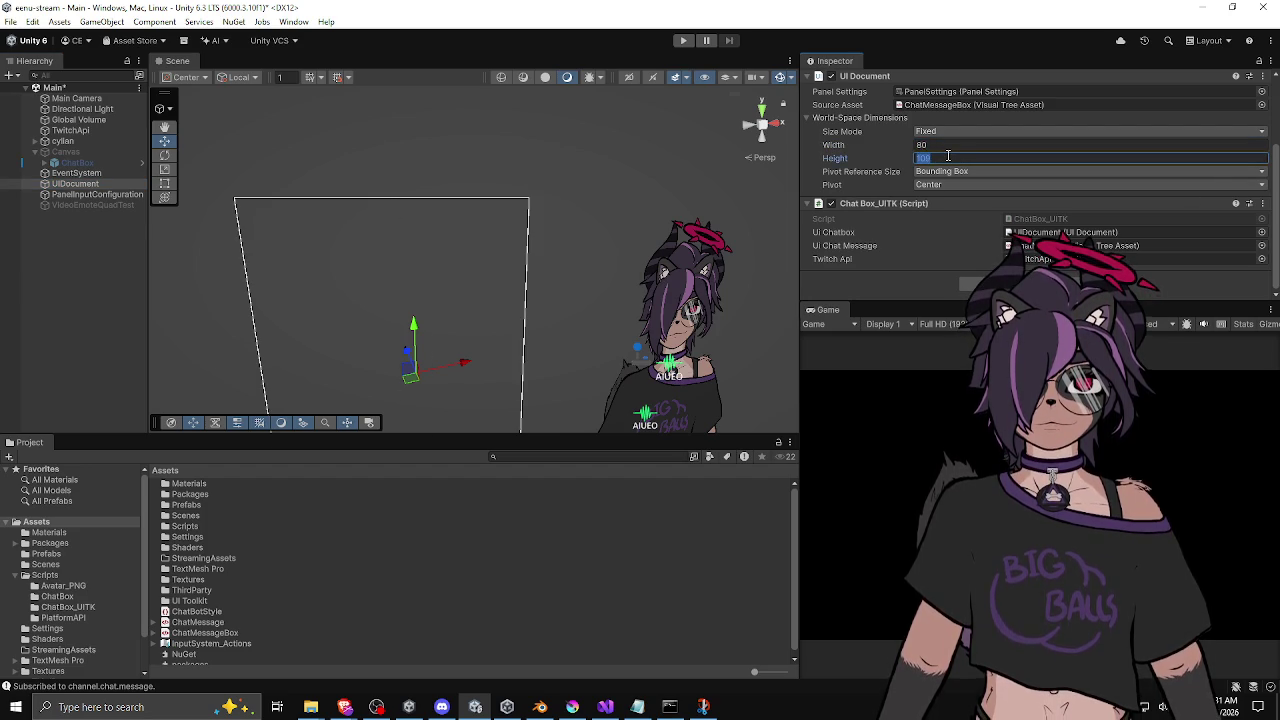
type("110")
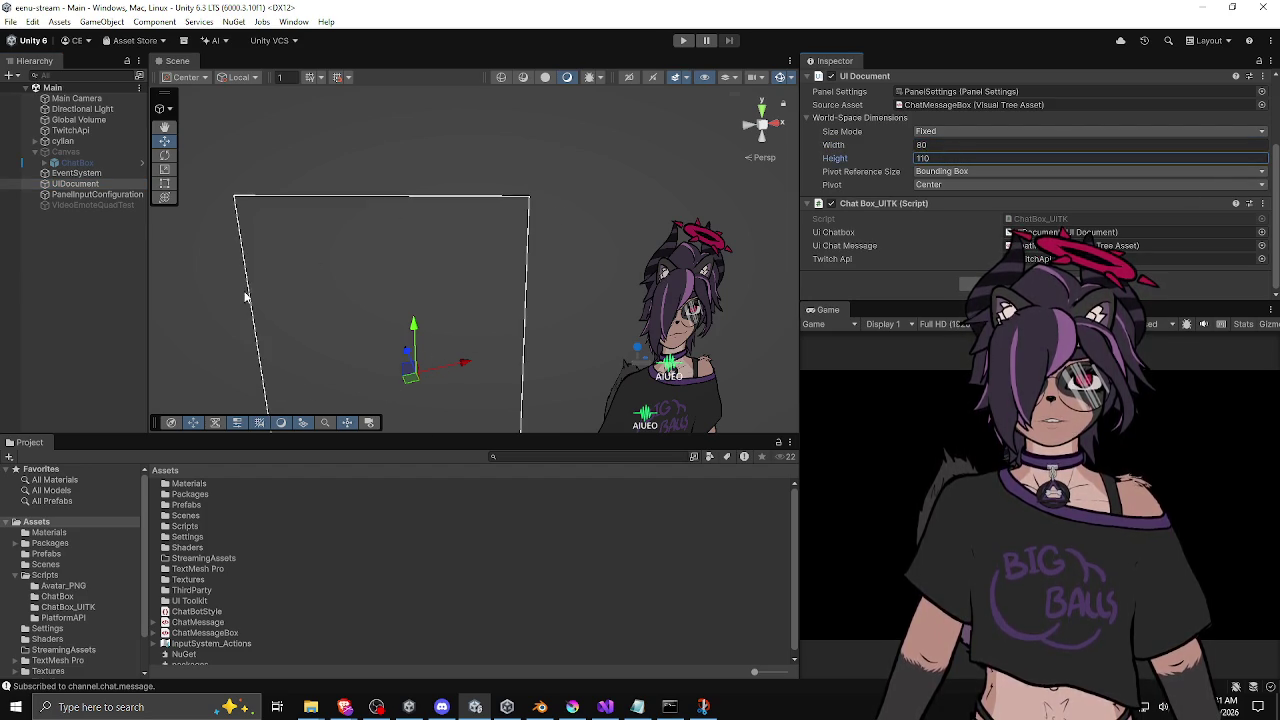
left_click(90, 360)
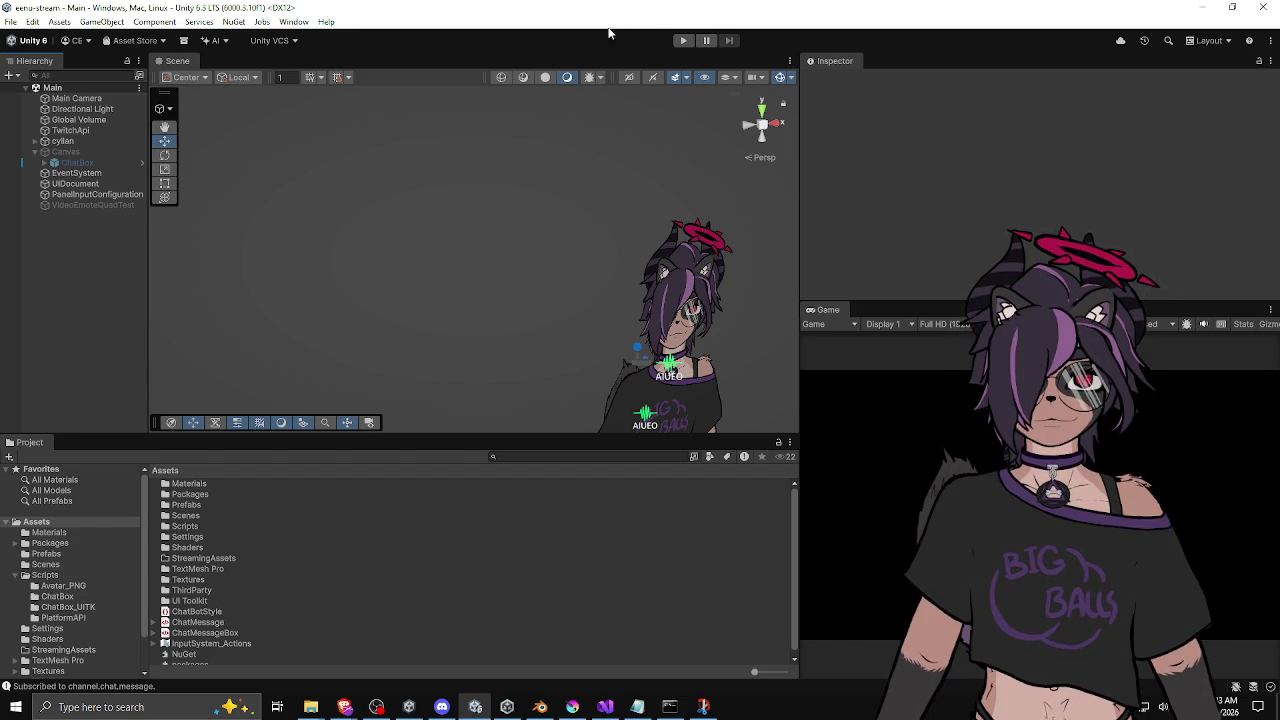
left_click(683, 40)
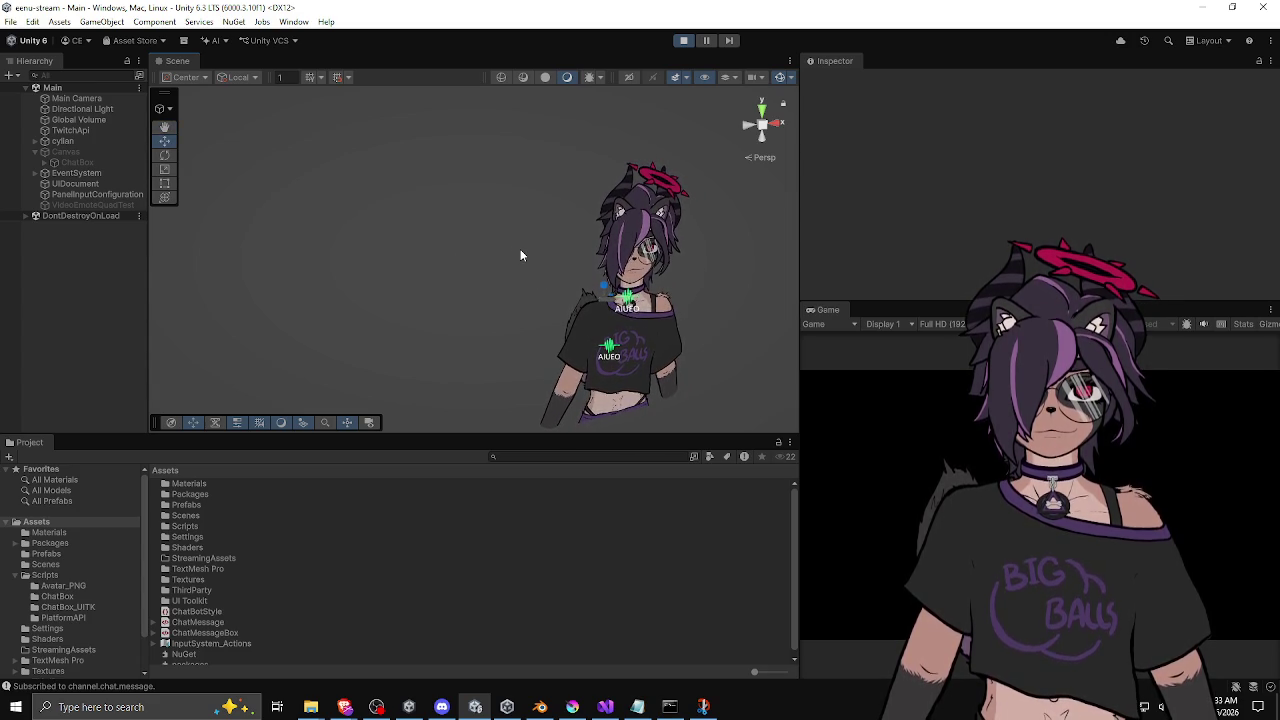
mouse_move(520, 249)
left_mouse_down("alt")
mouse_move(516, 276)
mouse_move(491, 257)
mouse_move(511, 229)
left_mouse_up("alt")
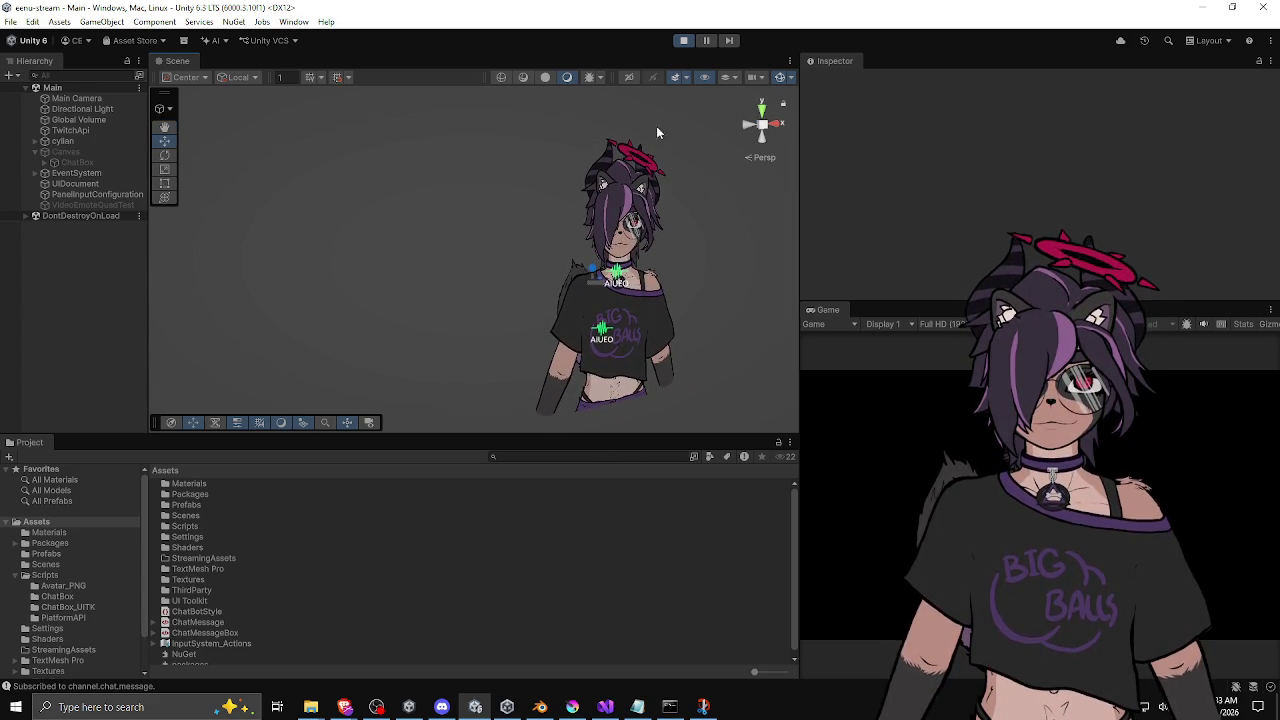
left_click(684, 40)
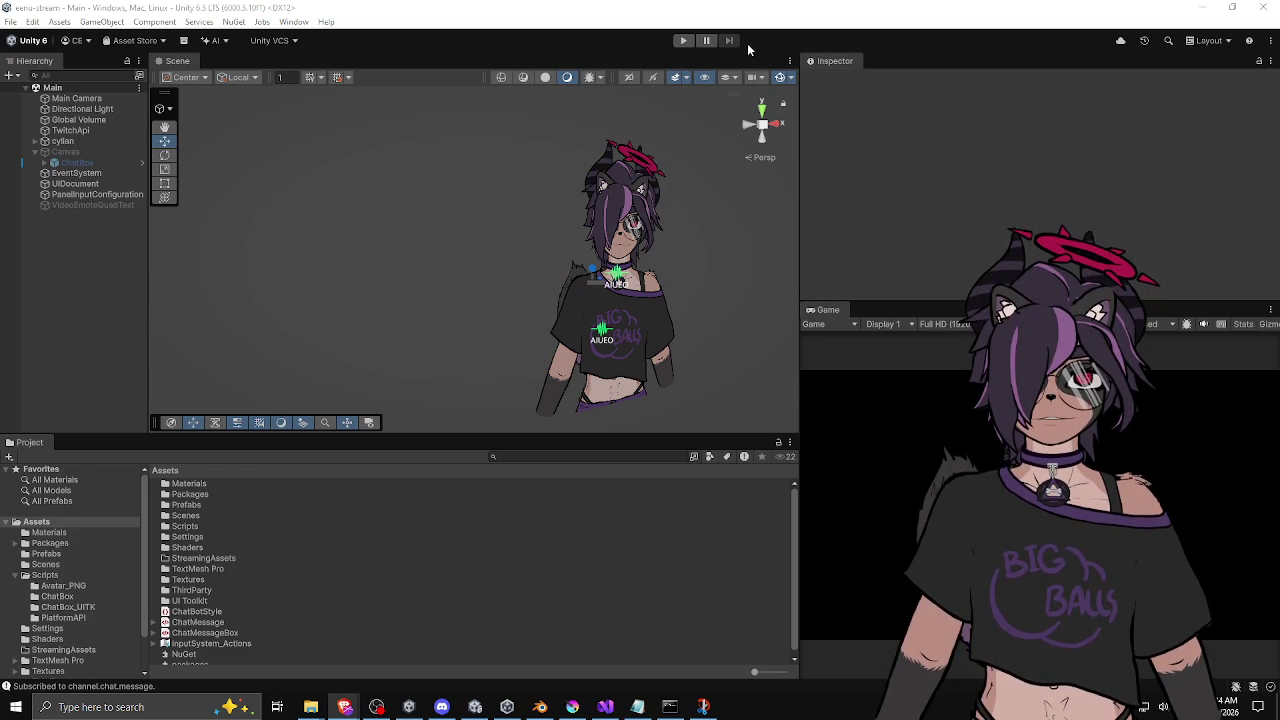
Step: Enter Play mode and orbit the Scene view to view the live chat box
left_click(684, 42)
left_click(684, 42)
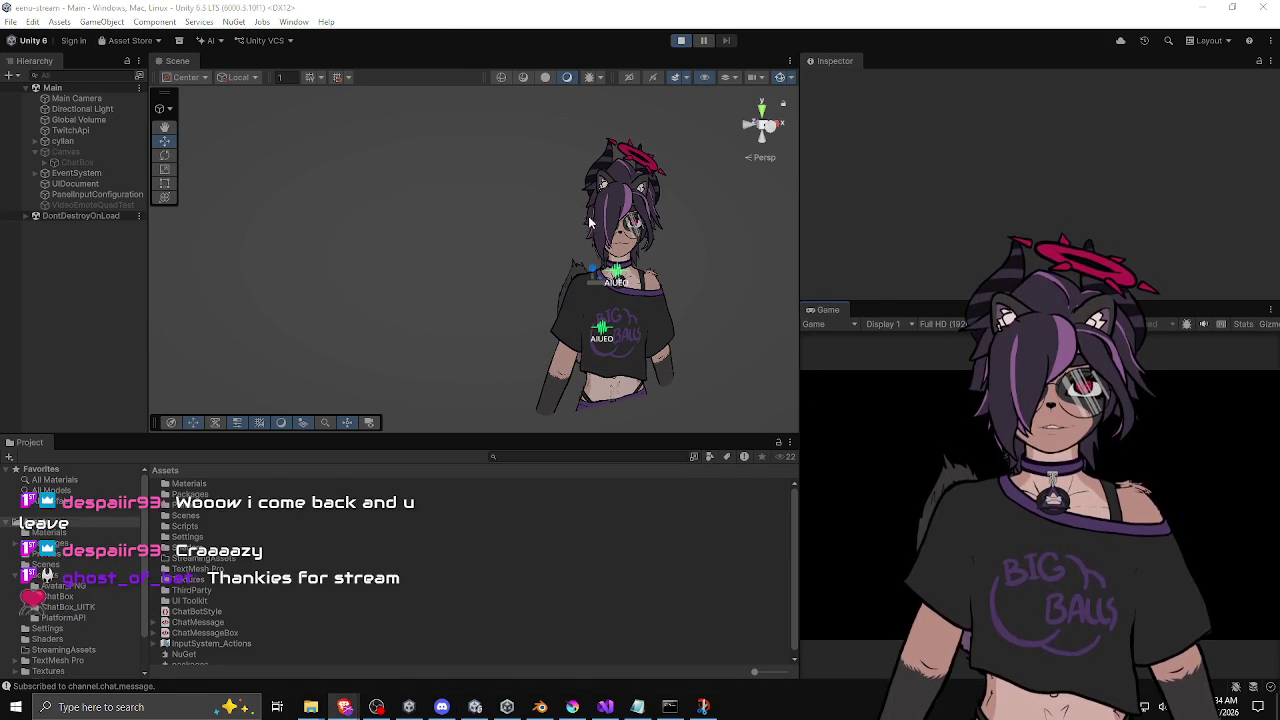
scroll(495, 203, "up", 2)
scroll(495, 203, "up", 2)
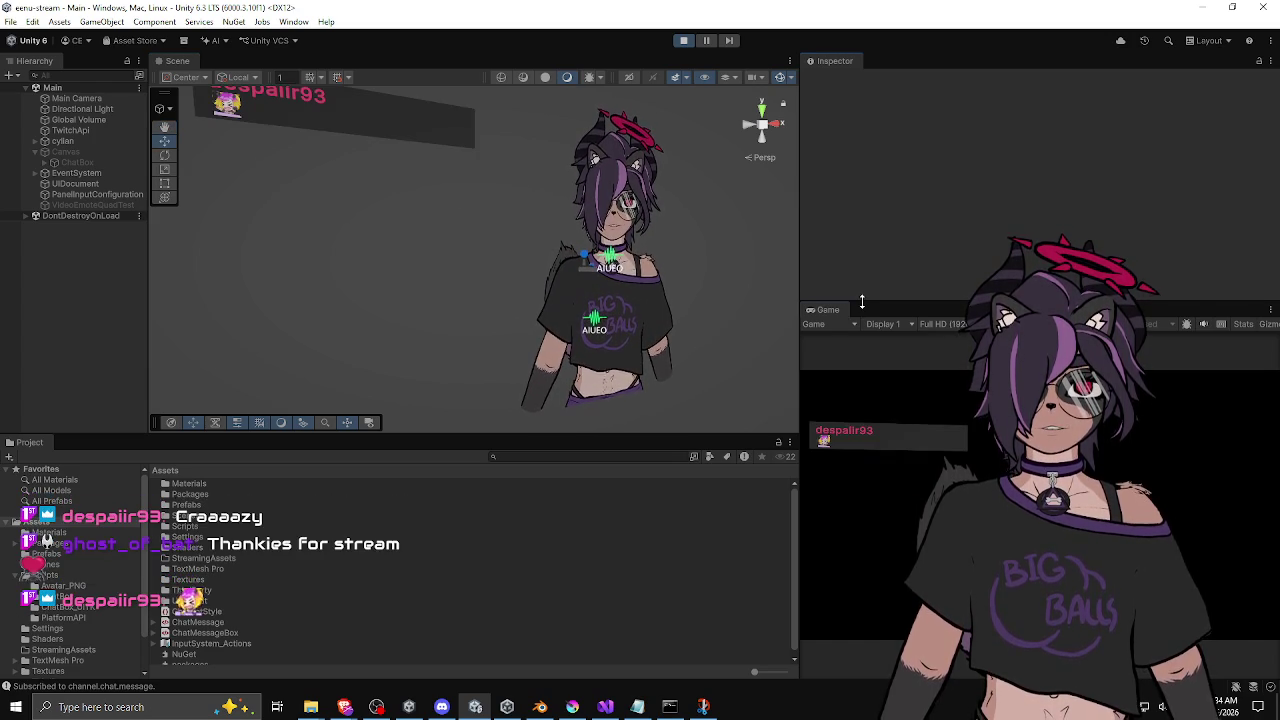
left_click_drag(232, 280, 466, 294)
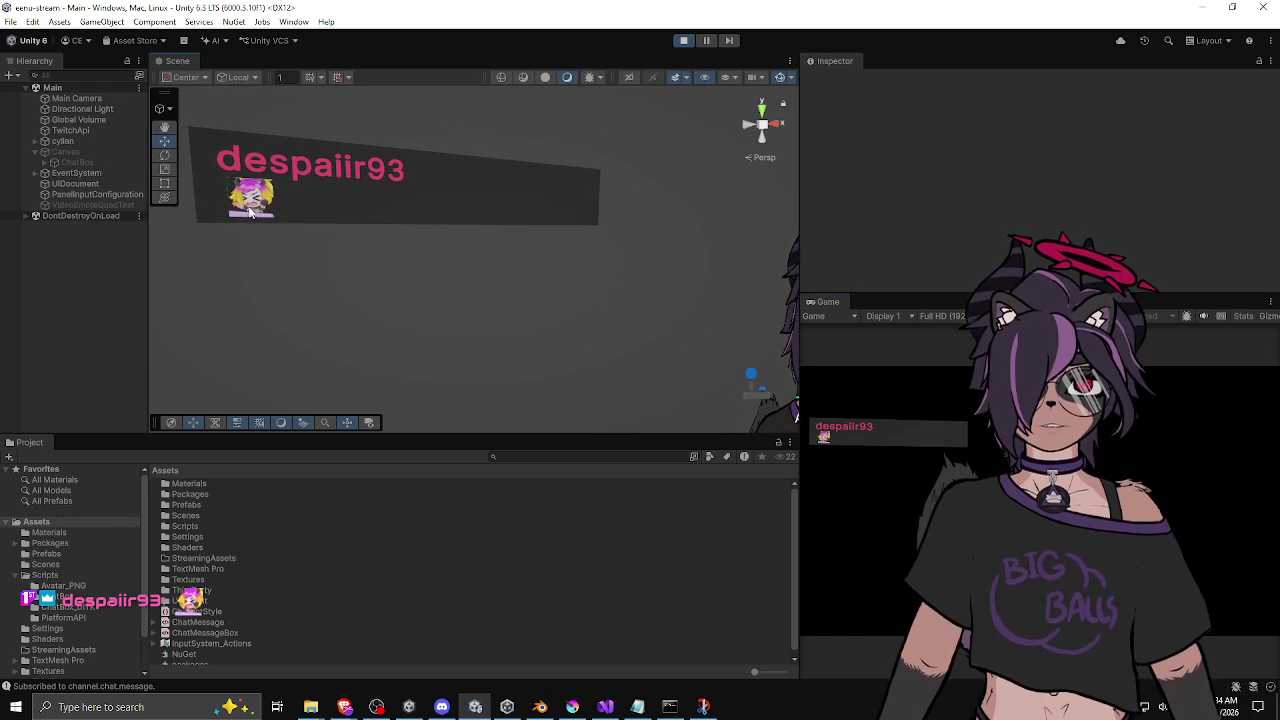